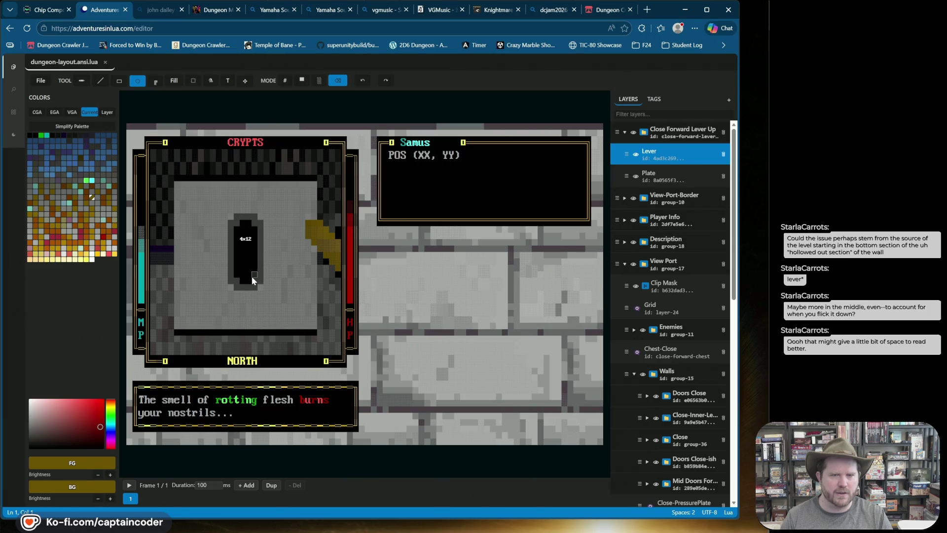
Try several gold oval lever shapes over the slot, undoing each attempt
{"action": "left_click", "coordinate": [363, 80]}
{"action": "left_click", "coordinate": [325, 80]}
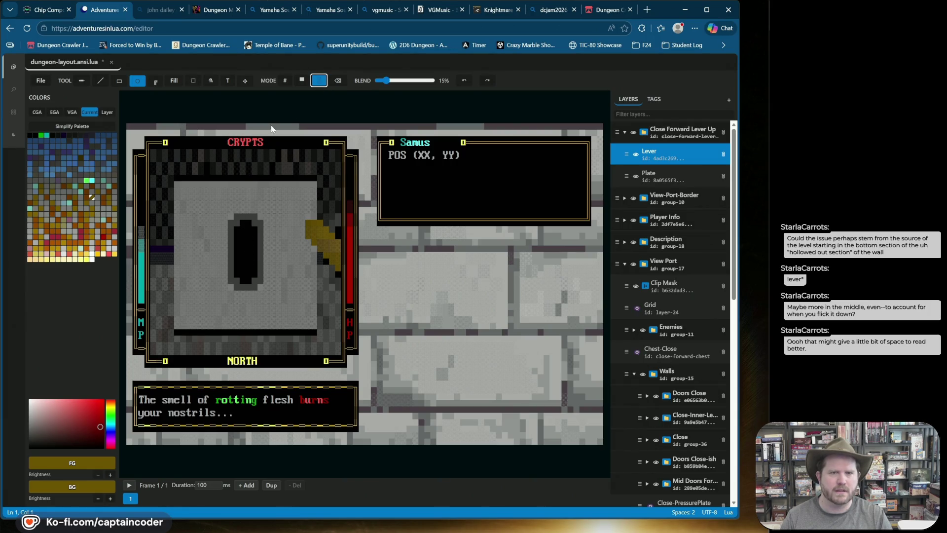
{"action": "left_click", "coordinate": [301, 80]}
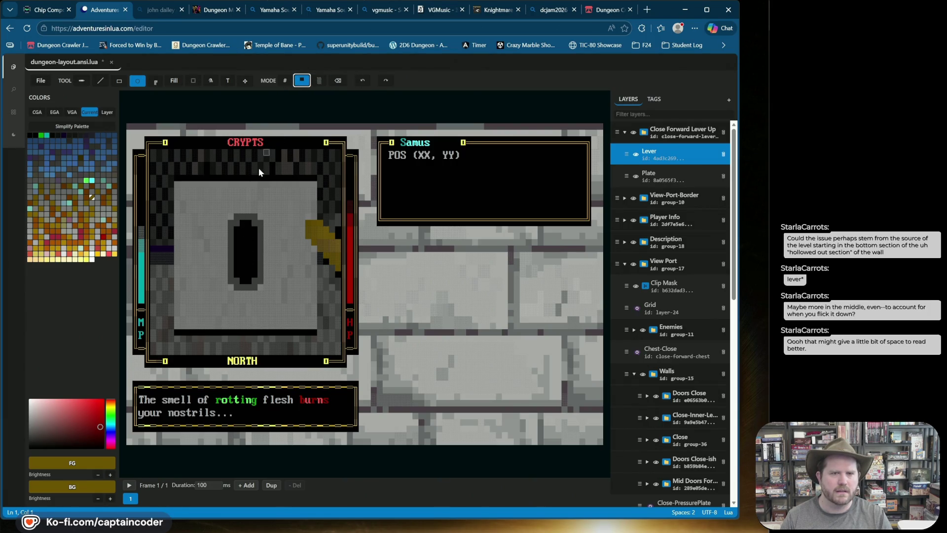
{"action": "mouse_move", "coordinate": [236, 213]}
{"action": "left_mouse_down"}
{"action": "mouse_move", "coordinate": [255, 269]}
{"action": "mouse_move", "coordinate": [249, 279]}
{"action": "left_mouse_up"}
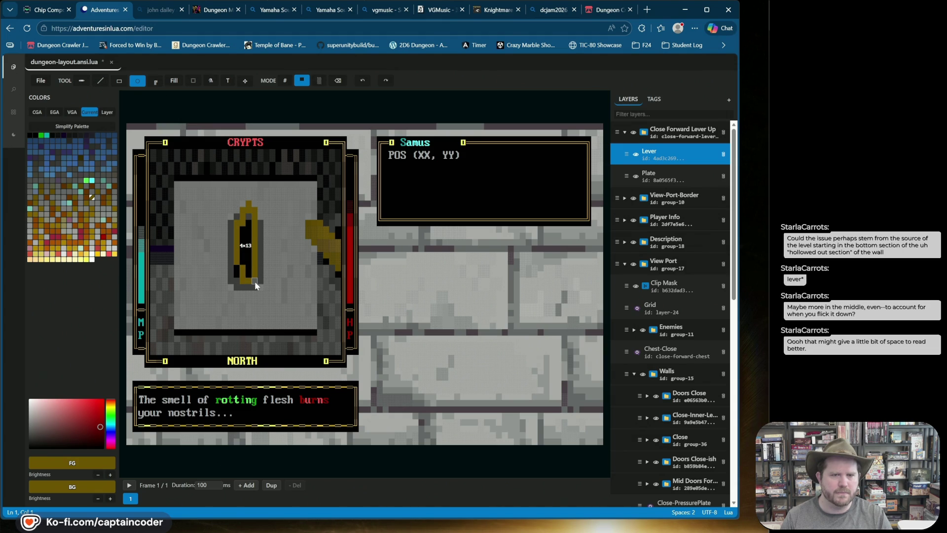
{"action": "key", "text": "ctrl+z"}
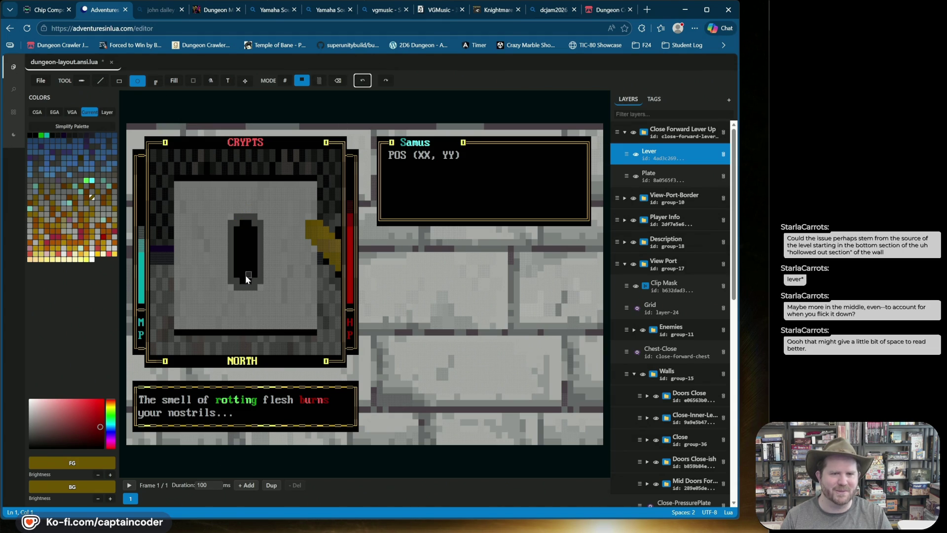
{"action": "left_click_drag", "start_coordinate": [247, 279], "coordinate": [251, 210]}
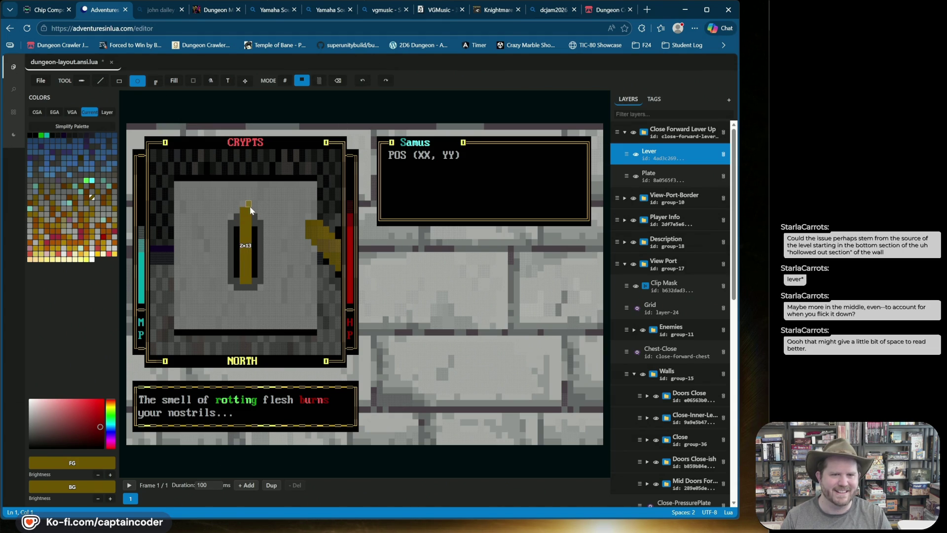
{"action": "key", "text": "ctrl+z"}
{"action": "mouse_move", "coordinate": [239, 276]}
{"action": "left_mouse_down"}
{"action": "mouse_move", "coordinate": [261, 188]}
{"action": "mouse_move", "coordinate": [256, 200]}
{"action": "left_mouse_up"}
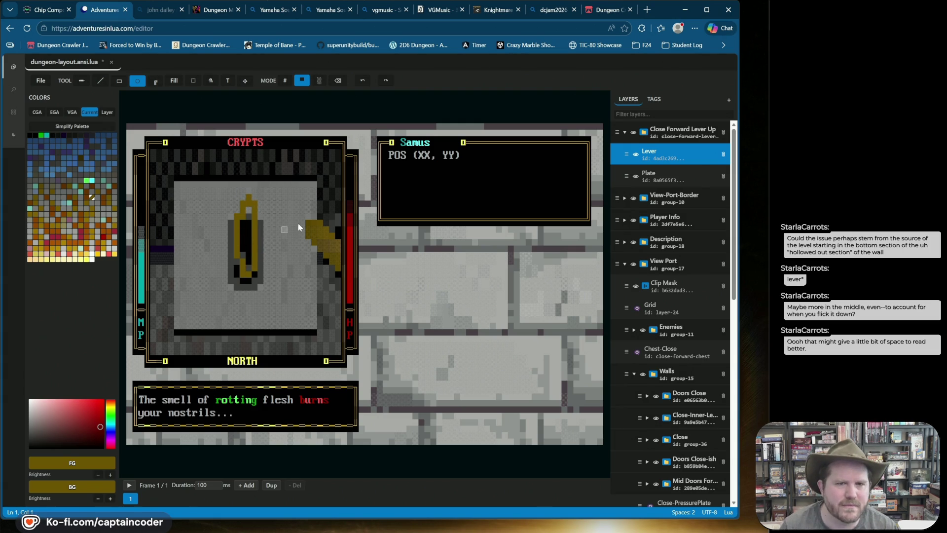
{"action": "key", "text": "ctrl+z"}
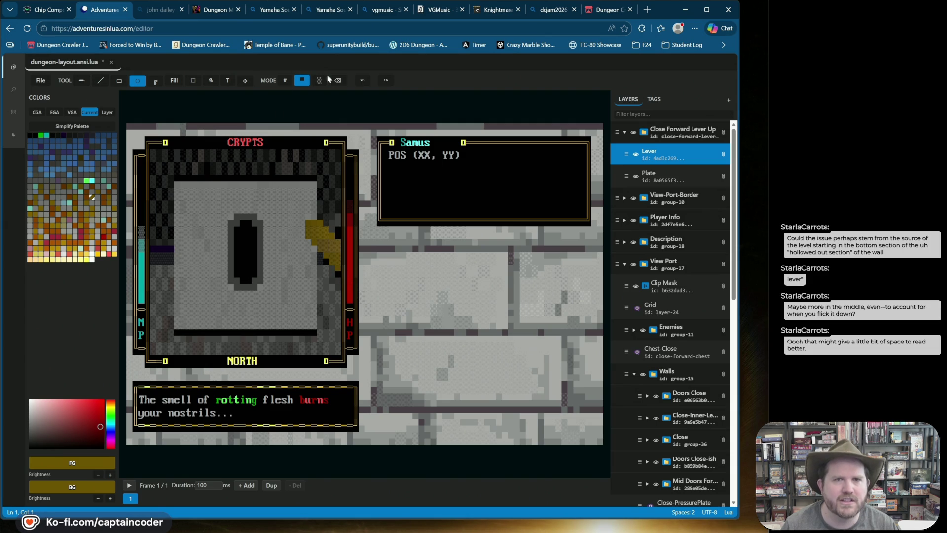
On the Plate layer, select the slot's lower block and move it upward
{"action": "left_click", "coordinate": [193, 80]}
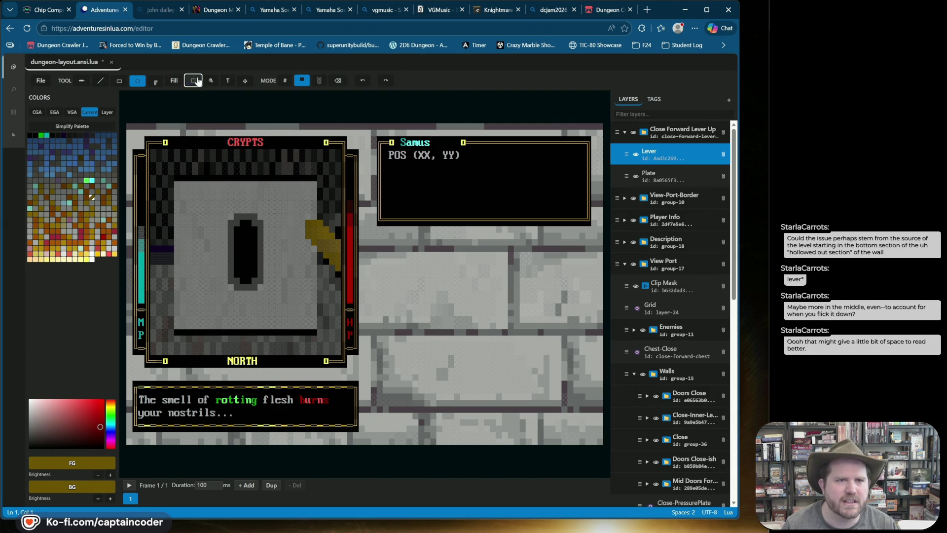
{"action": "left_click", "coordinate": [641, 182]}
{"action": "mouse_move", "coordinate": [228, 265]}
{"action": "left_mouse_down"}
{"action": "mouse_move", "coordinate": [257, 286]}
{"action": "mouse_move", "coordinate": [250, 261]}
{"action": "left_mouse_up"}
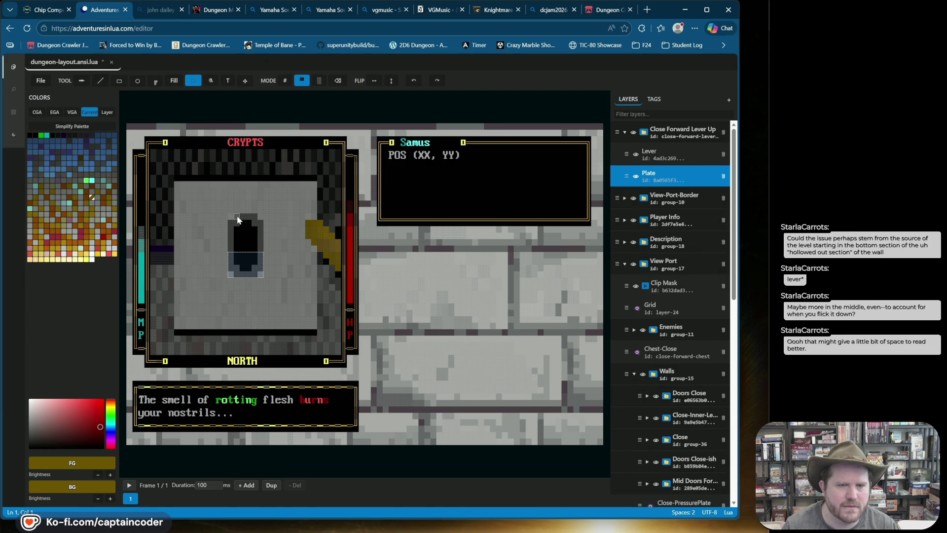
{"action": "key", "text": "ctrl+z"}
{"action": "left_click", "coordinate": [276, 217]}
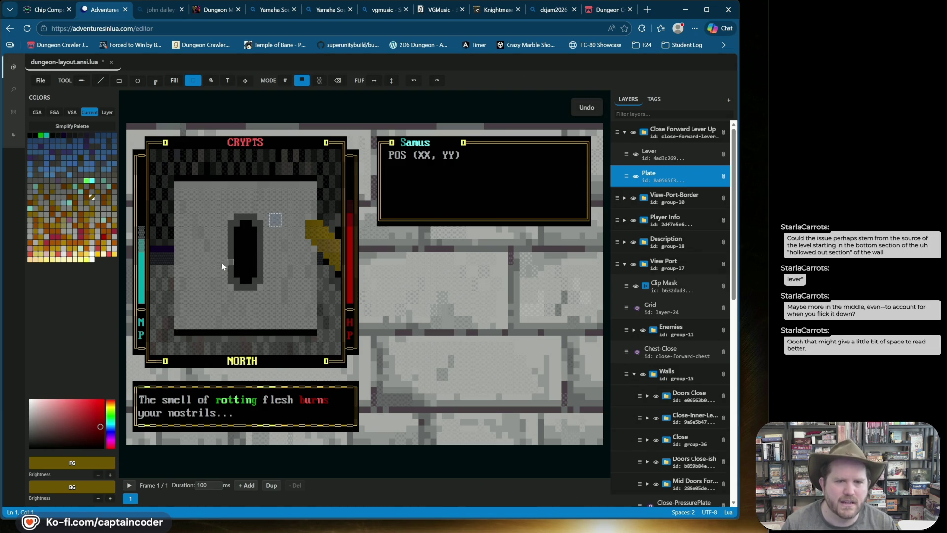
Erase the slot's top and bottom rows to leave a shorter square-ended rectangle
{"action": "left_click", "coordinate": [101, 80]}
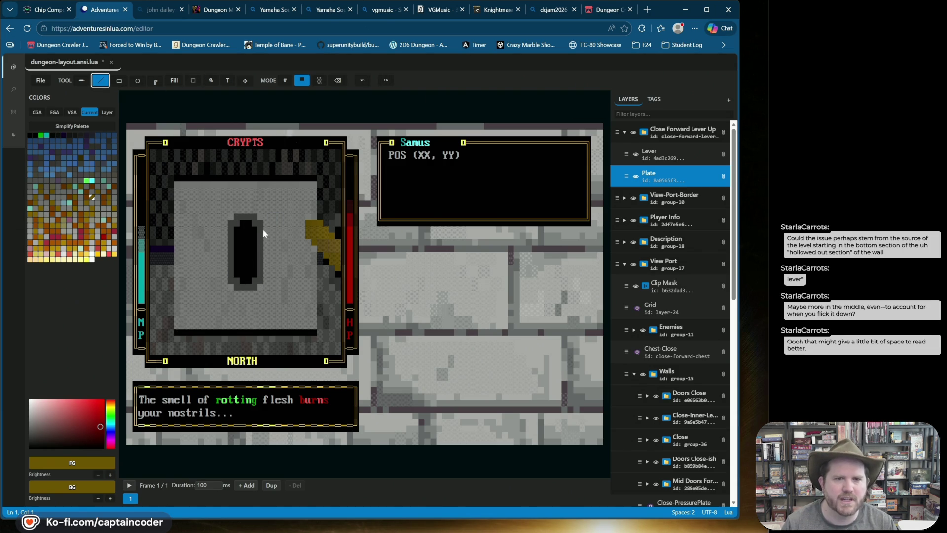
{"action": "left_click", "coordinate": [233, 284], "text": "alt"}
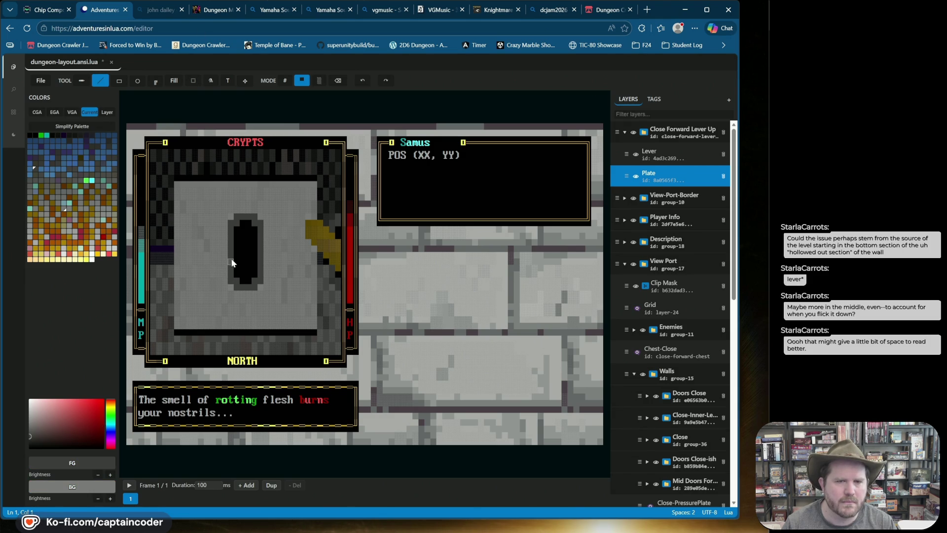
{"action": "left_click", "coordinate": [248, 274]}
{"action": "left_click", "coordinate": [338, 80]}
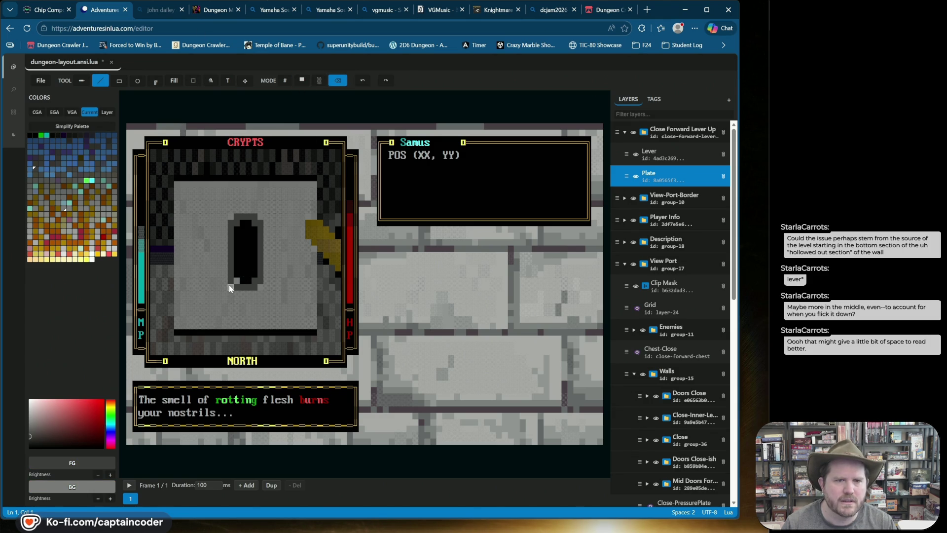
{"action": "left_click", "coordinate": [363, 81]}
{"action": "left_click_drag", "start_coordinate": [231, 292], "coordinate": [251, 291]}
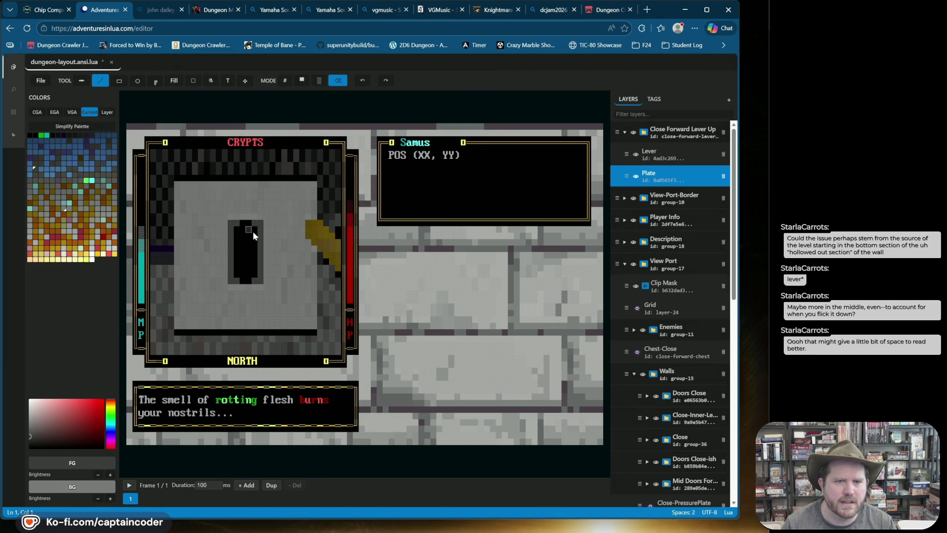
{"action": "left_click_drag", "start_coordinate": [230, 230], "coordinate": [263, 229]}
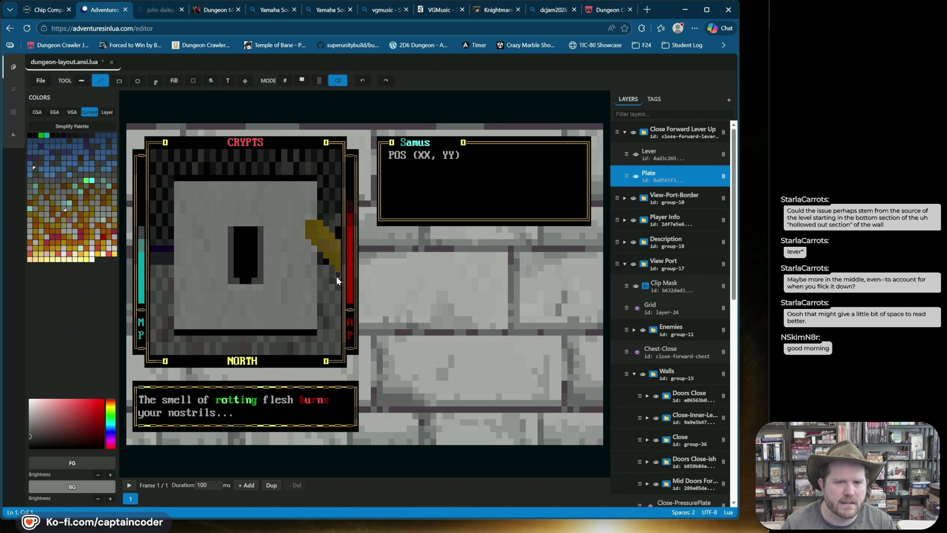
{"action": "left_click_drag", "start_coordinate": [259, 269], "coordinate": [220, 274]}
{"action": "key", "text": "ctrl+z"}
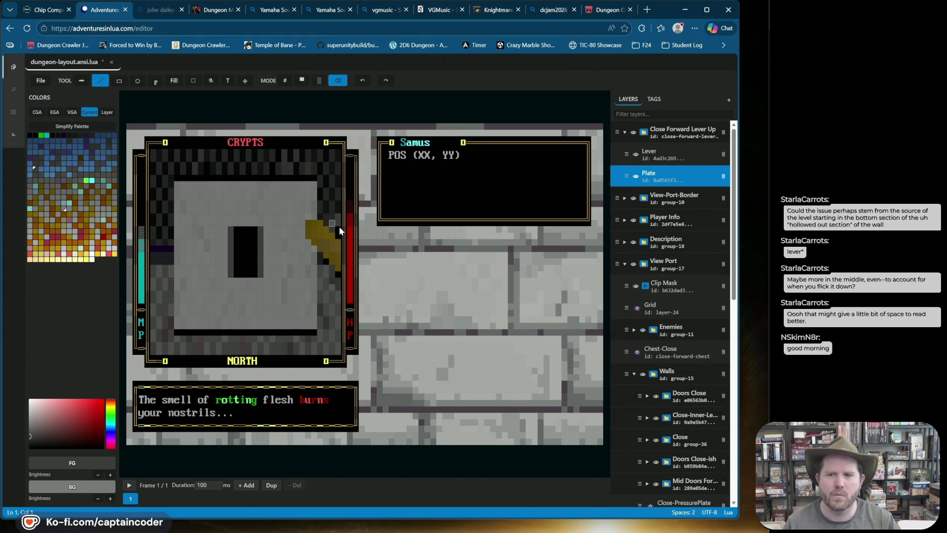
Repaint the slot's corner cells black on the Plate layer and save dungeon-layout.ansi.lua
{"action": "left_click", "coordinate": [671, 177]}
{"action": "left_click", "coordinate": [672, 177]}
{"action": "left_click", "coordinate": [302, 81]}
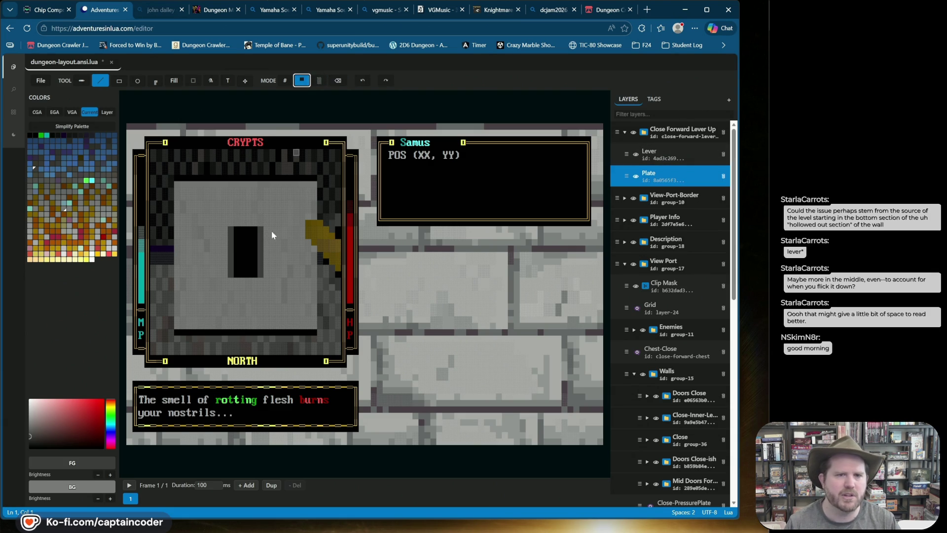
{"action": "left_click", "coordinate": [244, 280]}
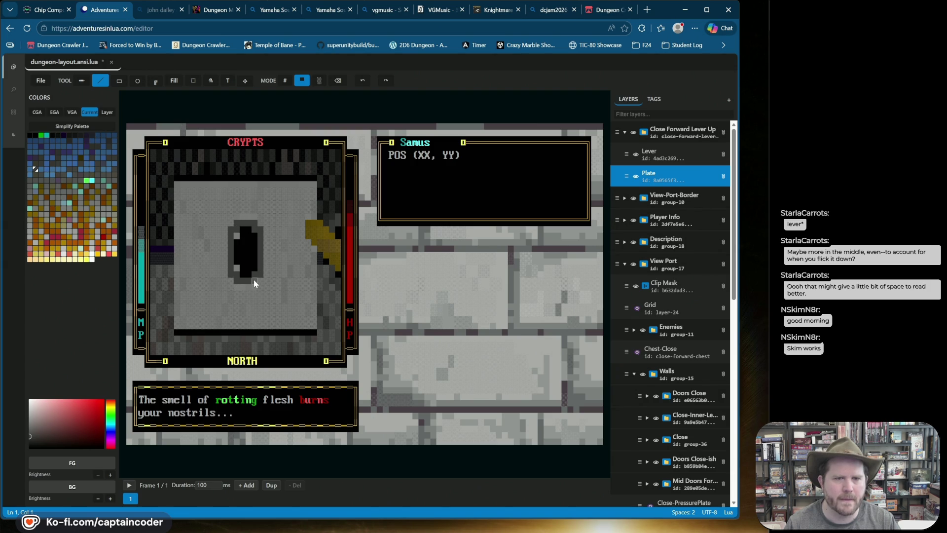
{"action": "left_click", "coordinate": [249, 265], "text": "alt"}
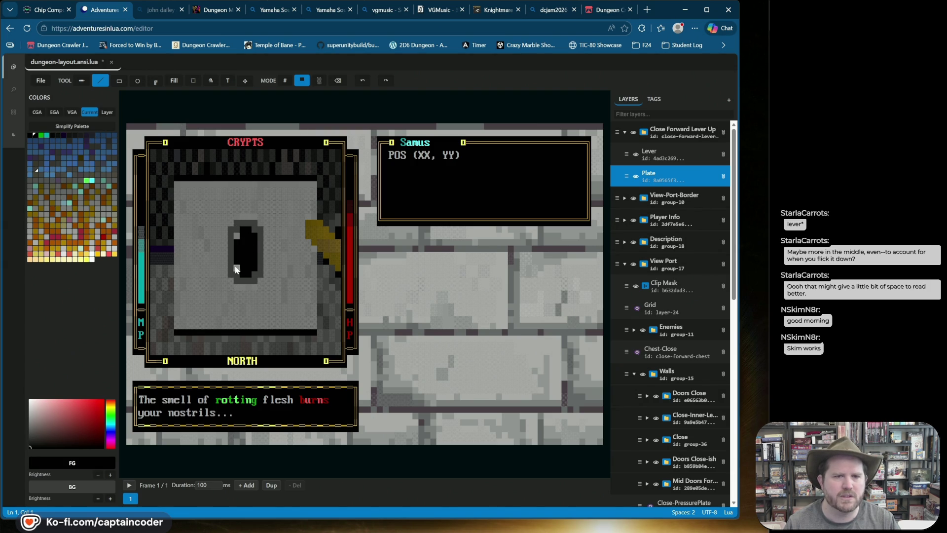
{"action": "left_click", "coordinate": [235, 236]}
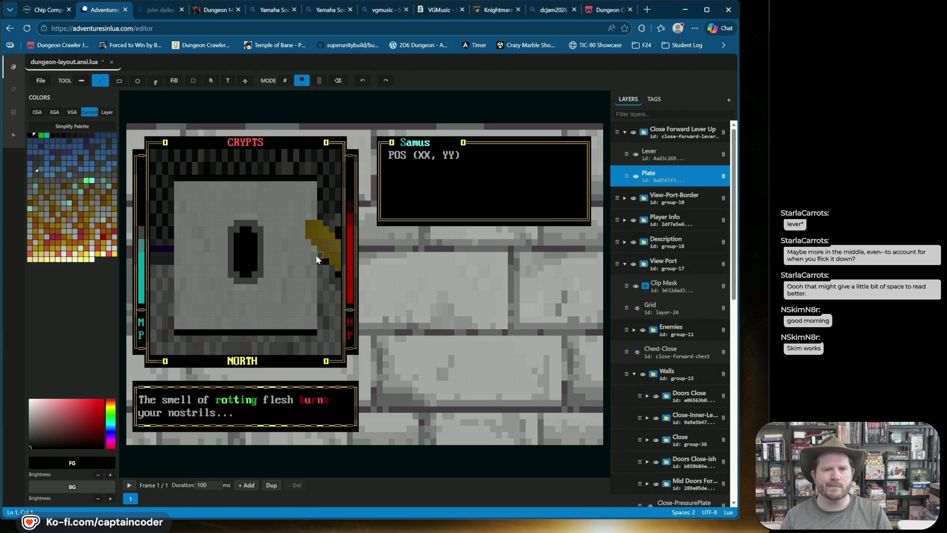
{"action": "key", "text": "ctrl+s"}
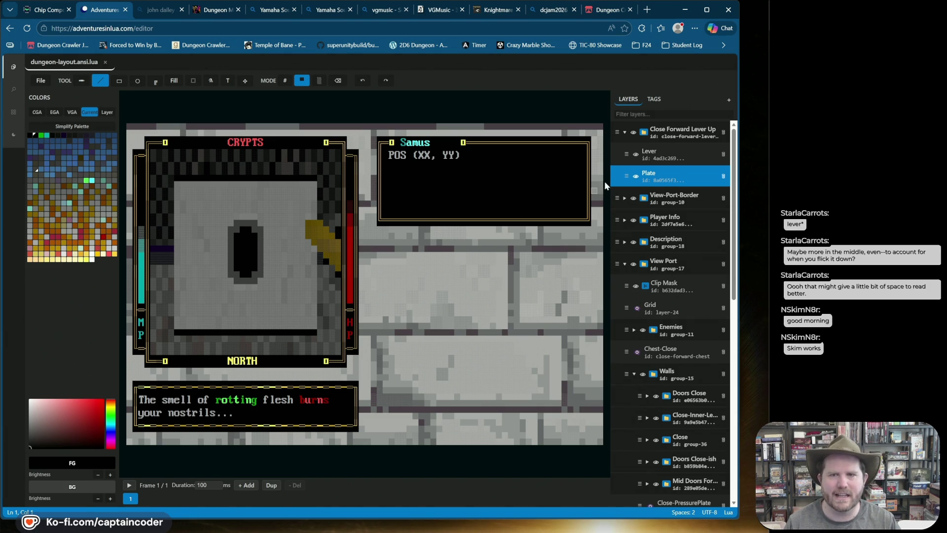
{"action": "left_click", "coordinate": [636, 177]}
Check the plate's visibility, then compare the lever's up and down tags in the tag list
{"action": "left_click", "coordinate": [636, 176]}
{"action": "left_click", "coordinate": [635, 177]}
{"action": "left_click", "coordinate": [635, 176]}
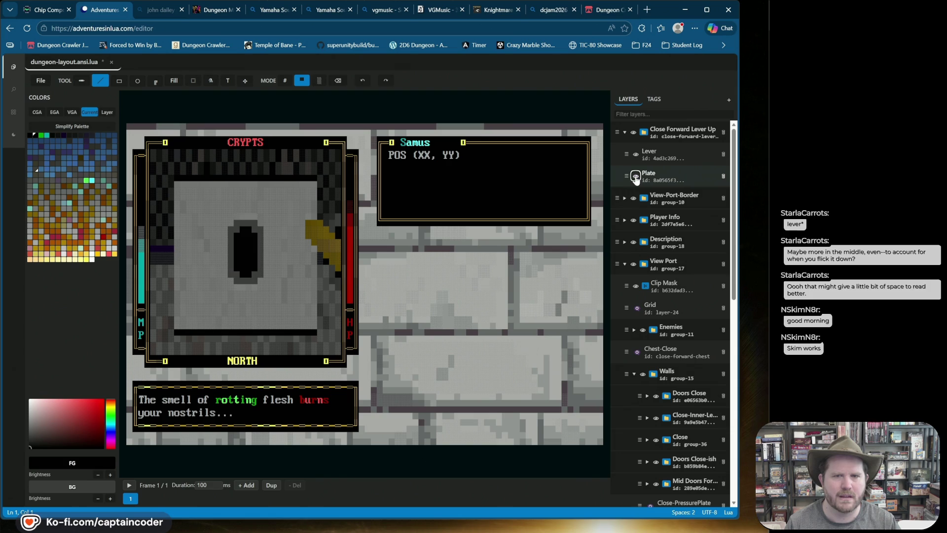
{"action": "left_click", "coordinate": [651, 176]}
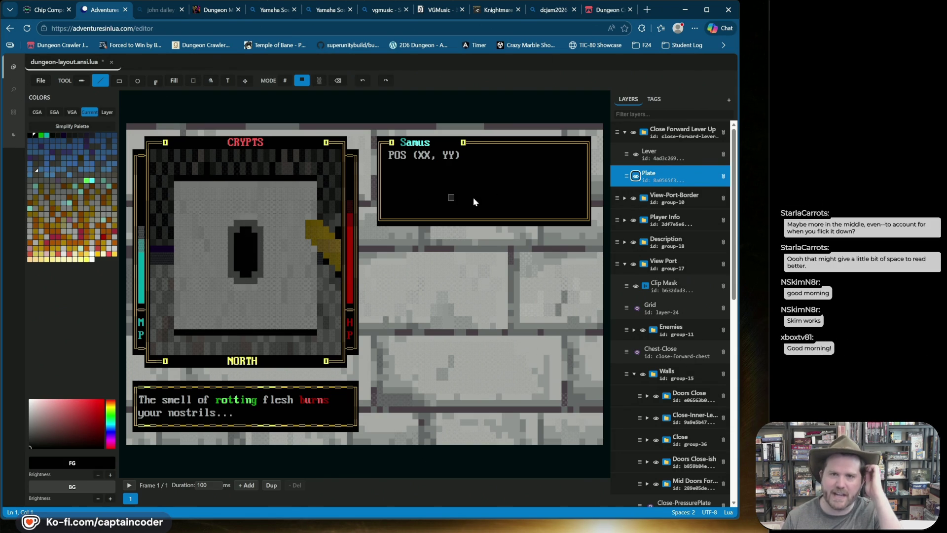
{"action": "left_click", "coordinate": [654, 99]}
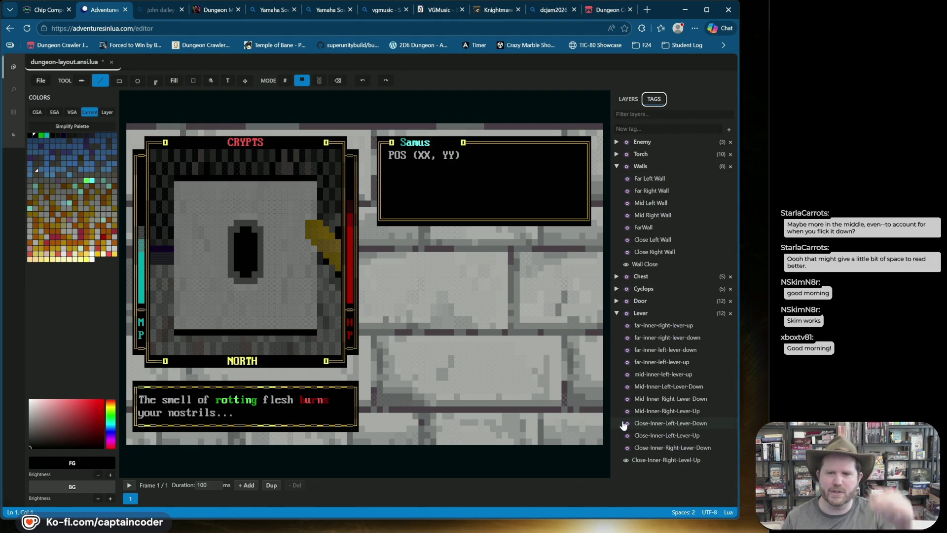
{"action": "left_click", "coordinate": [625, 459]}
{"action": "left_click", "coordinate": [626, 448]}
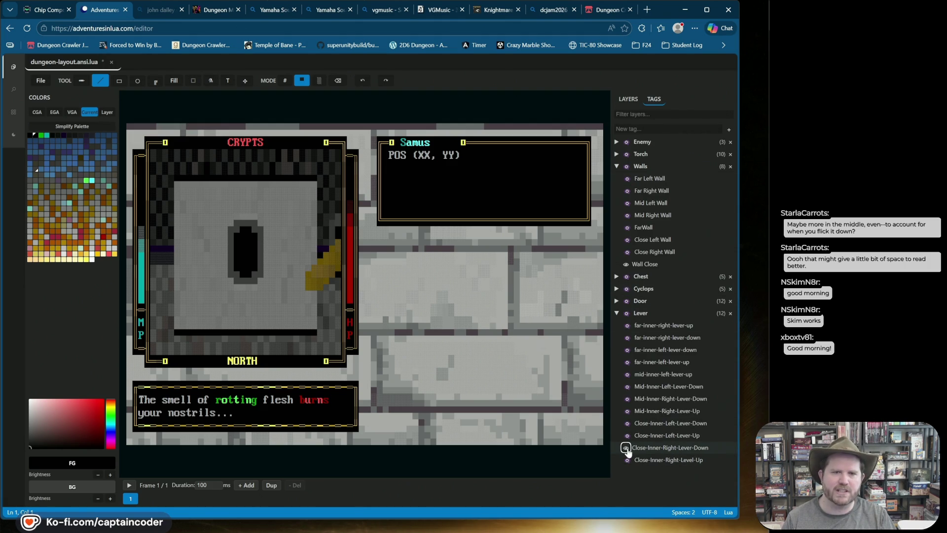
{"action": "left_click", "coordinate": [626, 448]}
{"action": "left_click", "coordinate": [626, 459]}
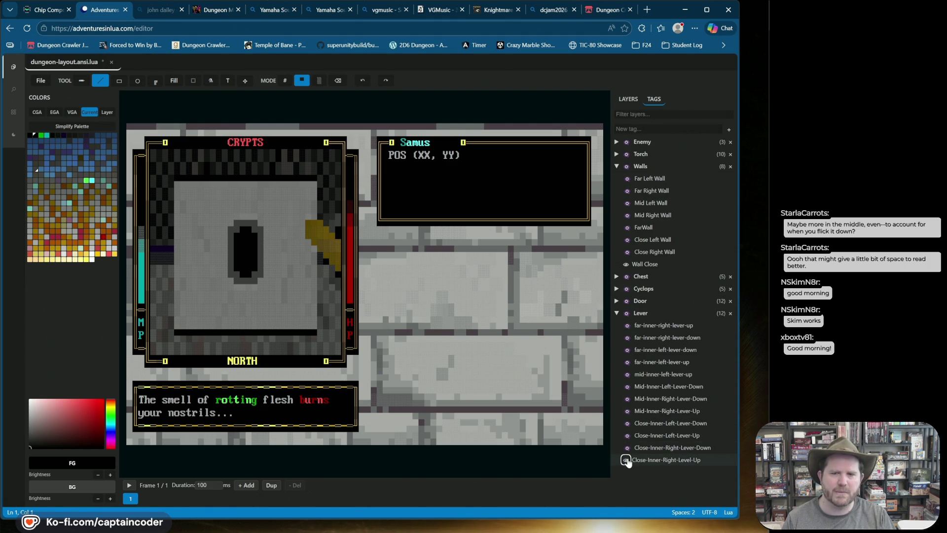
{"action": "left_click", "coordinate": [626, 459]}
{"action": "left_click", "coordinate": [625, 448]}
{"action": "left_click", "coordinate": [628, 99]}
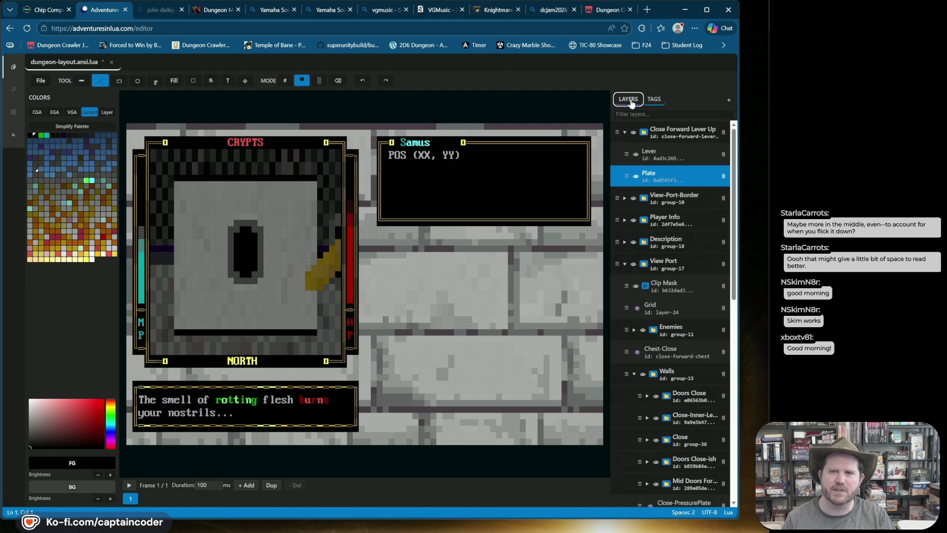
{"action": "left_click", "coordinate": [653, 99]}
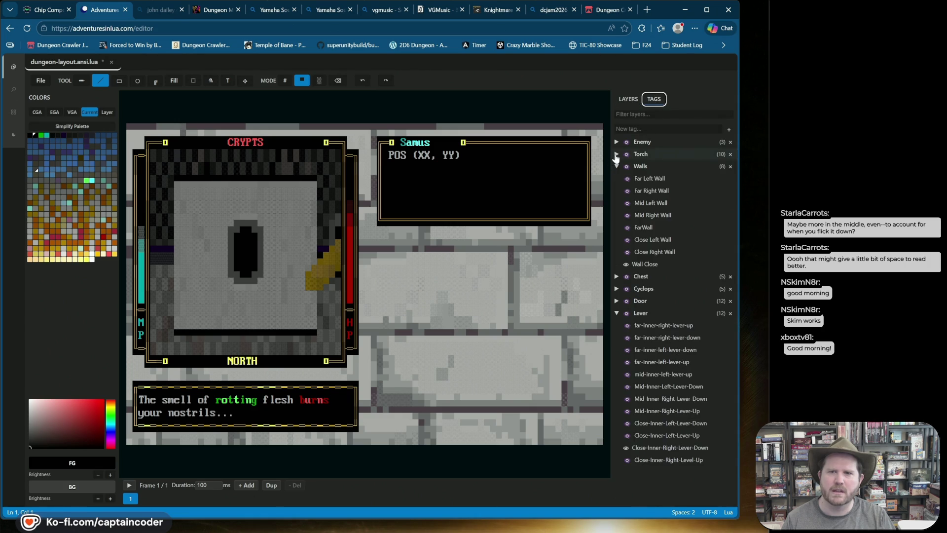
Show the Close Right Wall, with Close-Inner-Right-Level-Up visible and Lever-Down hidden
{"action": "left_click", "coordinate": [626, 251]}
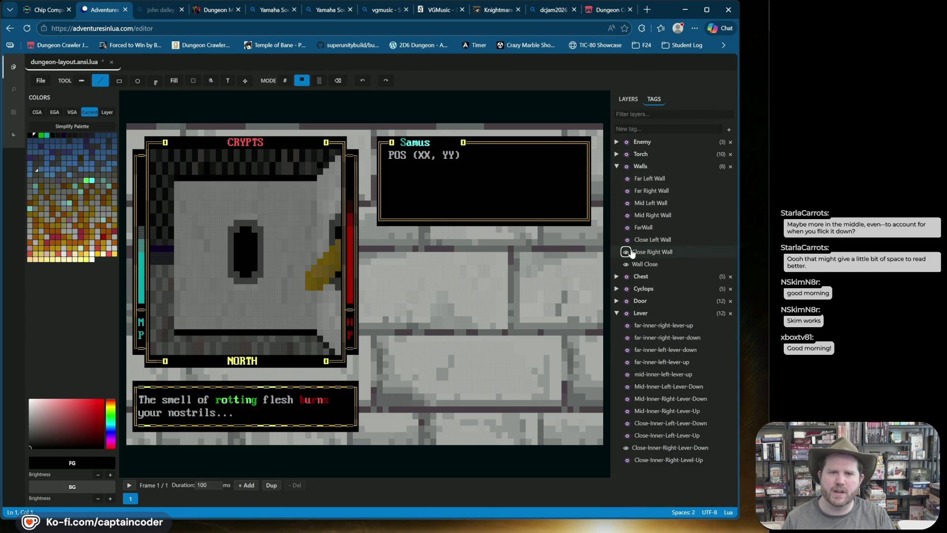
{"action": "left_click", "coordinate": [627, 99]}
{"action": "left_click", "coordinate": [653, 99]}
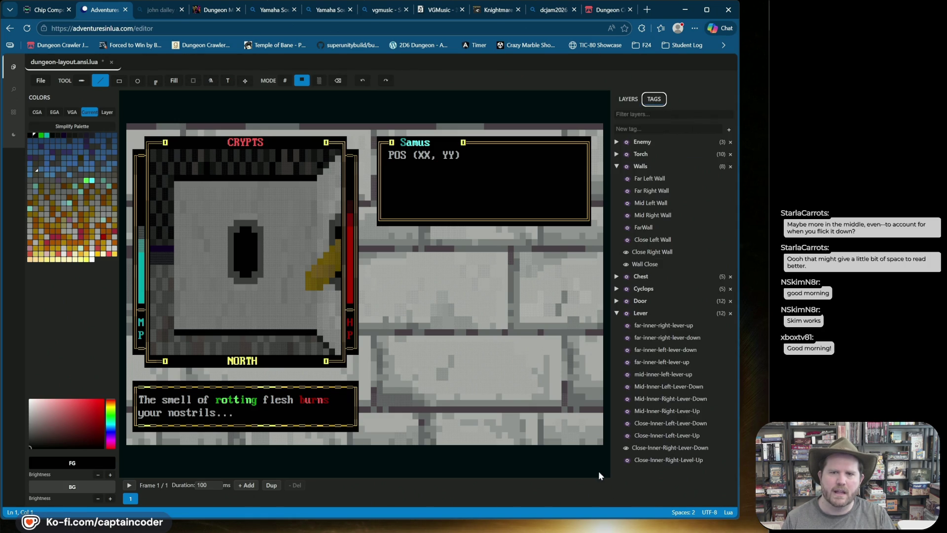
{"action": "left_click", "coordinate": [625, 448]}
{"action": "left_click", "coordinate": [626, 459]}
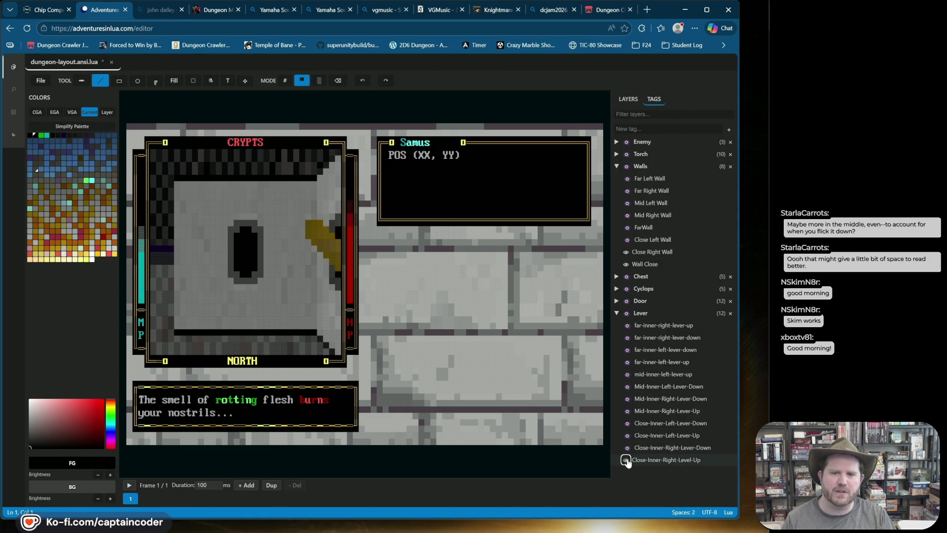
{"action": "left_click", "coordinate": [626, 460]}
{"action": "left_click", "coordinate": [626, 447]}
{"action": "left_click", "coordinate": [626, 447]}
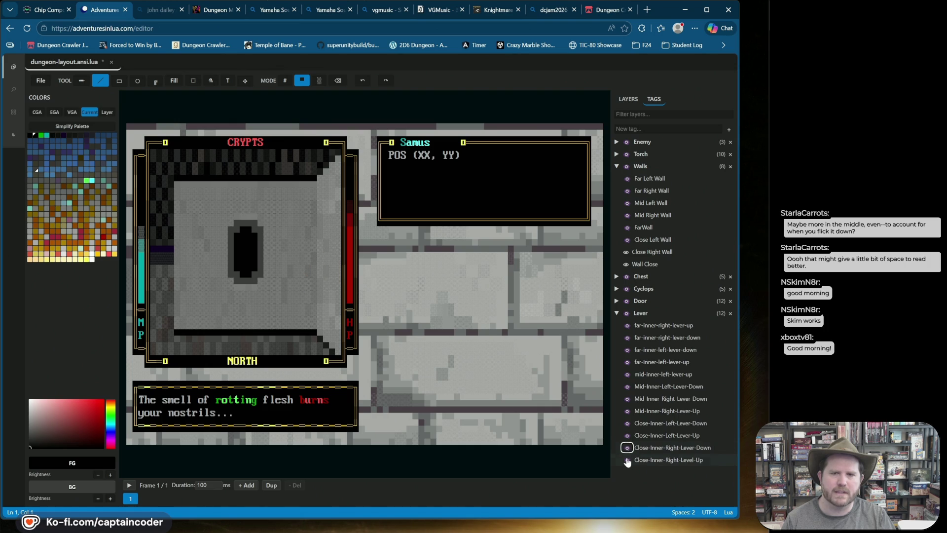
{"action": "left_click", "coordinate": [625, 460]}
Select the line drawing tool and bring the layer tree back into the side panel
{"action": "mouse_move", "coordinate": [302, 153]}
{"action": "left_mouse_down"}
{"action": "mouse_move", "coordinate": [262, 207]}
{"action": "mouse_move", "coordinate": [279, 306]}
{"action": "left_mouse_up"}
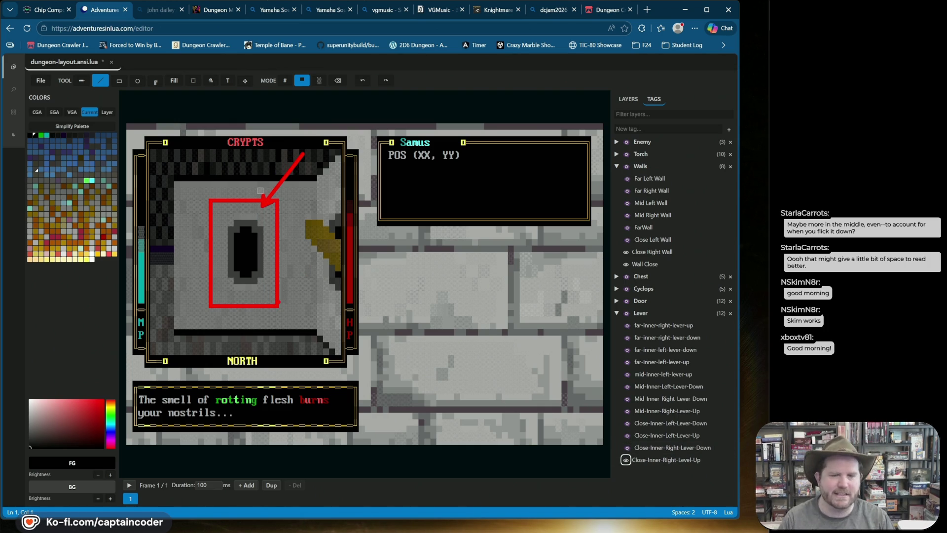
{"action": "key", "text": "Escape"}
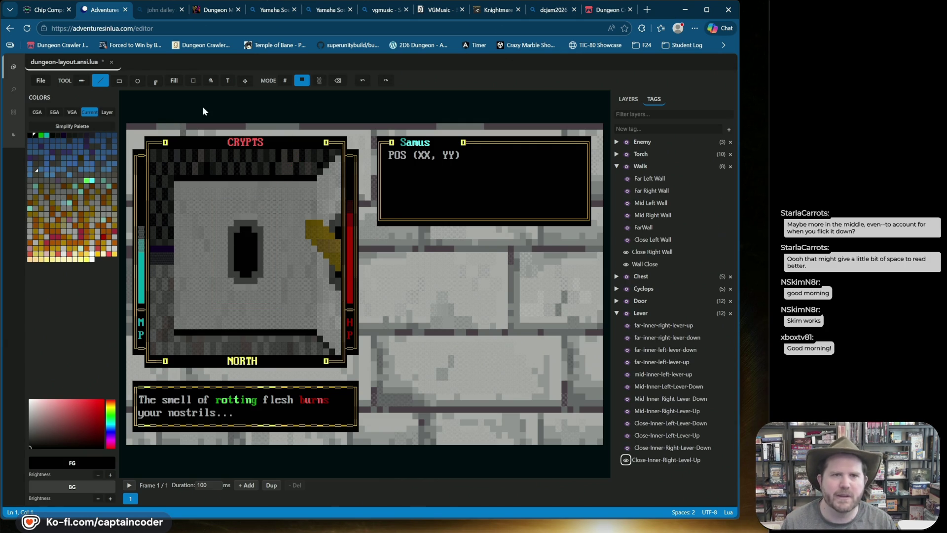
{"action": "left_click", "coordinate": [101, 80]}
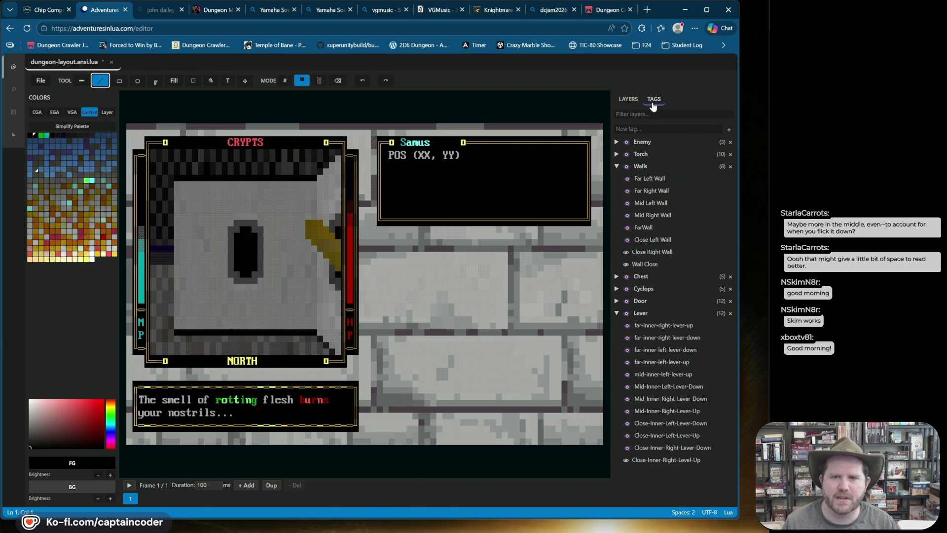
{"action": "left_click", "coordinate": [627, 100]}
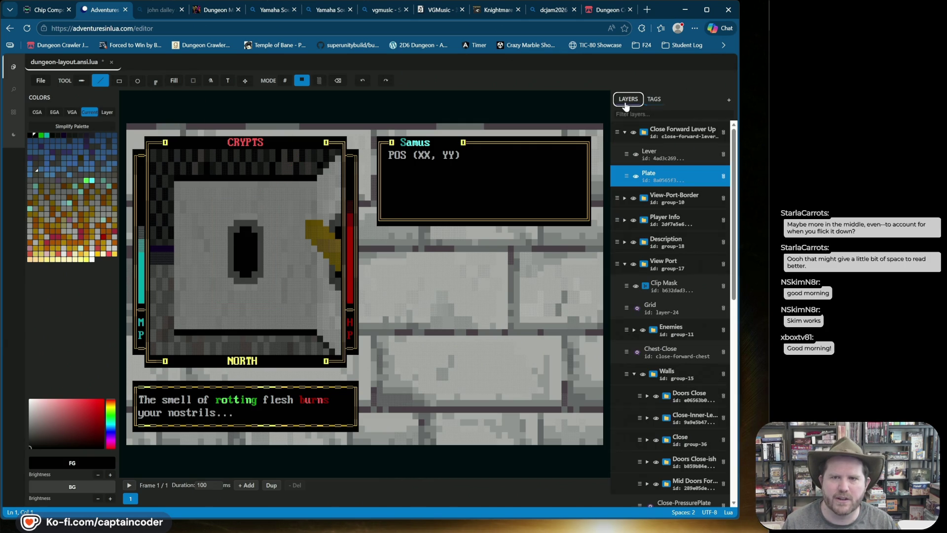
On the Lever layer, sample the lever's gold as foreground colour and save the layout
{"action": "left_click", "coordinate": [646, 158]}
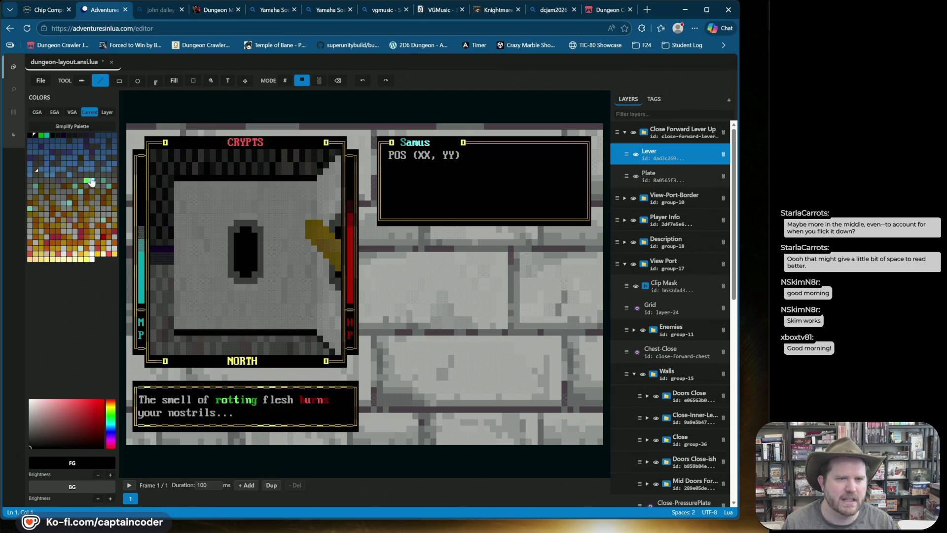
{"action": "right_click", "coordinate": [329, 244]}
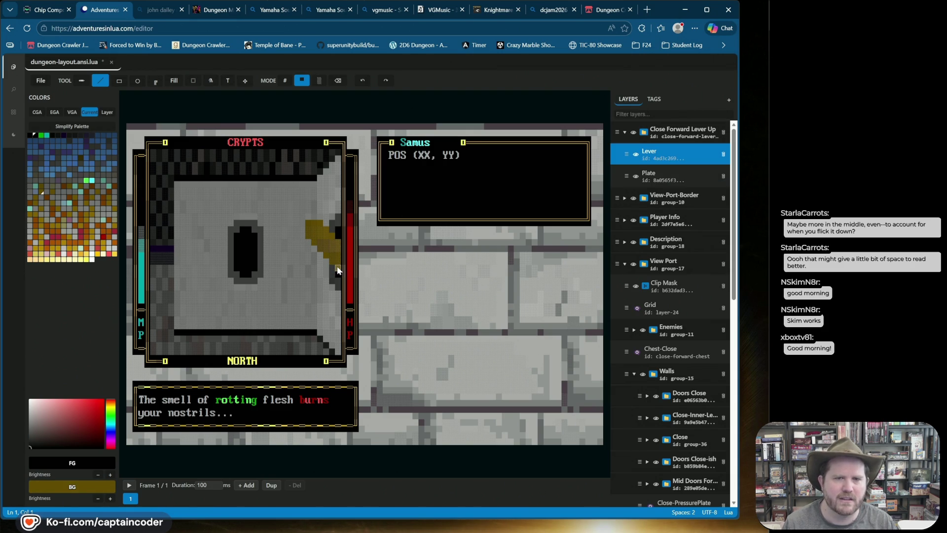
{"action": "key", "text": "x"}
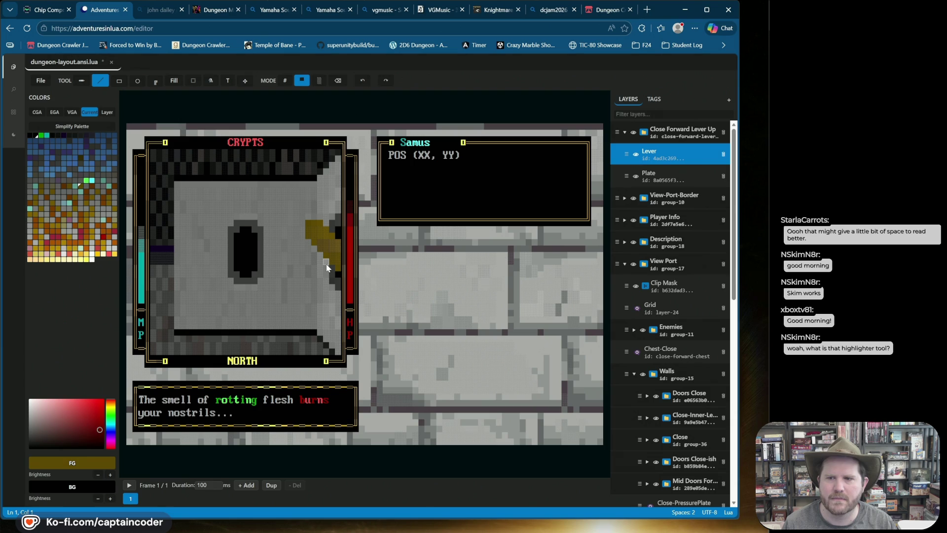
{"action": "key", "text": "ctrl+s"}
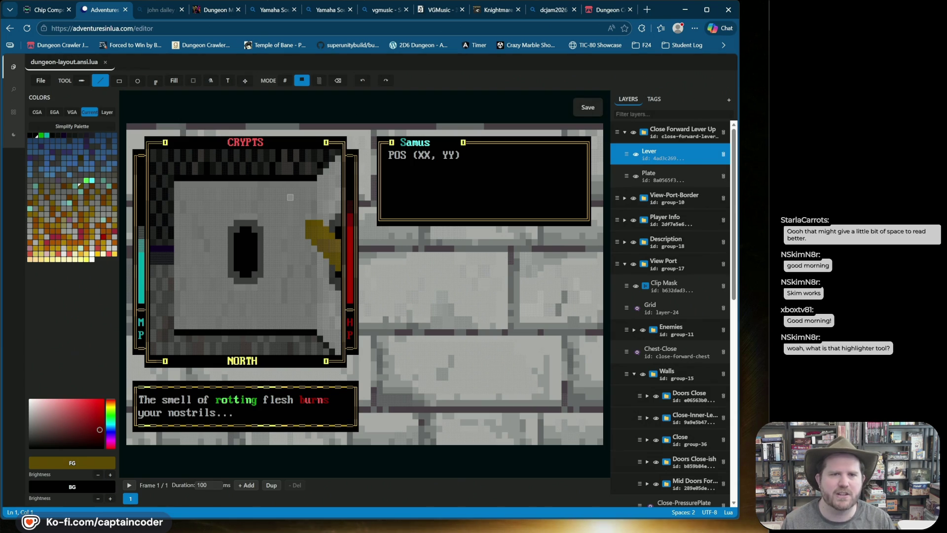
{"action": "left_click_drag", "start_coordinate": [293, 199], "coordinate": [471, 63]}
{"action": "left_click_drag", "start_coordinate": [254, 99], "coordinate": [608, 453]}
{"action": "mouse_move", "coordinate": [0, 328]}
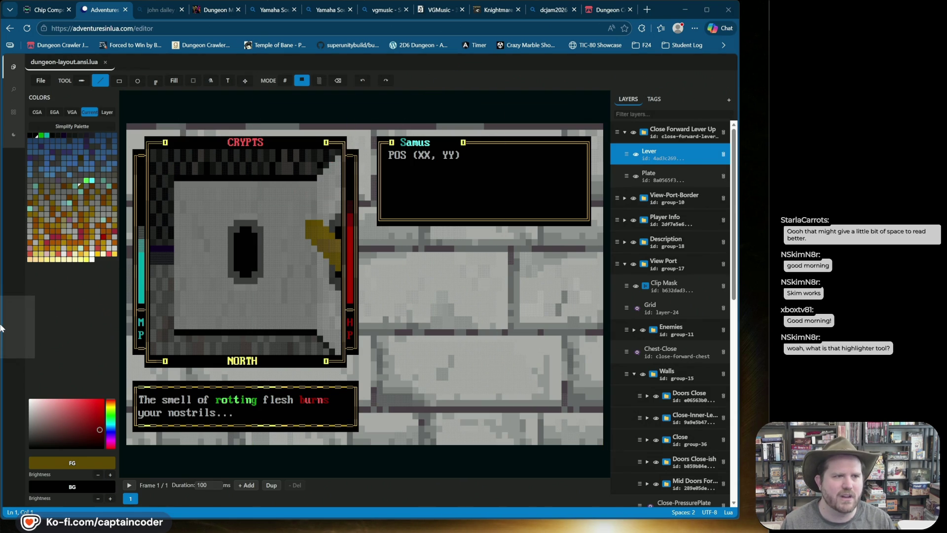
{"action": "left_click_drag", "start_coordinate": [174, 174], "coordinate": [317, 250]}
{"action": "mouse_move", "coordinate": [232, 130]}
{"action": "left_mouse_down"}
{"action": "mouse_move", "coordinate": [328, 249]}
{"action": "mouse_move", "coordinate": [296, 237]}
{"action": "mouse_move", "coordinate": [365, 153]}
{"action": "mouse_move", "coordinate": [424, 183]}
{"action": "left_mouse_up"}
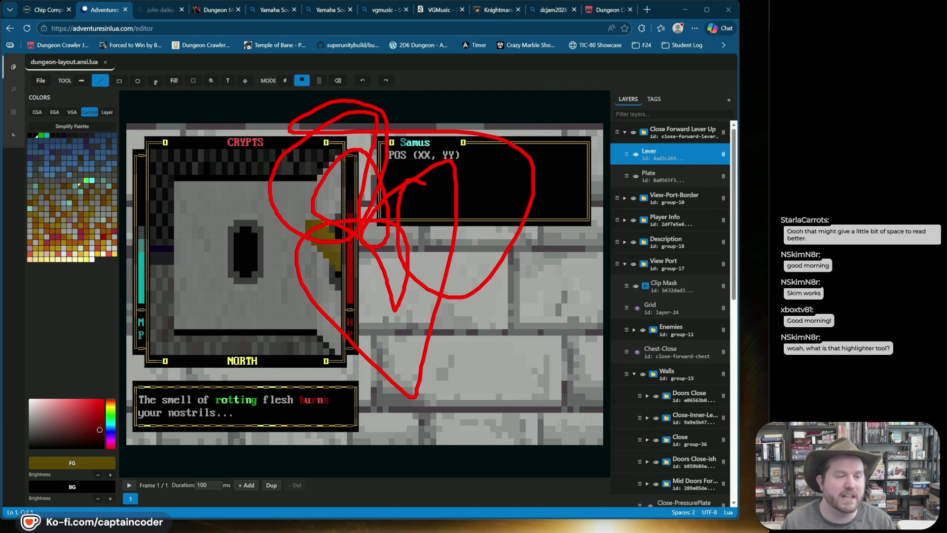
{"action": "mouse_move", "coordinate": [276, 89]}
{"action": "left_mouse_down"}
{"action": "mouse_move", "coordinate": [296, 77]}
{"action": "mouse_move", "coordinate": [365, 143]}
{"action": "mouse_move", "coordinate": [258, 284]}
{"action": "mouse_move", "coordinate": [342, 281]}
{"action": "left_mouse_up"}
{"action": "mouse_move", "coordinate": [274, 246]}
{"action": "left_mouse_down"}
{"action": "mouse_move", "coordinate": [345, 242]}
{"action": "mouse_move", "coordinate": [197, 276]}
{"action": "mouse_move", "coordinate": [237, 217]}
{"action": "mouse_move", "coordinate": [212, 195]}
{"action": "mouse_move", "coordinate": [233, 186]}
{"action": "mouse_move", "coordinate": [470, 256]}
{"action": "mouse_move", "coordinate": [269, 227]}
{"action": "mouse_move", "coordinate": [323, 269]}
{"action": "left_mouse_up"}
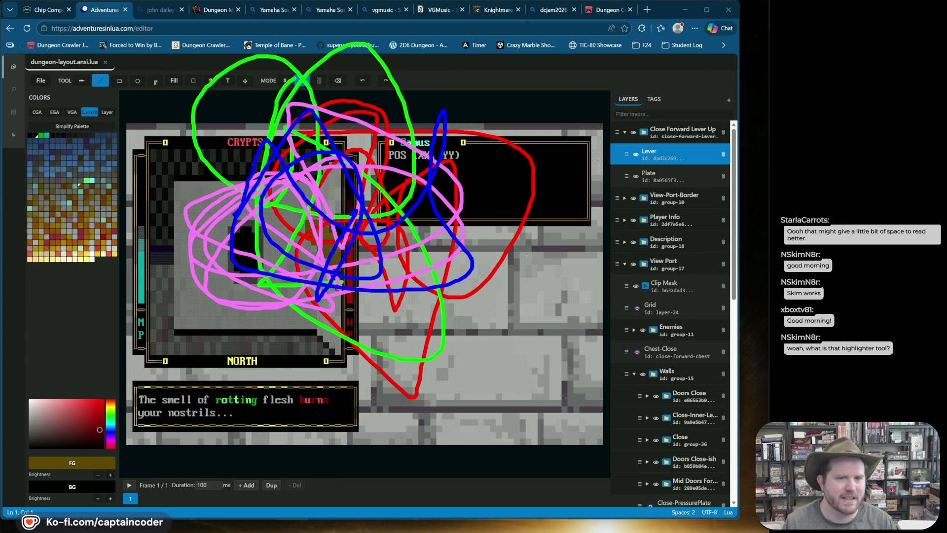
{"action": "key", "text": "Escape"}
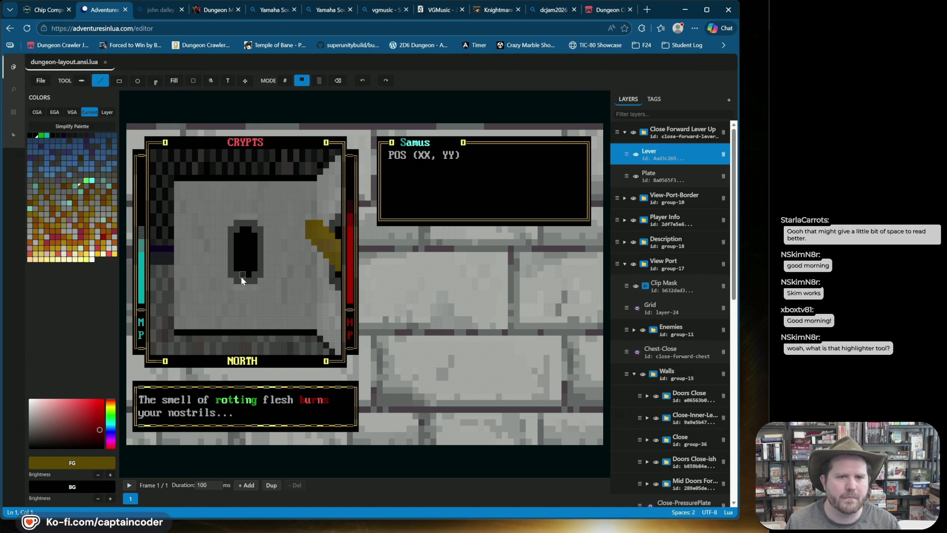
Remove stray gold cells from the slot and return to solid-block painting
{"action": "key", "text": "Delete"}
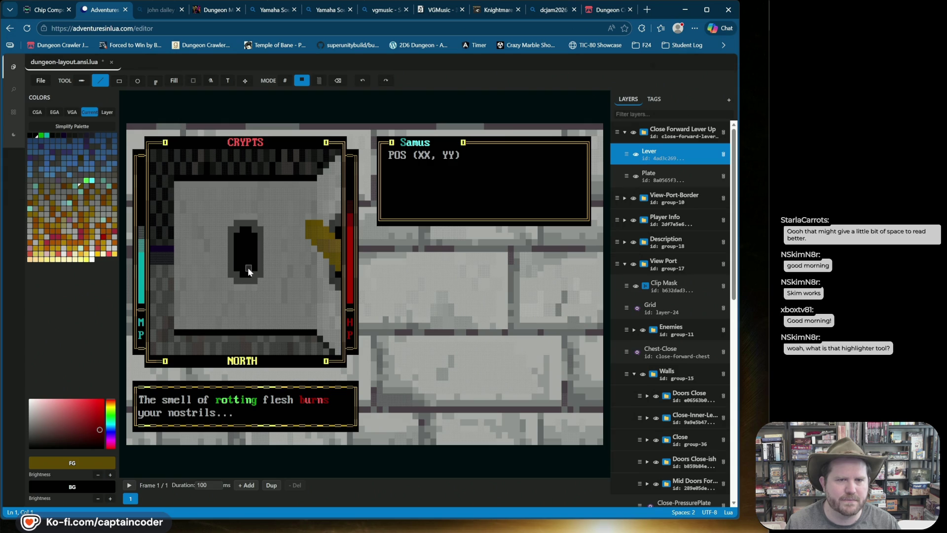
{"action": "left_click", "coordinate": [243, 268]}
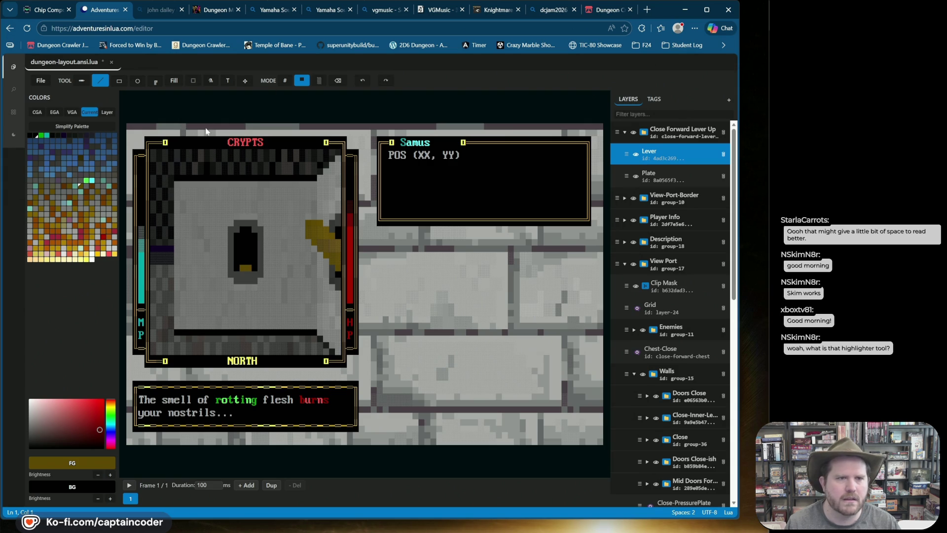
{"action": "key", "text": "ctrl+z"}
{"action": "key", "text": "ctrl+z"}
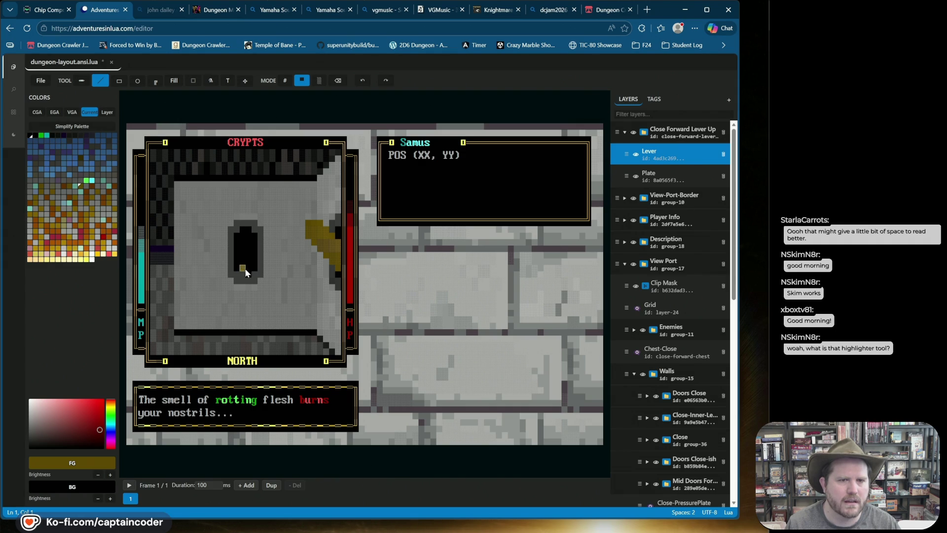
{"action": "left_click", "coordinate": [338, 81]}
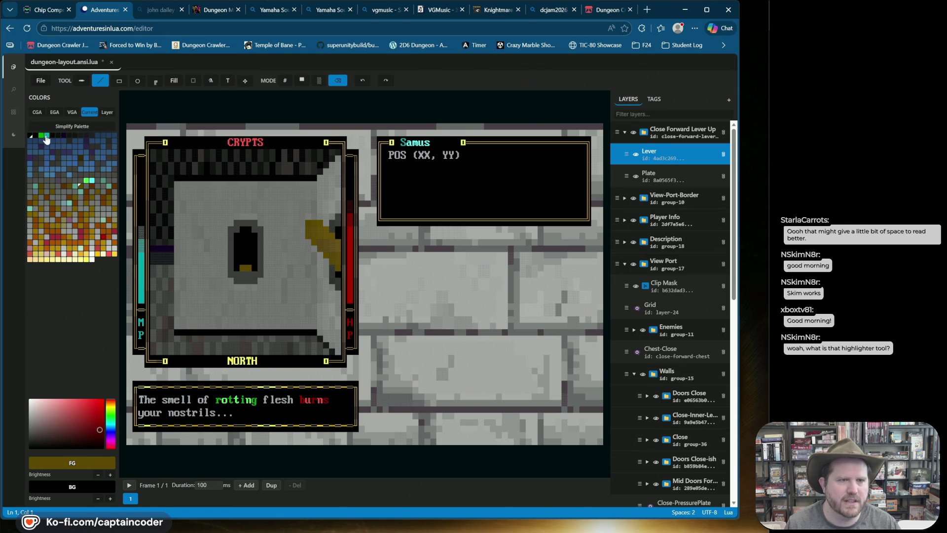
{"action": "left_click", "coordinate": [301, 80]}
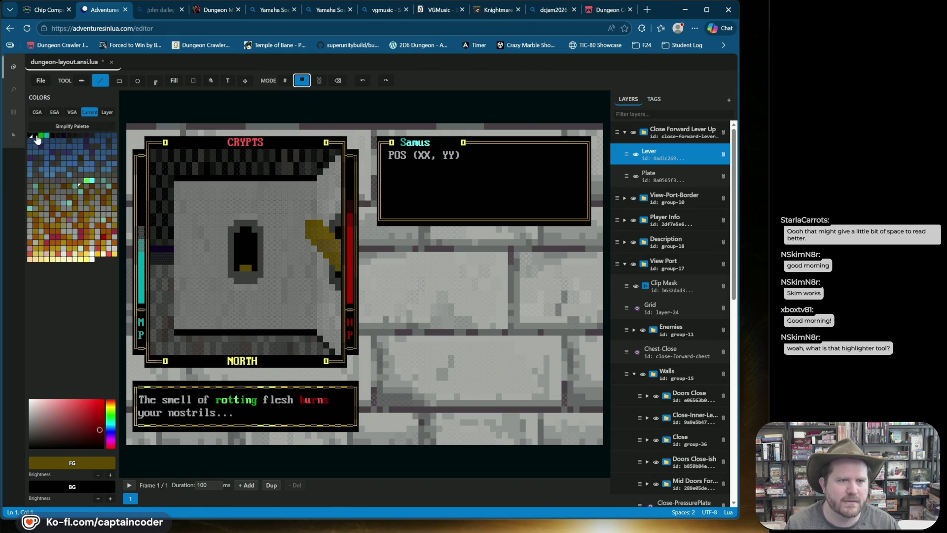
{"action": "left_click", "coordinate": [29, 135]}
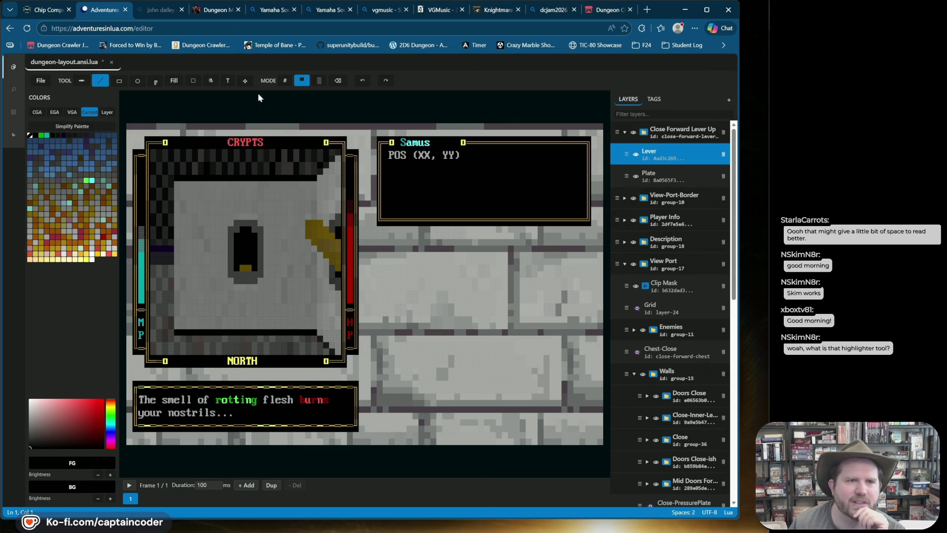
{"action": "left_click", "coordinate": [35, 135]}
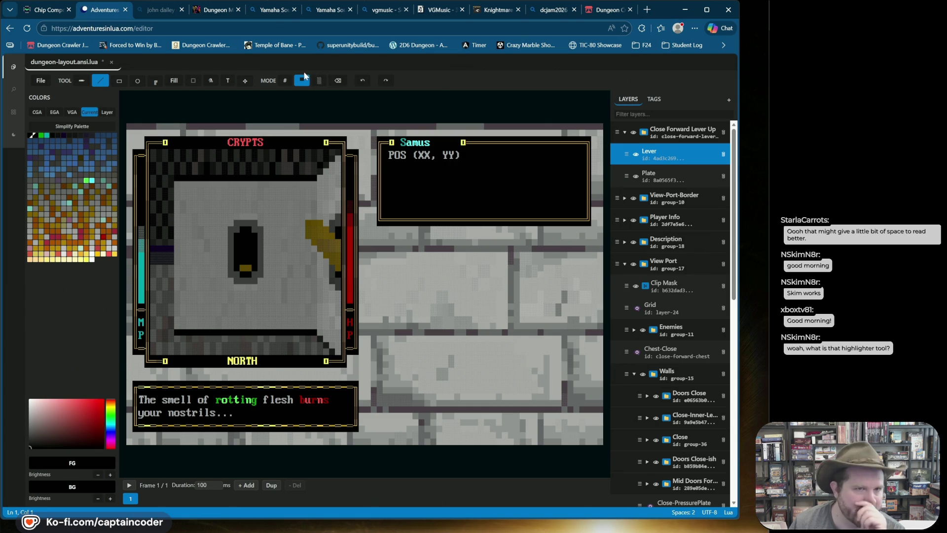
Sample the existing lever's gold and paint a vertical gold bar filling the slot
{"action": "right_click", "coordinate": [249, 271]}
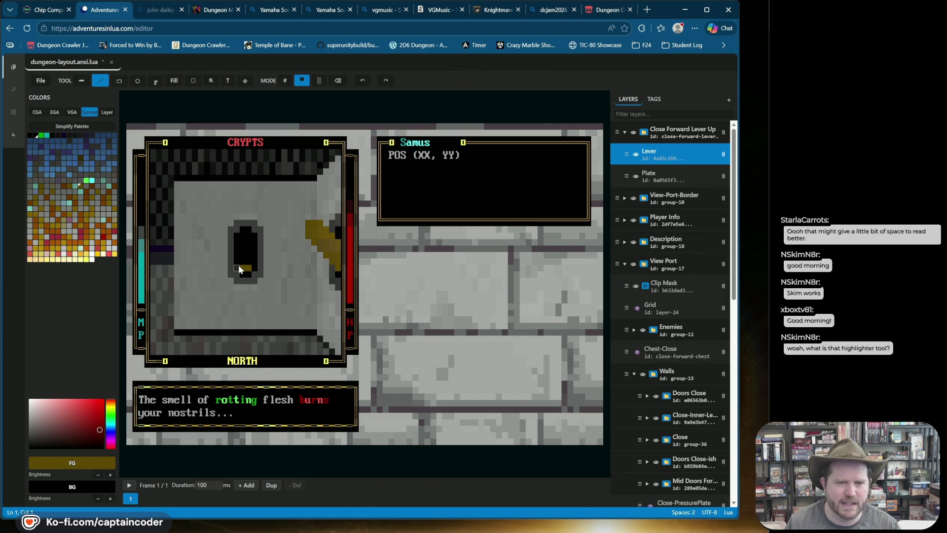
{"action": "left_click", "coordinate": [242, 260]}
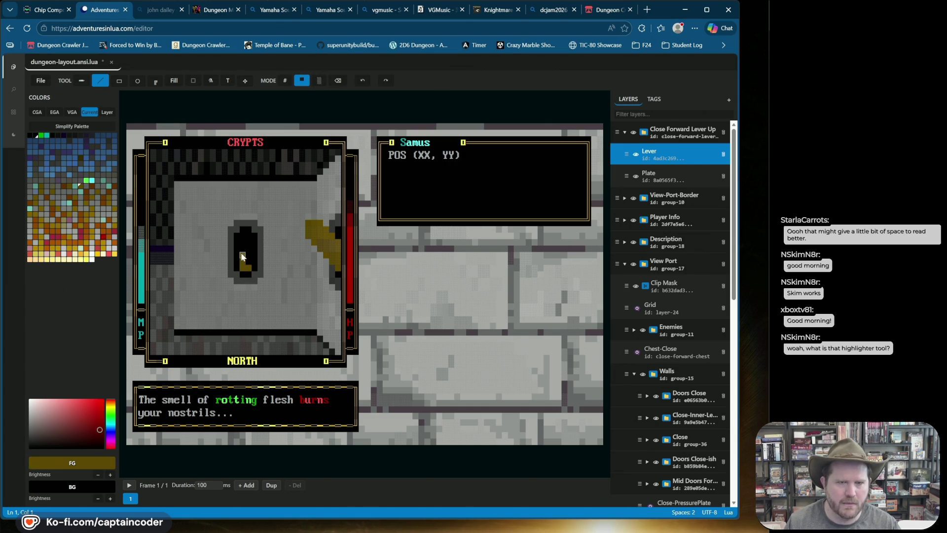
{"action": "left_click", "coordinate": [242, 249]}
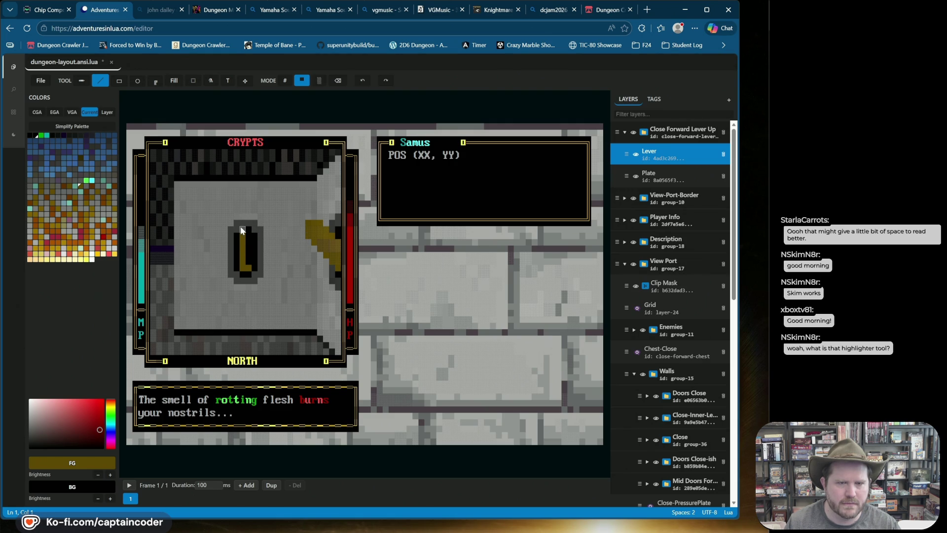
{"action": "left_click", "coordinate": [240, 232]}
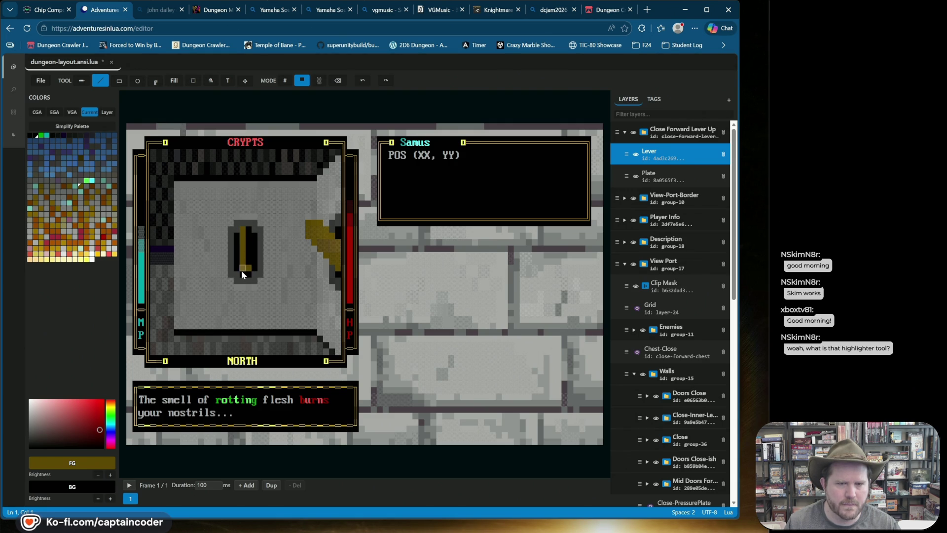
{"action": "left_click", "coordinate": [243, 275]}
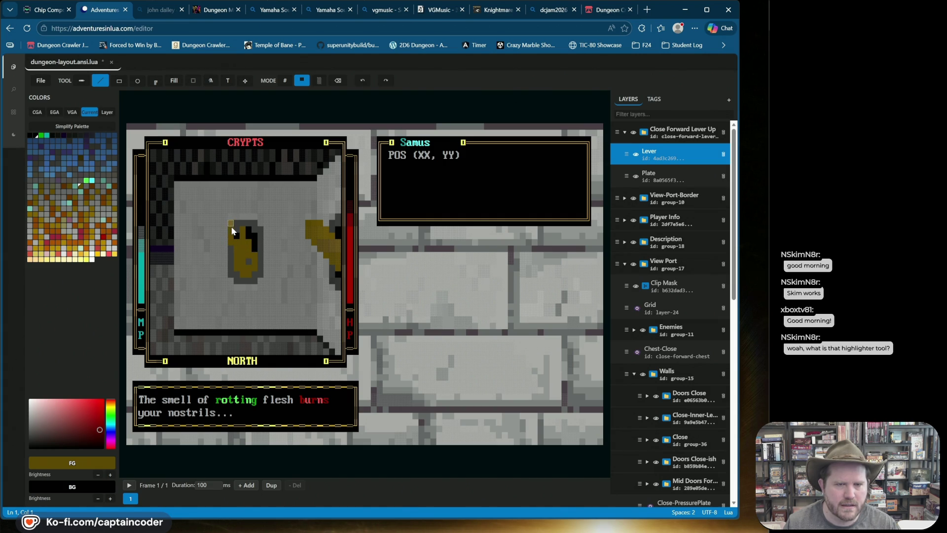
Widen the lever's top with gold cells and add a black shading stripe down it
{"action": "left_click", "coordinate": [236, 226]}
{"action": "left_click", "coordinate": [238, 234]}
{"action": "left_click", "coordinate": [224, 226]}
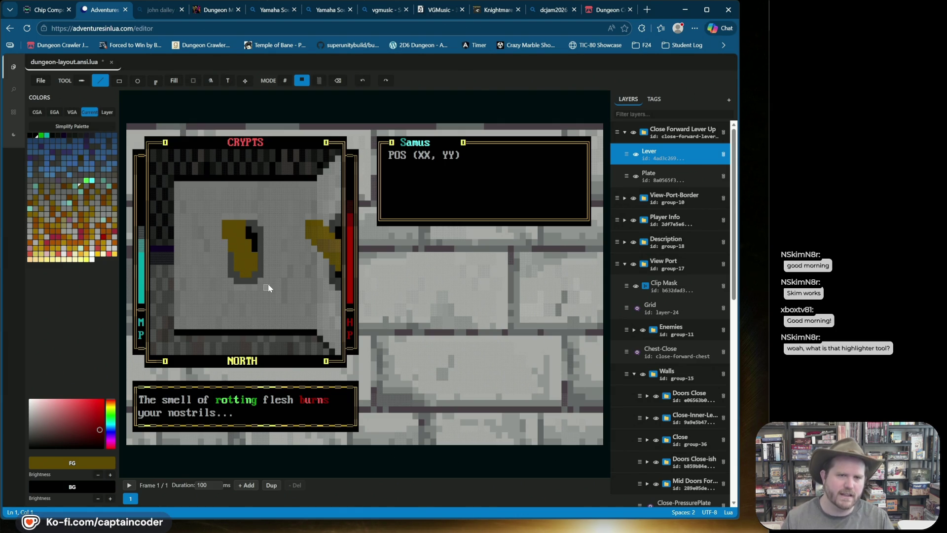
{"action": "left_click", "coordinate": [338, 80]}
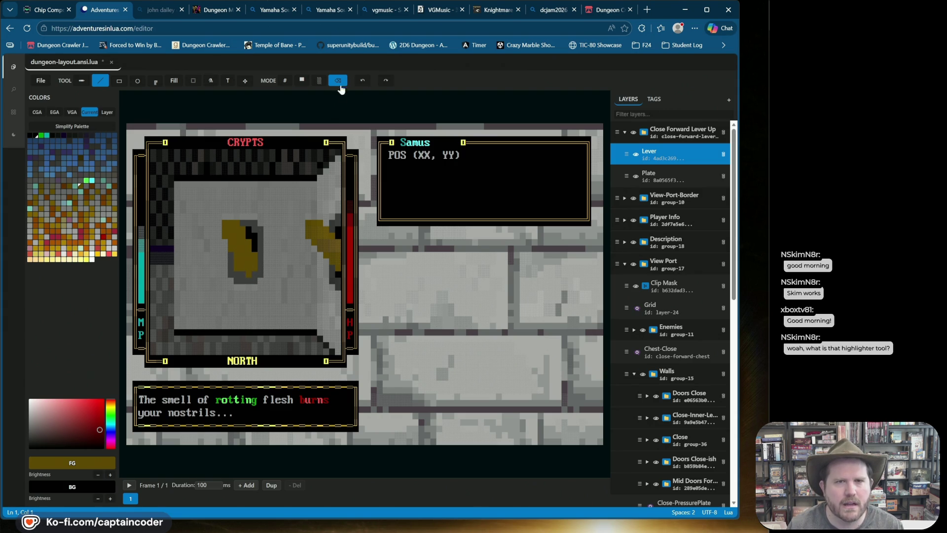
{"action": "left_click", "coordinate": [35, 135]}
{"action": "left_click_drag", "start_coordinate": [261, 245], "coordinate": [256, 261]}
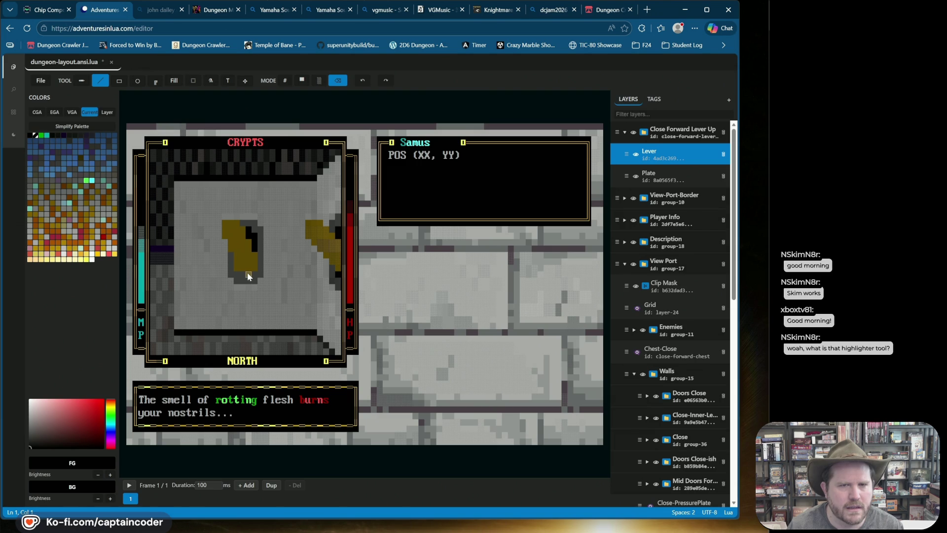
Paint a black keyhole cell and olive-yellow cells below the lever, then undo
{"action": "left_click", "coordinate": [302, 80]}
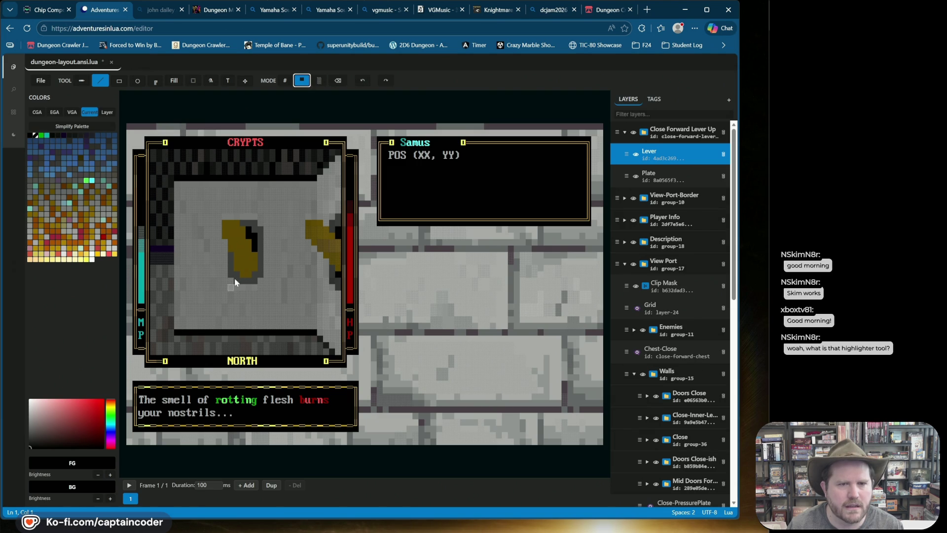
{"action": "left_click", "coordinate": [243, 274]}
{"action": "left_click", "coordinate": [237, 270]}
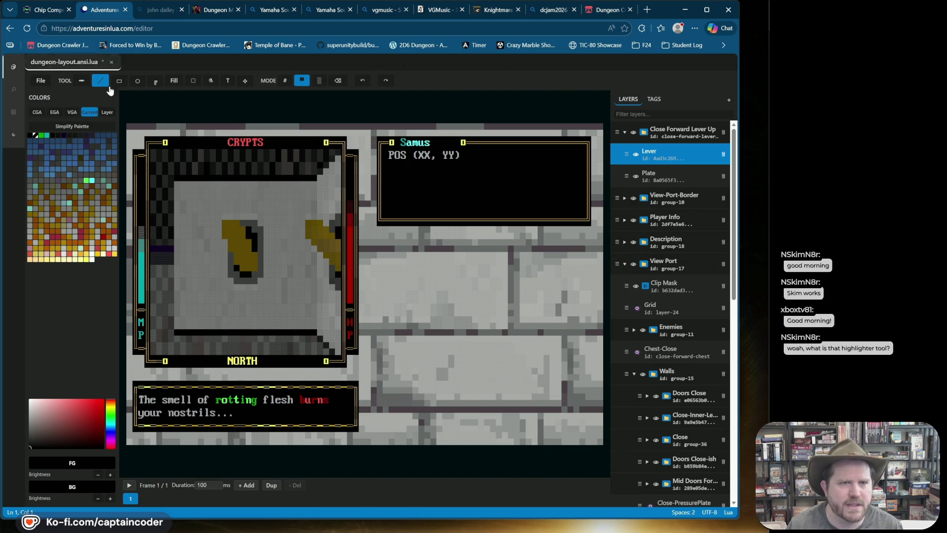
{"action": "left_click", "coordinate": [237, 269], "text": "alt"}
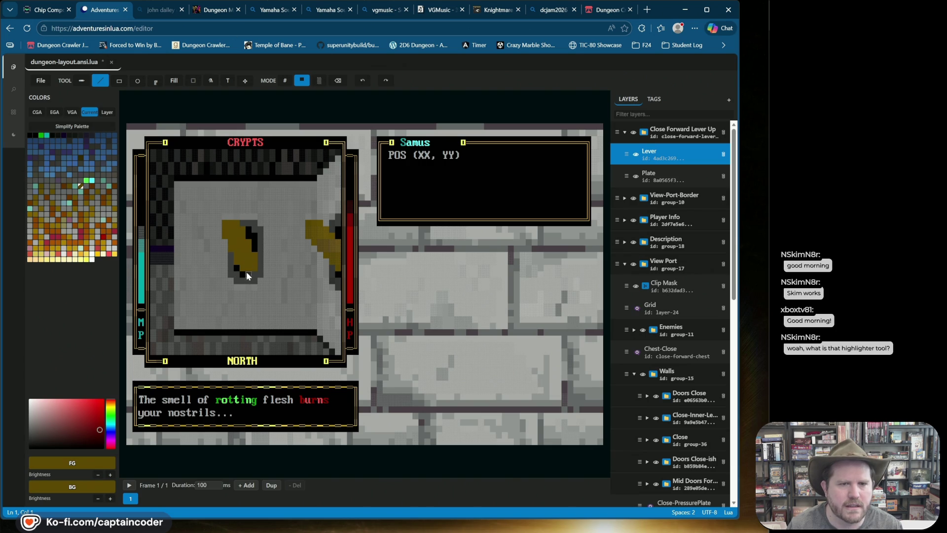
{"action": "left_click", "coordinate": [245, 276]}
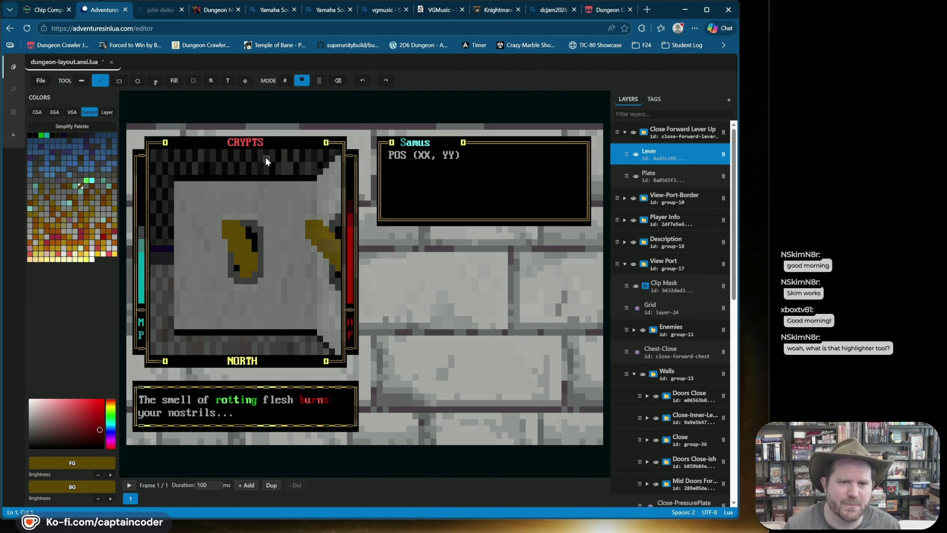
{"action": "key", "text": "ctrl+z"}
{"action": "key", "text": "ctrl+z"}
{"action": "key", "text": "ctrl+z"}
{"action": "key", "text": "ctrl+z"}
{"action": "key", "text": "ctrl+z"}
{"action": "key", "text": "ctrl+z"}
{"action": "key", "text": "ctrl+z"}
{"action": "key", "text": "ctrl+z"}
{"action": "key", "text": "ctrl+z"}
{"action": "key", "text": "ctrl+z"}
{"action": "key", "text": "ctrl+z"}
{"action": "key", "text": "ctrl+z"}
{"action": "key", "text": "ctrl+z"}
{"action": "key", "text": "ctrl+z"}
{"action": "key", "text": "ctrl+z"}
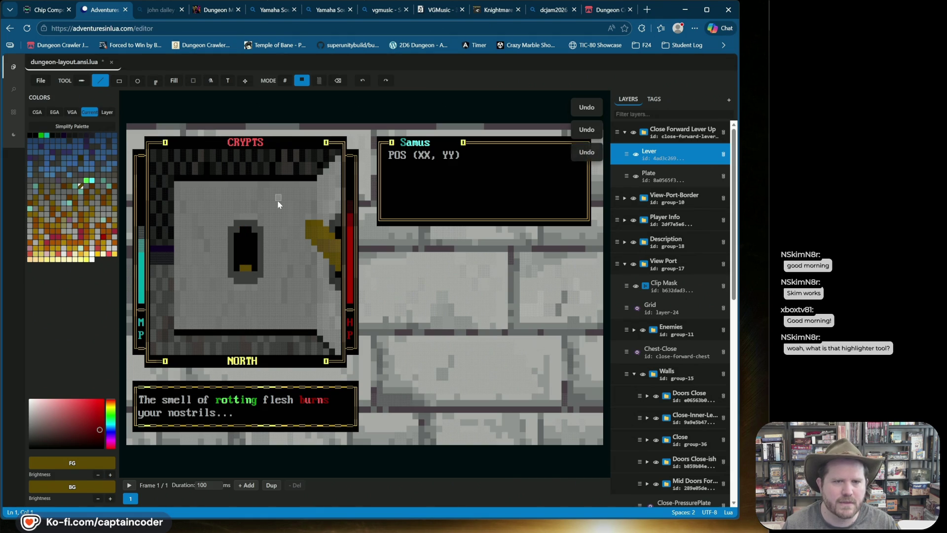
Restore the lever strokes and draw a filled 2x6 gold rectangle inside the slot
{"action": "key", "text": "ctrl+z"}
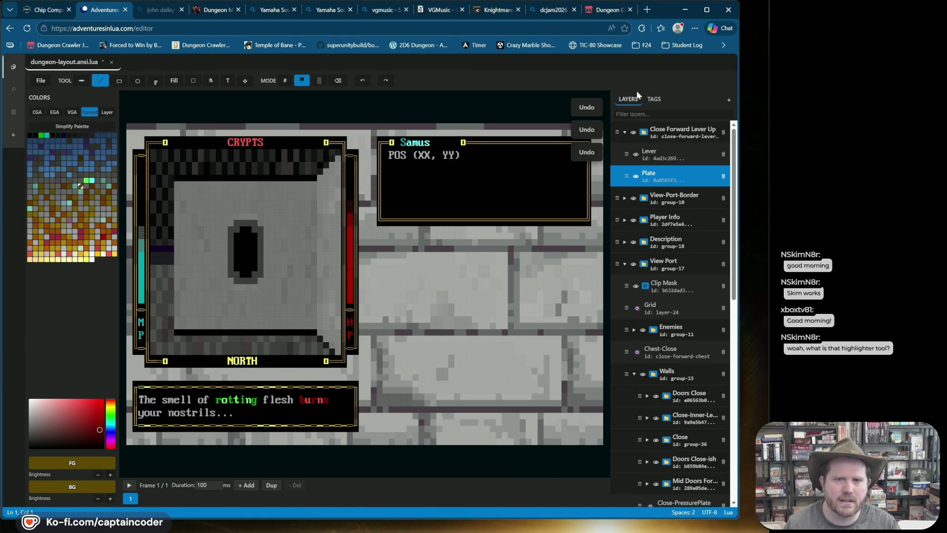
{"action": "key", "text": "ctrl+shift+z"}
{"action": "key", "text": "ctrl+shift+z"}
{"action": "key", "text": "ctrl+shift+z"}
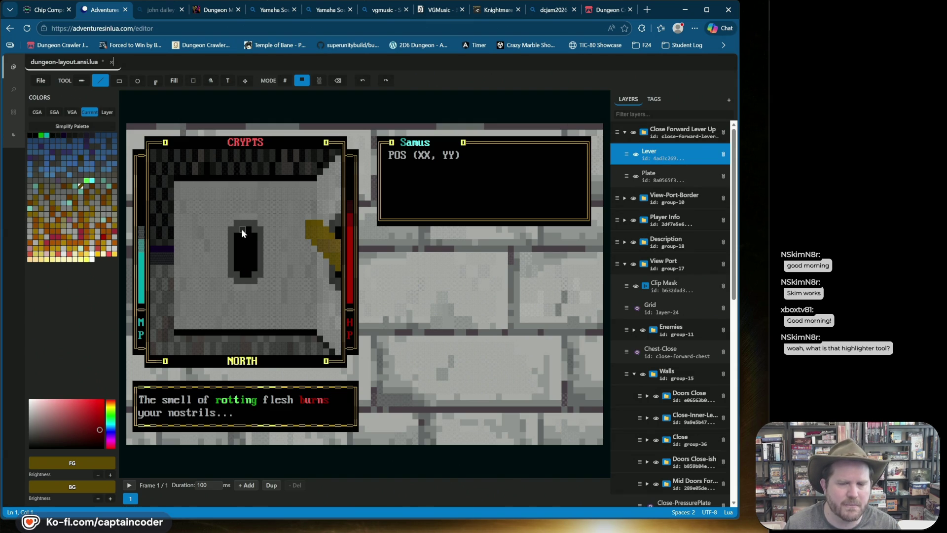
{"action": "mouse_move", "coordinate": [119, 82]}
{"action": "left_click", "coordinate": [127, 106]}
{"action": "left_click_drag", "start_coordinate": [245, 240], "coordinate": [247, 269]}
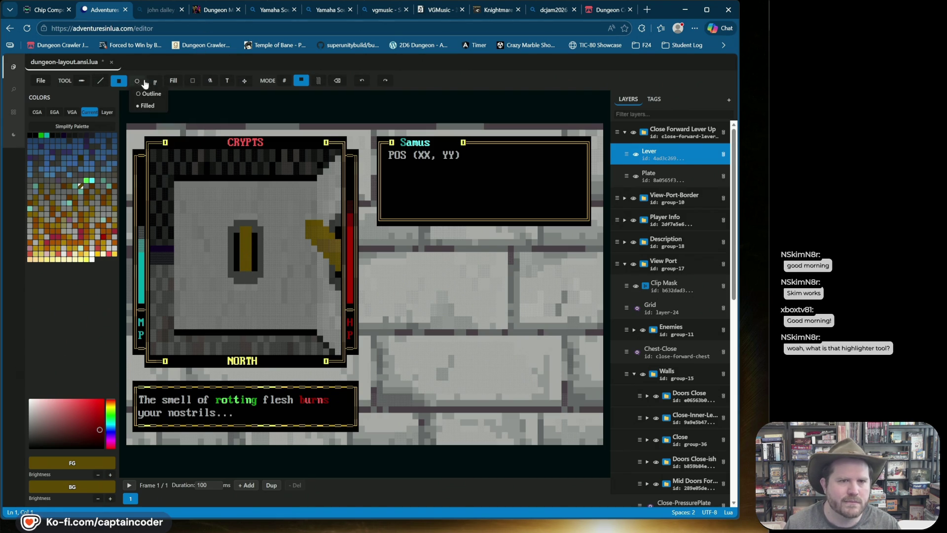
{"action": "left_click", "coordinate": [101, 80]}
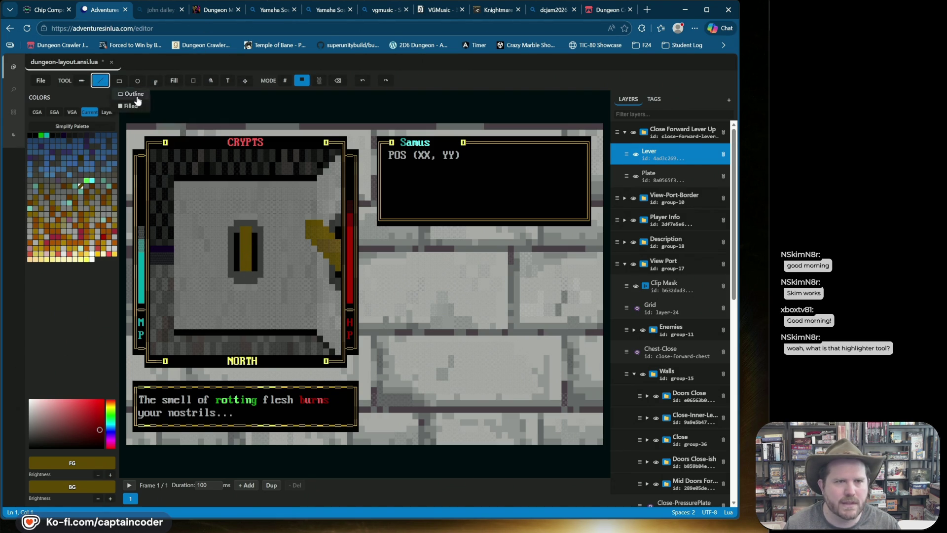
Sample the lever's dark gold and repaint its bottom cells in darker shades
{"action": "left_click", "coordinate": [30, 135]}
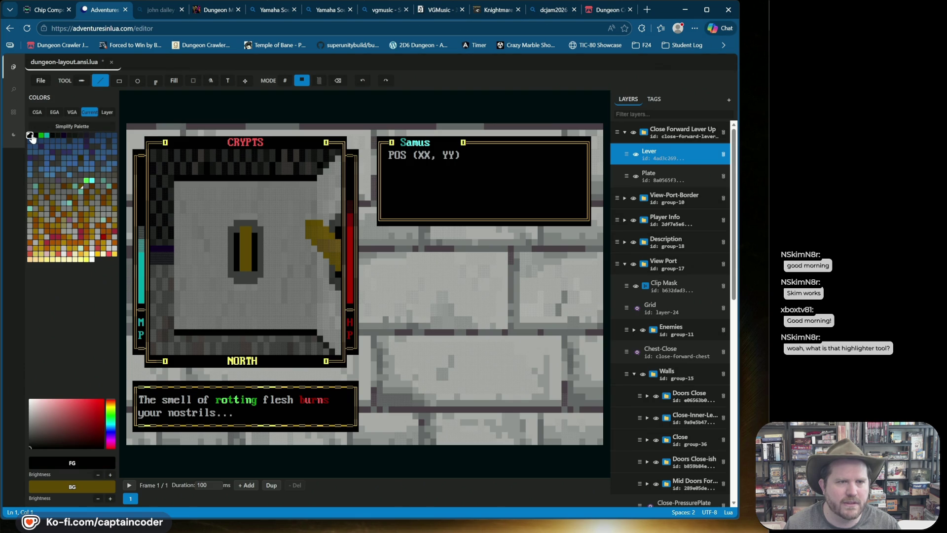
{"action": "left_click", "coordinate": [246, 265], "text": "alt"}
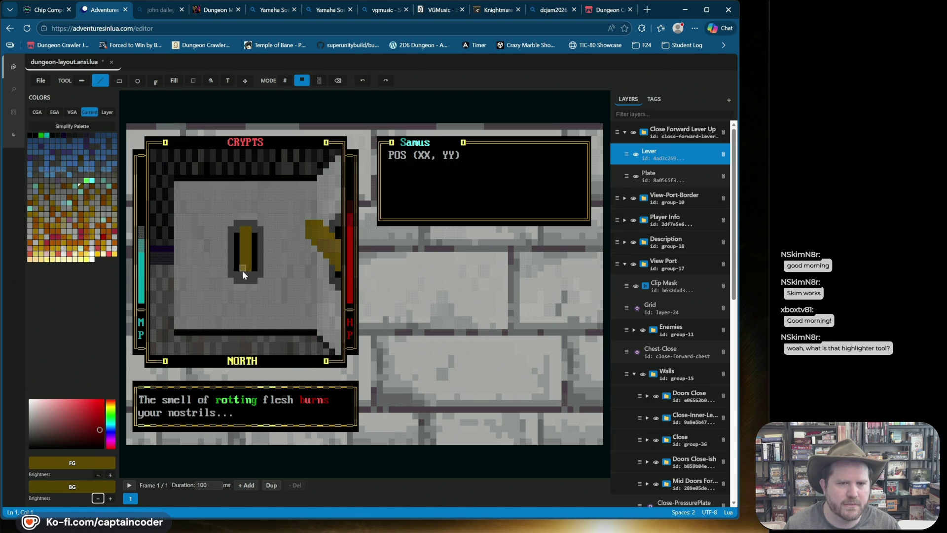
{"action": "left_click", "coordinate": [98, 475]}
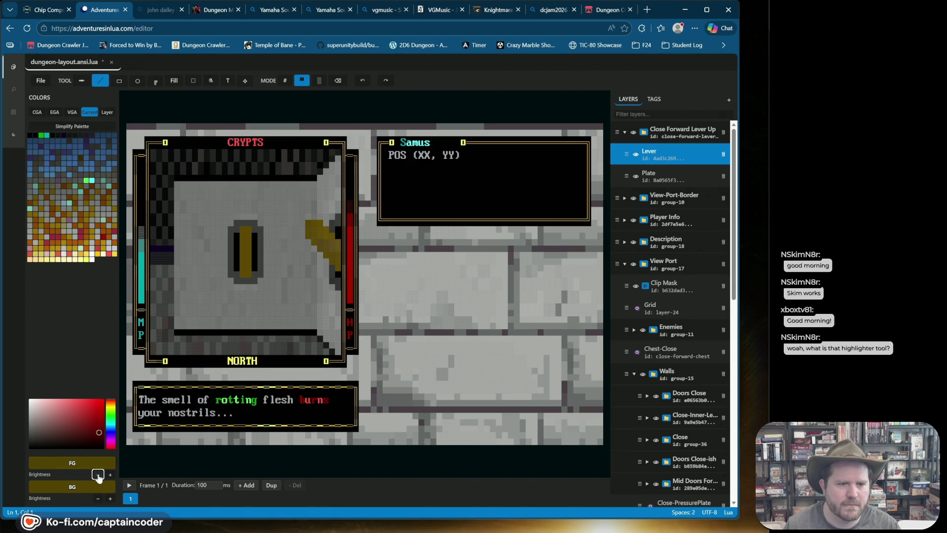
{"action": "left_click", "coordinate": [247, 276]}
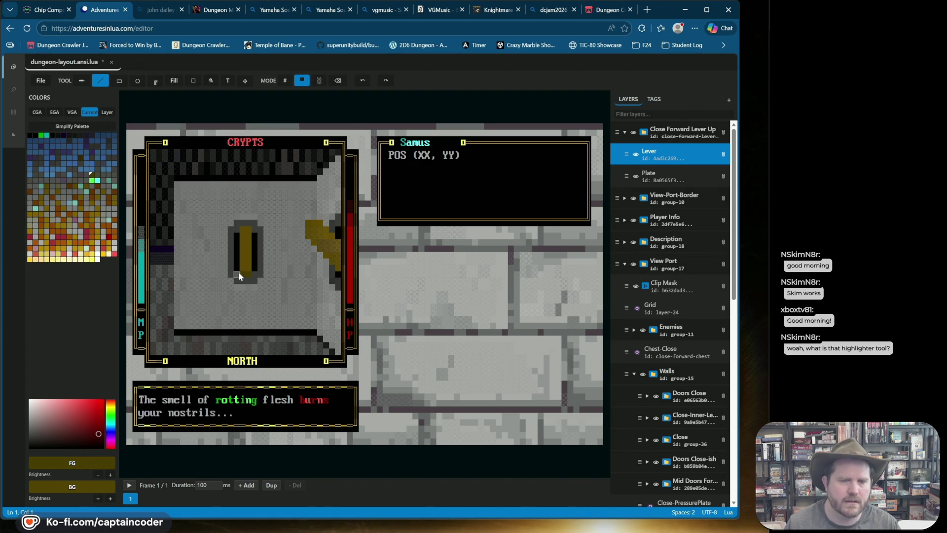
{"action": "left_click", "coordinate": [110, 475]}
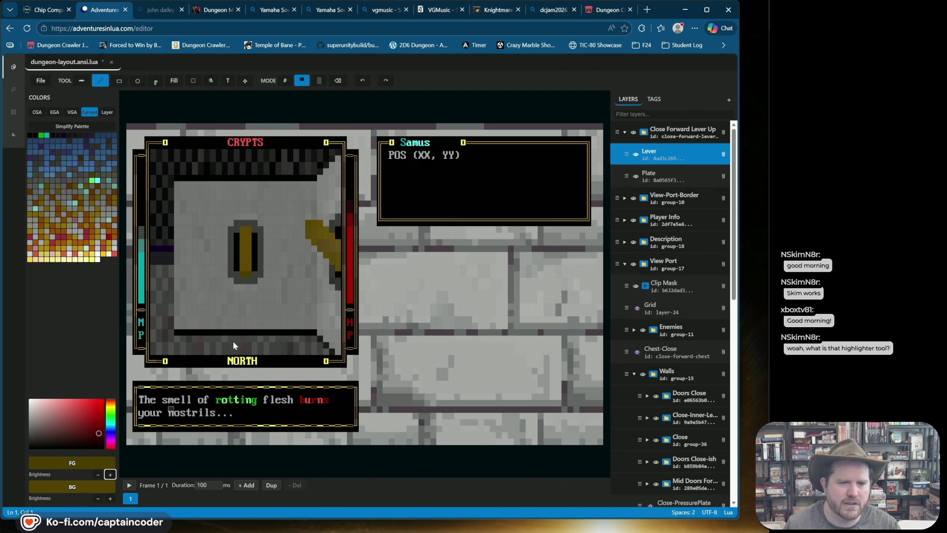
{"action": "left_click", "coordinate": [242, 271]}
{"action": "left_click", "coordinate": [110, 474]}
{"action": "left_click", "coordinate": [242, 265]}
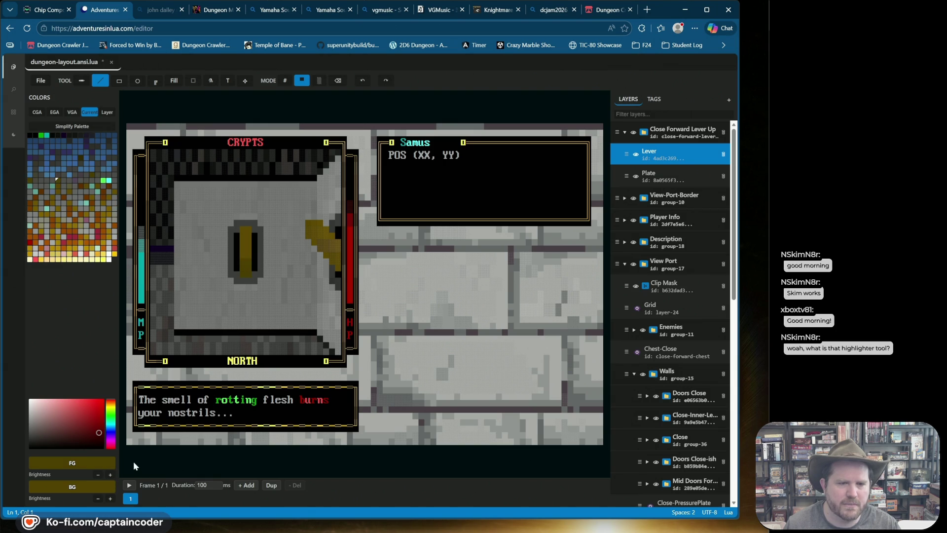
Repaint the lever's upper cells in progressively brighter gold shades
{"action": "left_click", "coordinate": [111, 475]}
{"action": "left_click", "coordinate": [249, 255]}
{"action": "left_click", "coordinate": [109, 474]}
{"action": "left_click", "coordinate": [244, 249]}
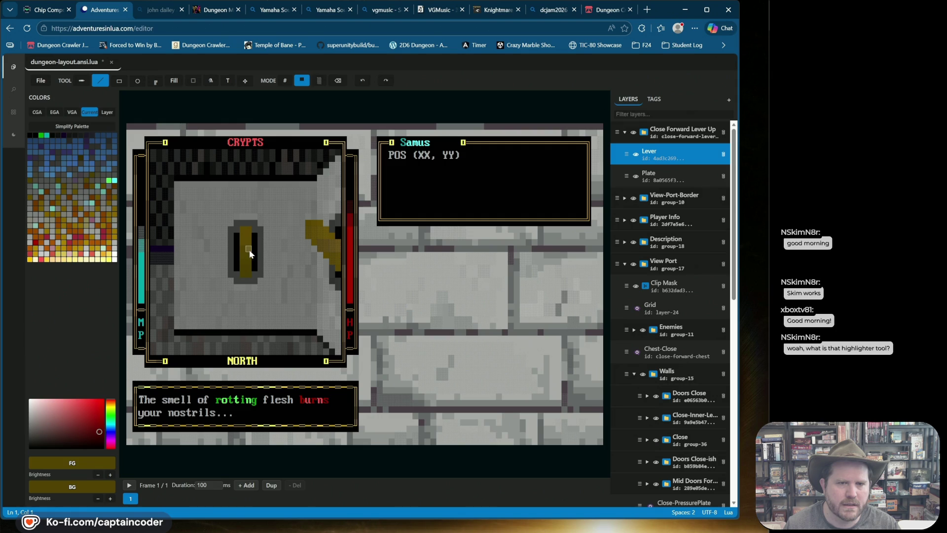
{"action": "left_click", "coordinate": [109, 474]}
{"action": "left_click", "coordinate": [241, 241]}
{"action": "left_click", "coordinate": [111, 473]}
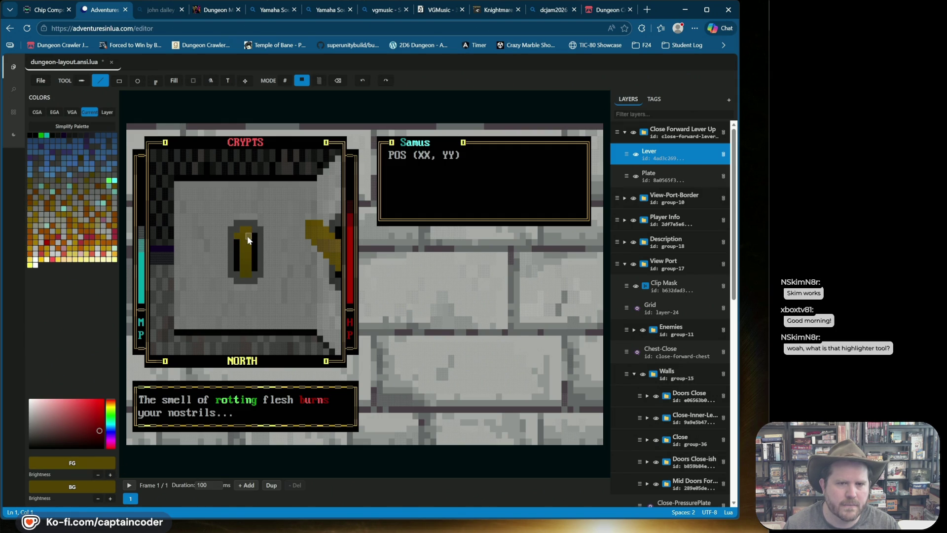
{"action": "left_click", "coordinate": [362, 80]}
{"action": "left_click", "coordinate": [246, 237]}
{"action": "left_click", "coordinate": [111, 474]}
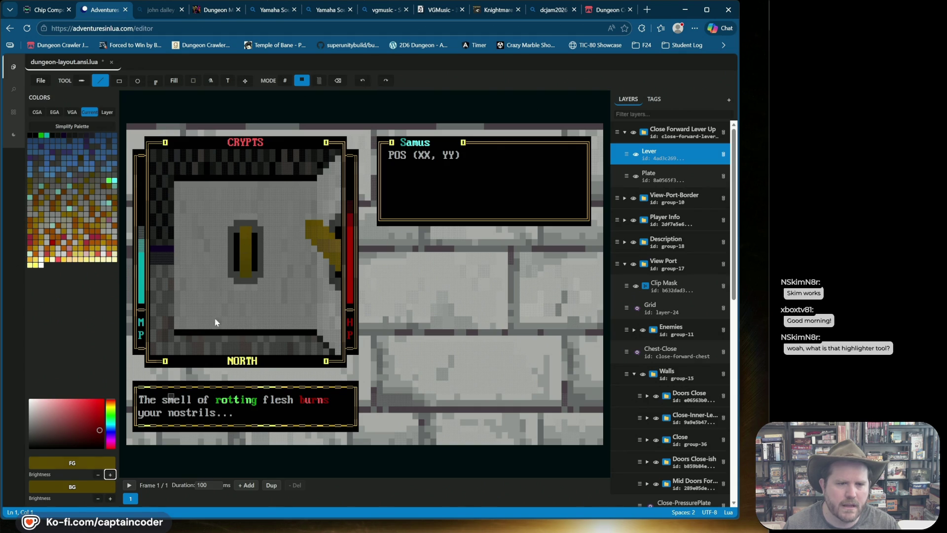
Paint the lever's top cell gold, sample the darker bottom colour, and undo the last stroke
{"action": "left_click", "coordinate": [246, 231]}
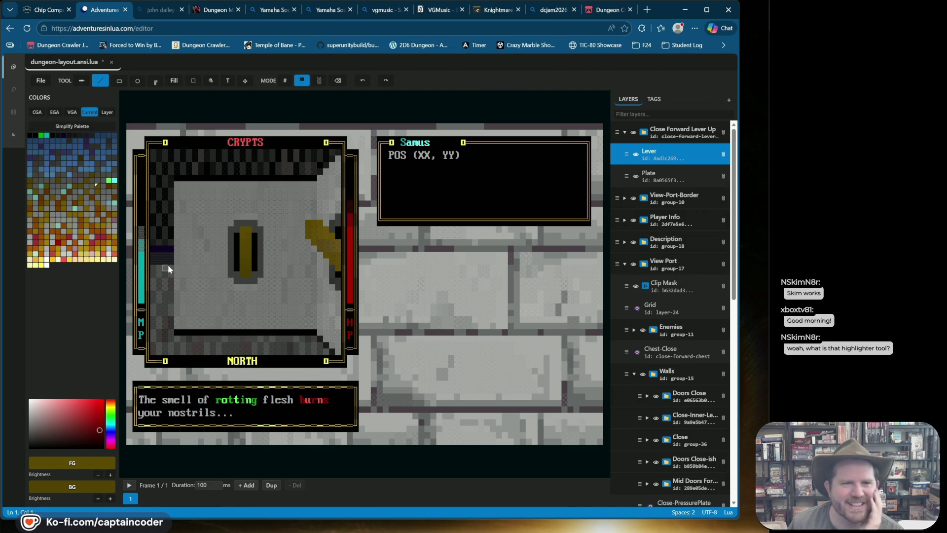
{"action": "left_click", "coordinate": [247, 271], "text": "alt"}
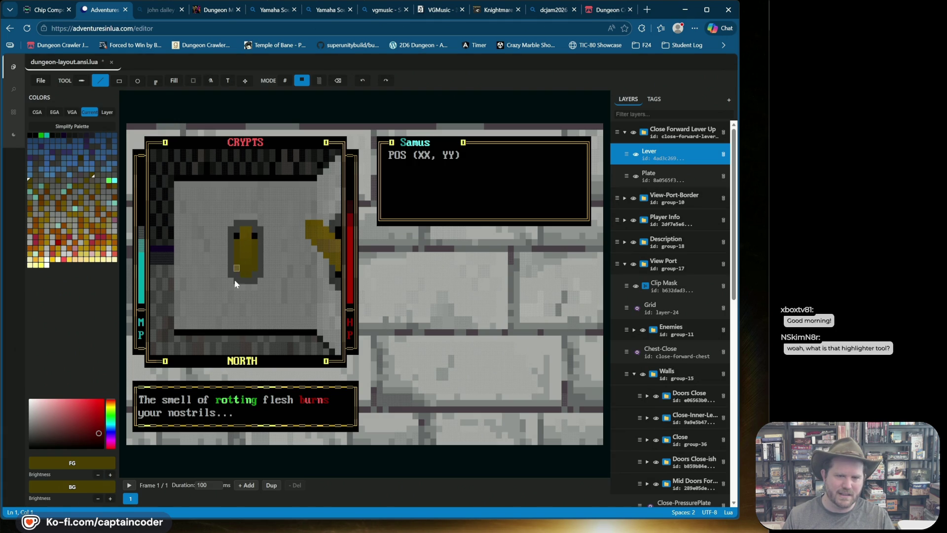
{"action": "key", "text": "ctrl+z"}
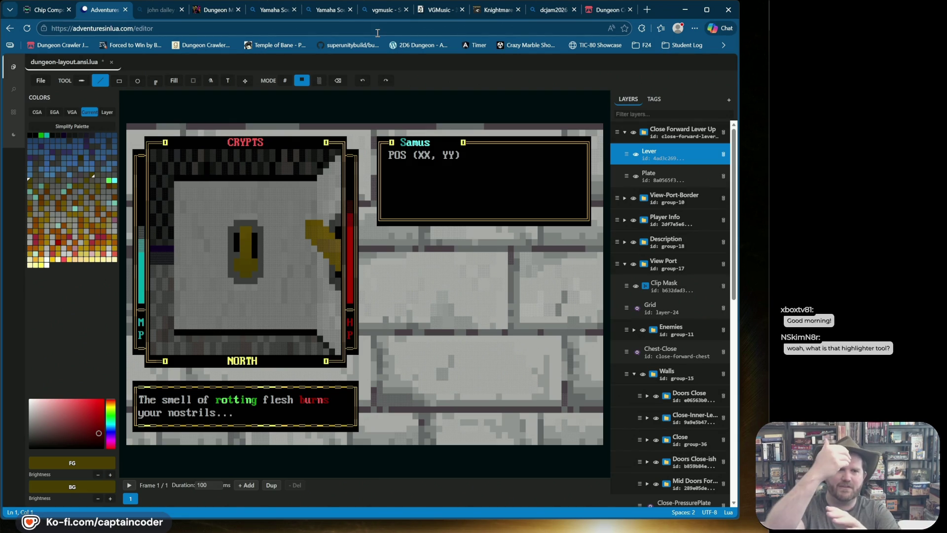
Redraw the lever's columns in yellow and cover its lower-left black cells with dark yellow
{"action": "key", "text": "ctrl+z"}
{"action": "key", "text": "ctrl+z"}
{"action": "key", "text": "ctrl+z"}
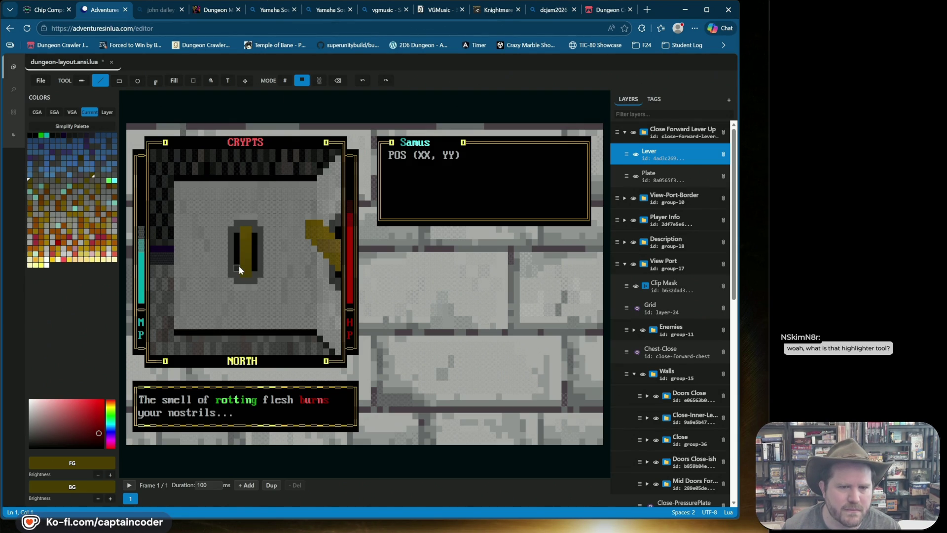
{"action": "left_click_drag", "start_coordinate": [236, 237], "coordinate": [253, 237]}
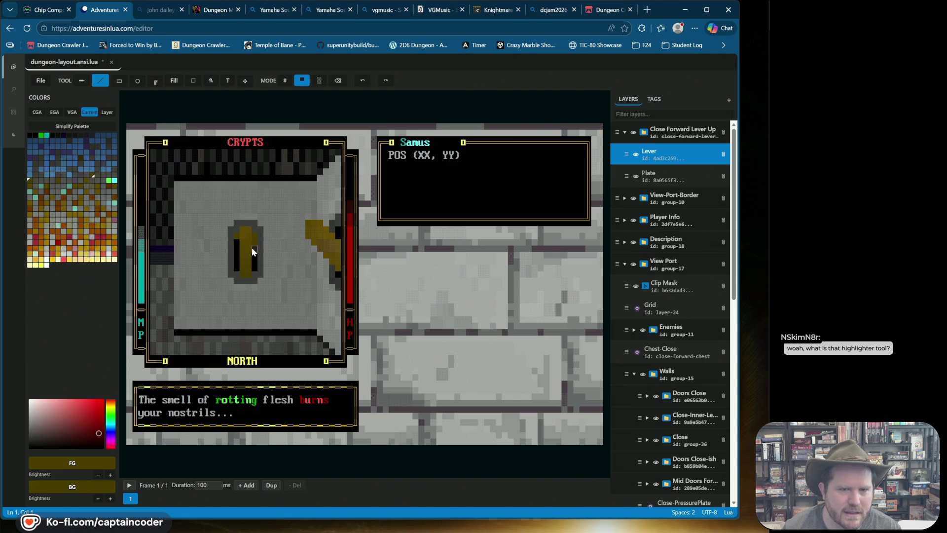
{"action": "left_click_drag", "start_coordinate": [241, 244], "coordinate": [249, 256]}
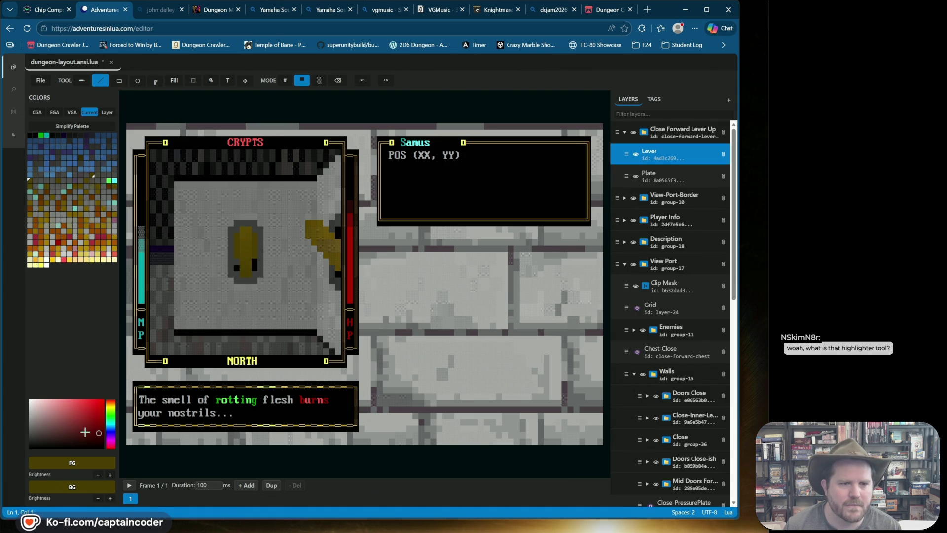
{"action": "left_click", "coordinate": [34, 135]}
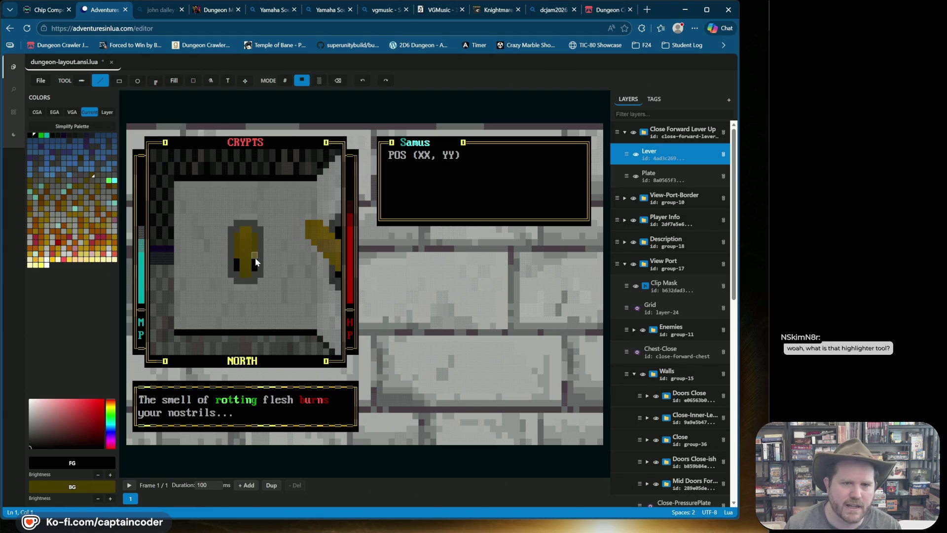
{"action": "key", "text": "x"}
{"action": "left_click_drag", "start_coordinate": [239, 266], "coordinate": [251, 272]}
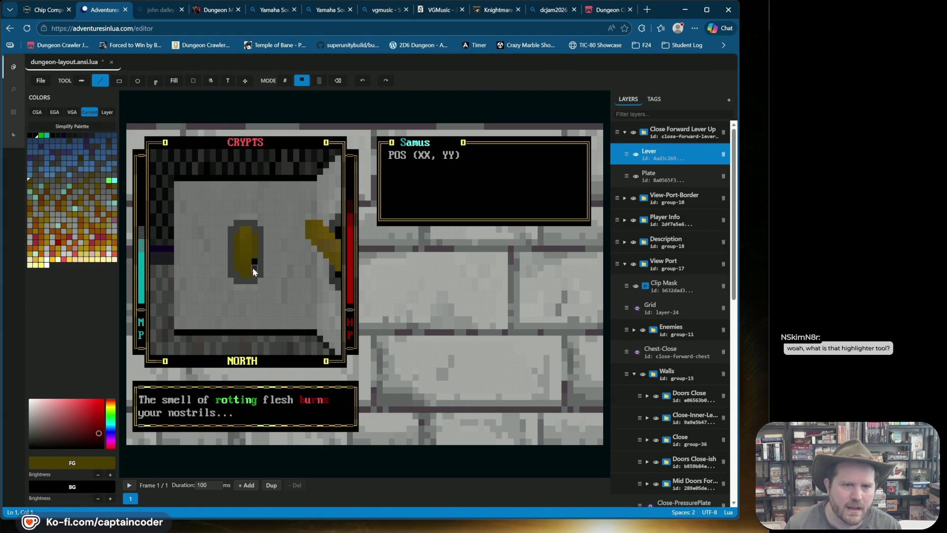
Try a black strip across the lever's top, undo it, then paint an olive-yellow character cell
{"action": "left_click", "coordinate": [35, 136]}
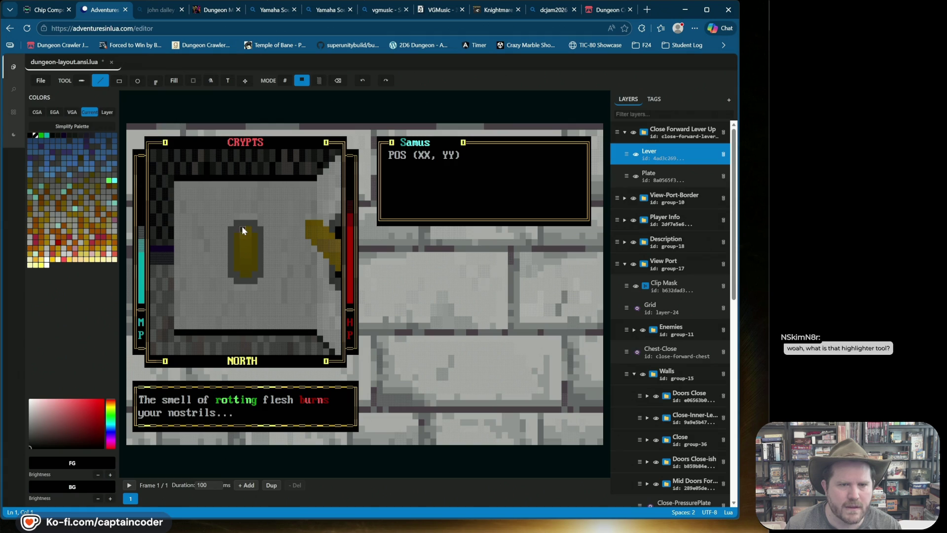
{"action": "left_click_drag", "start_coordinate": [249, 229], "coordinate": [241, 229]}
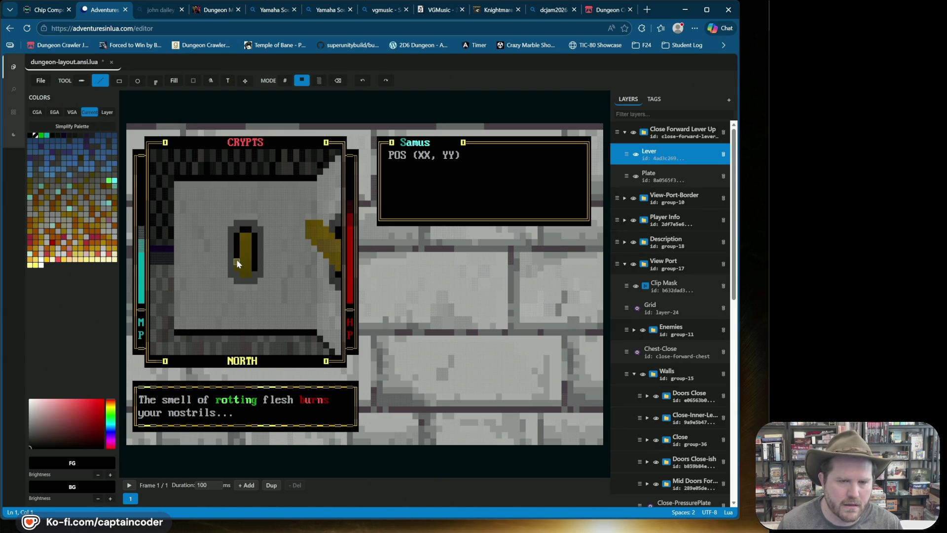
{"action": "key", "text": "ctrl+z"}
{"action": "key", "text": "ctrl+z"}
{"action": "key", "text": "ctrl+z"}
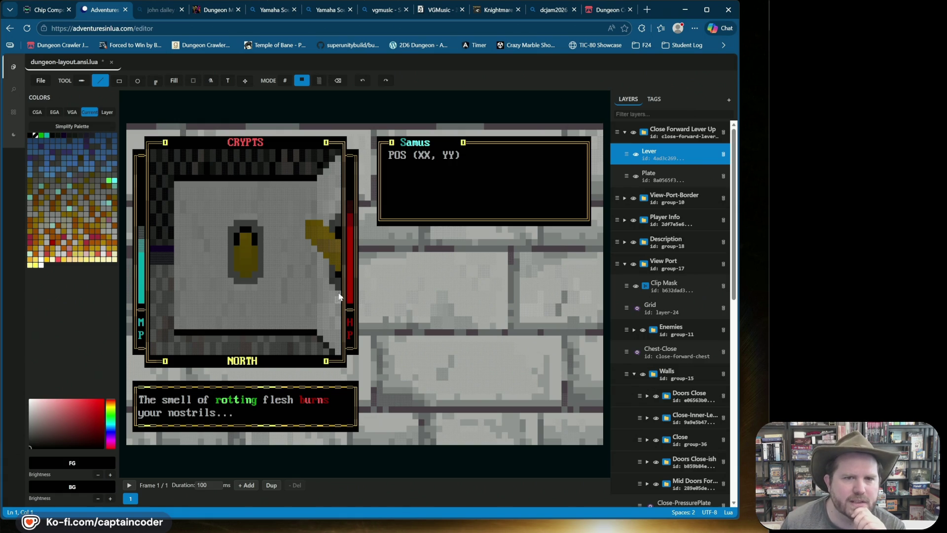
{"action": "left_click", "coordinate": [285, 80]}
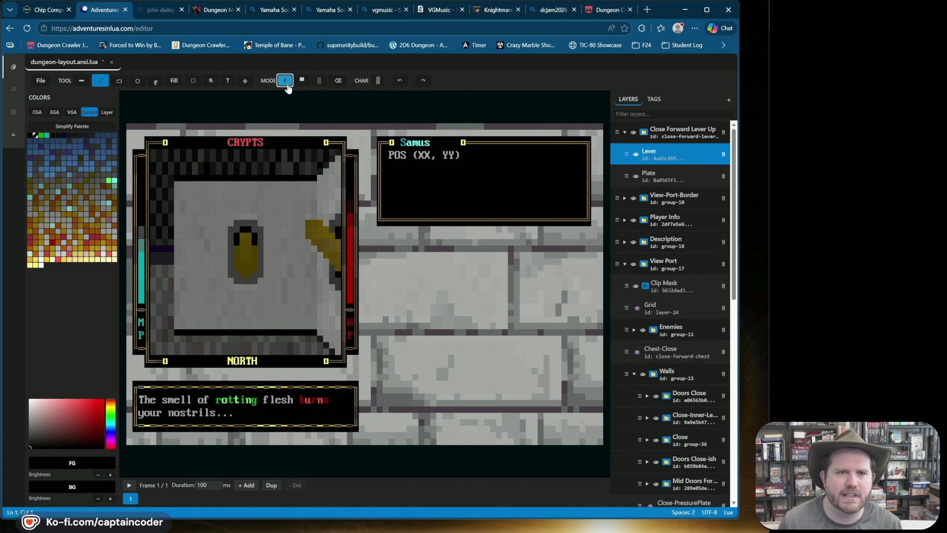
{"action": "right_click", "coordinate": [331, 256]}
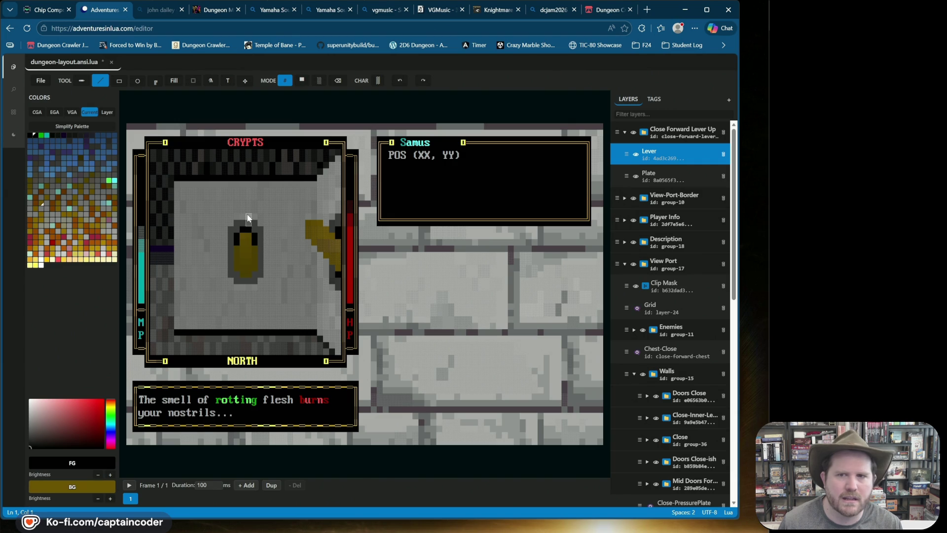
{"action": "left_click", "coordinate": [244, 272]}
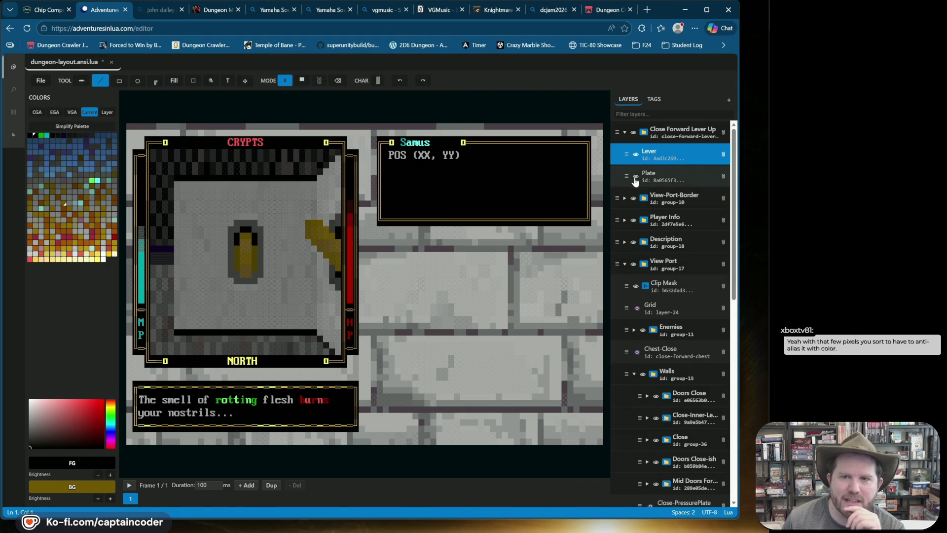
Erase the gold lever's left column of cells, then return MODE to #
{"action": "left_click", "coordinate": [338, 80]}
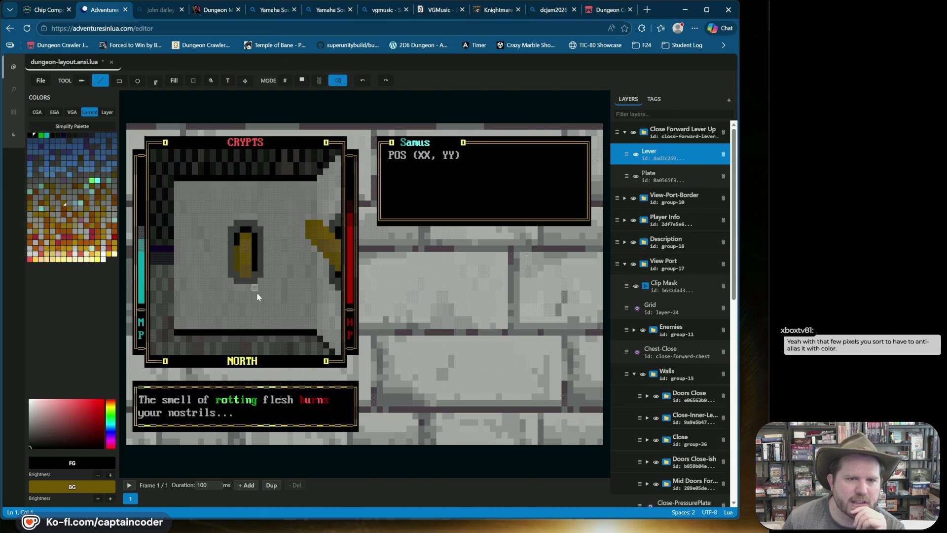
{"action": "left_click_drag", "start_coordinate": [233, 228], "coordinate": [236, 282]}
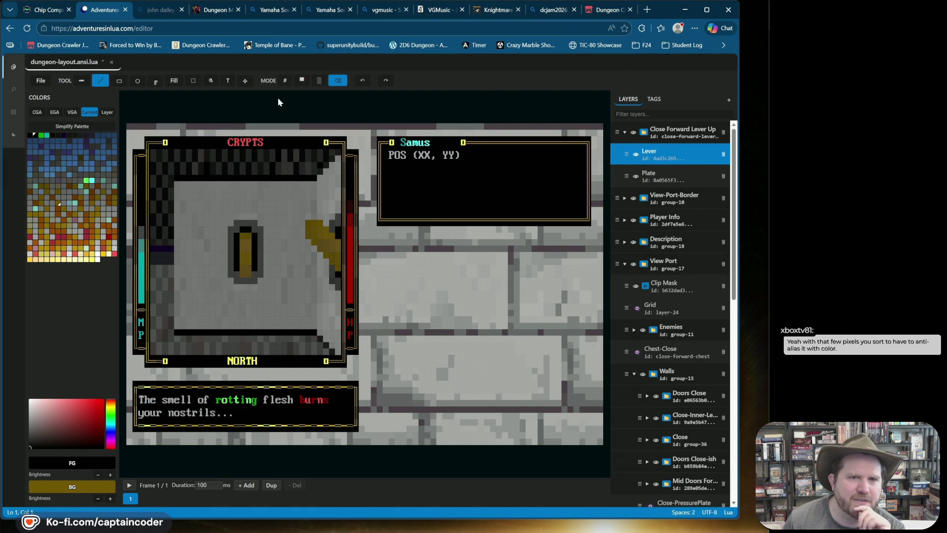
{"action": "left_click", "coordinate": [285, 80]}
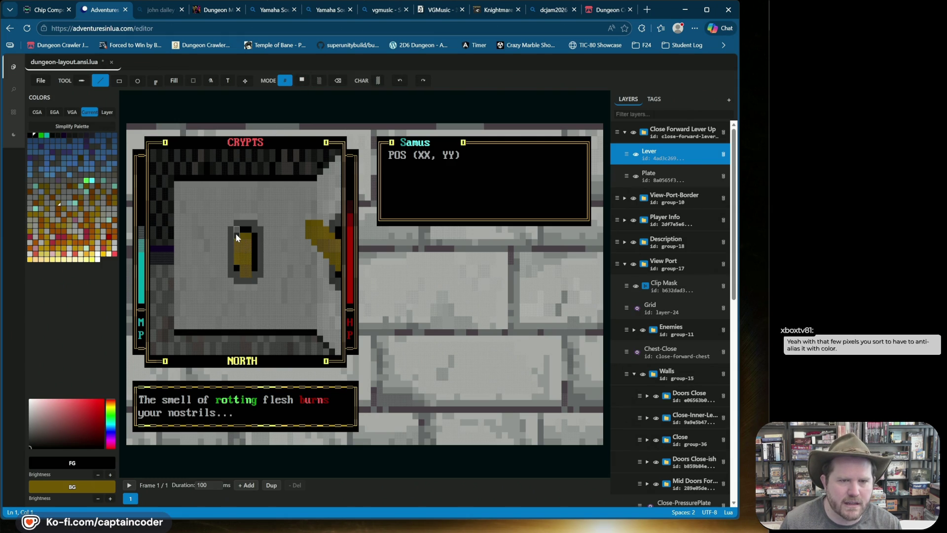
Paint gold cells up the lever's left edge, across its top, and down its middle column
{"action": "left_click_drag", "start_coordinate": [229, 239], "coordinate": [231, 216]}
{"action": "left_click", "coordinate": [237, 225]}
{"action": "left_click", "coordinate": [242, 235]}
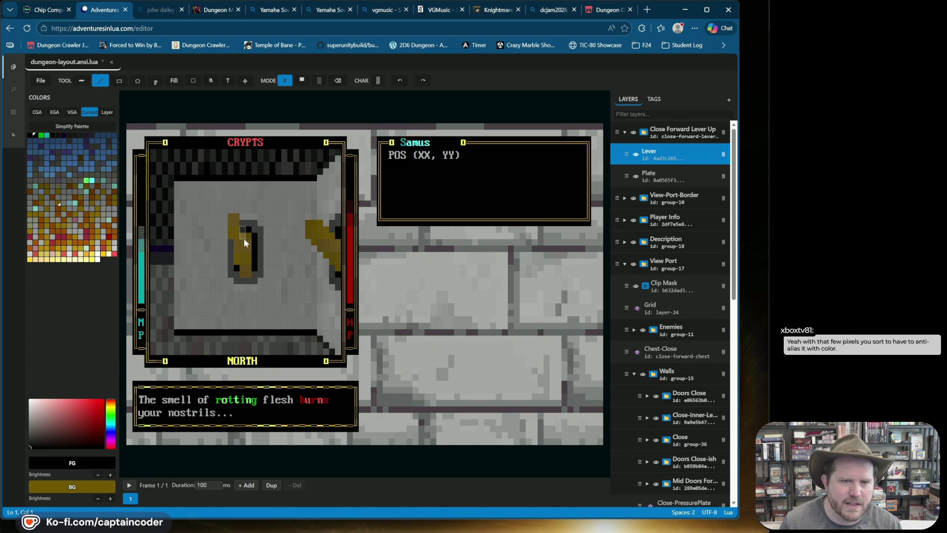
{"action": "left_click_drag", "start_coordinate": [244, 239], "coordinate": [248, 266]}
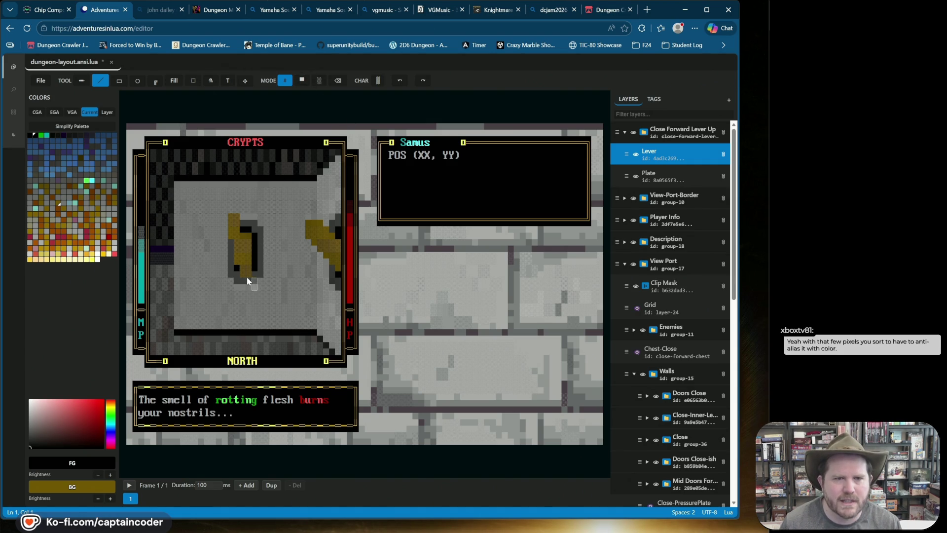
Paint one lever cell and erase stray cells near the lever's top and lower part
{"action": "left_click", "coordinate": [338, 80]}
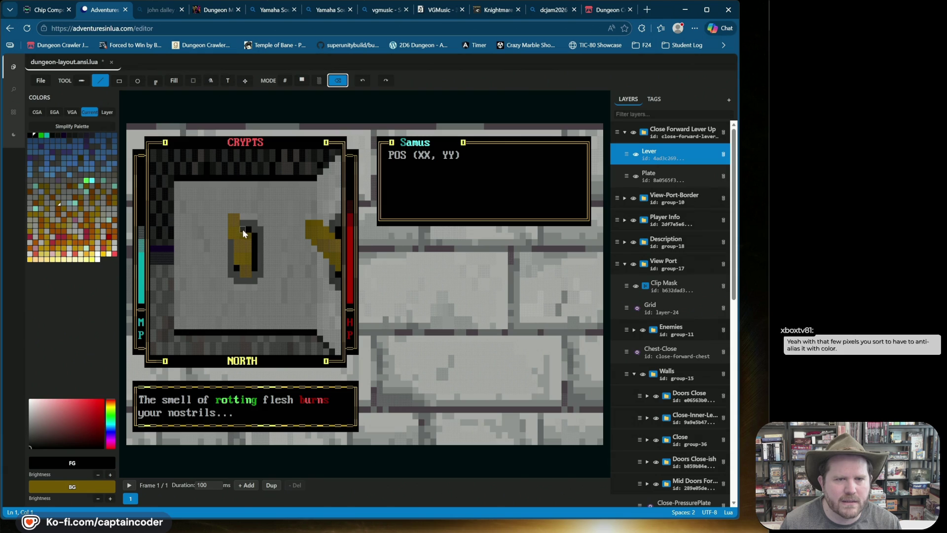
{"action": "left_click", "coordinate": [284, 81]}
{"action": "left_click", "coordinate": [240, 232]}
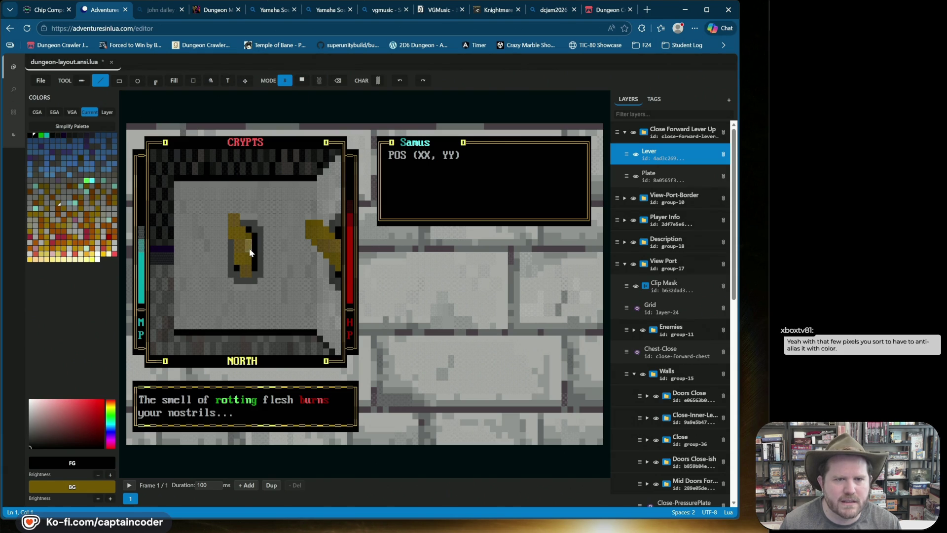
{"action": "left_click", "coordinate": [338, 80]}
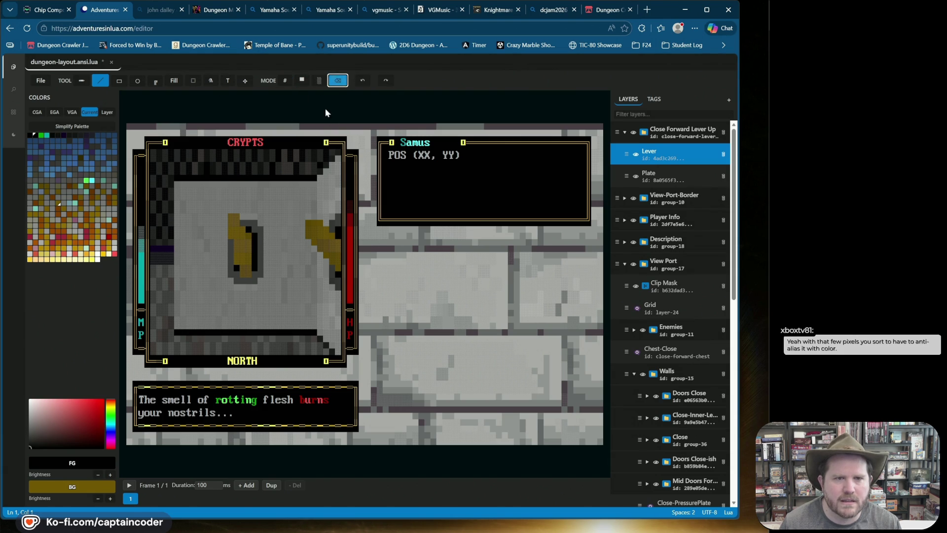
{"action": "left_click", "coordinate": [249, 238]}
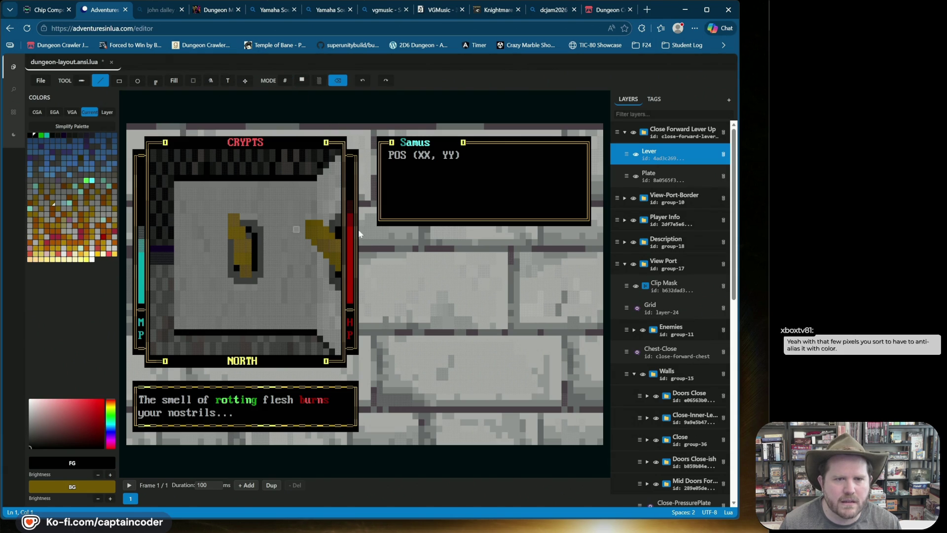
{"action": "left_click", "coordinate": [257, 239]}
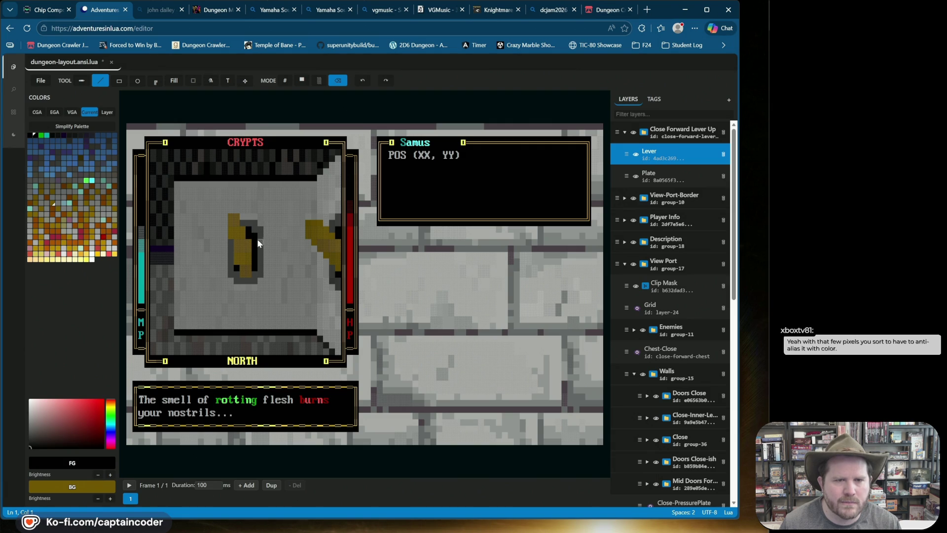
{"action": "left_click", "coordinate": [237, 262]}
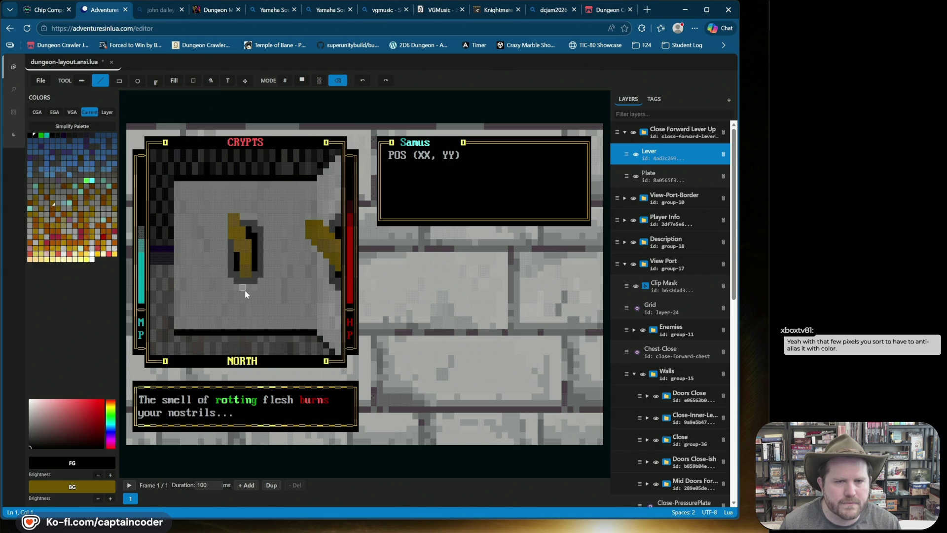
Repaint the top-right cells gold, erase along the top and left, form a dark hooked base, pick brown-orange
{"action": "left_click", "coordinate": [284, 80]}
{"action": "left_click", "coordinate": [236, 218]}
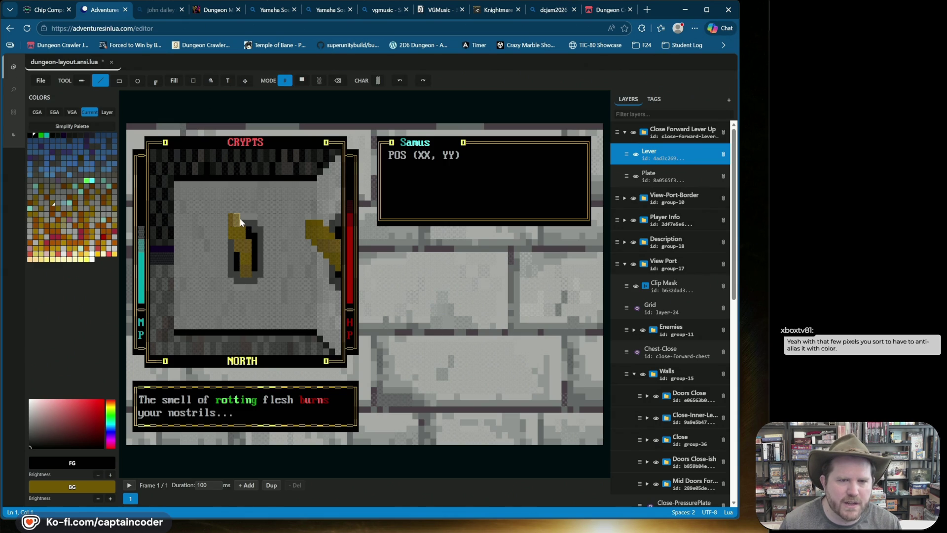
{"action": "left_click", "coordinate": [245, 220]}
{"action": "left_click", "coordinate": [336, 84]}
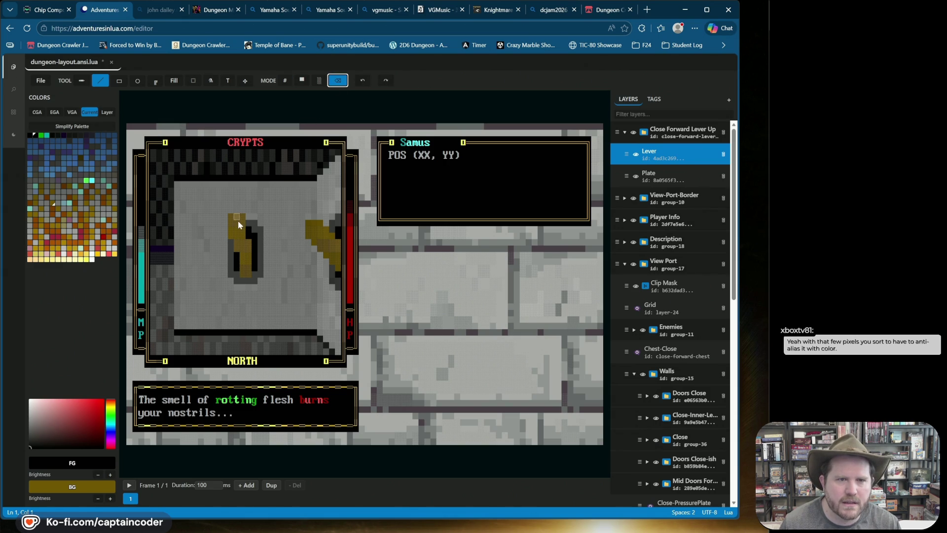
{"action": "left_click_drag", "start_coordinate": [232, 220], "coordinate": [232, 315]}
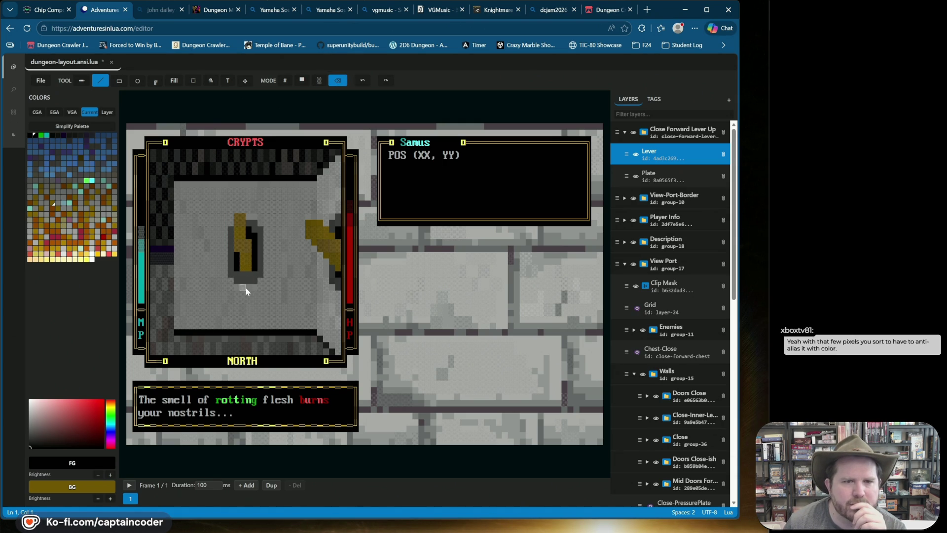
{"action": "left_click_drag", "start_coordinate": [240, 259], "coordinate": [248, 275]}
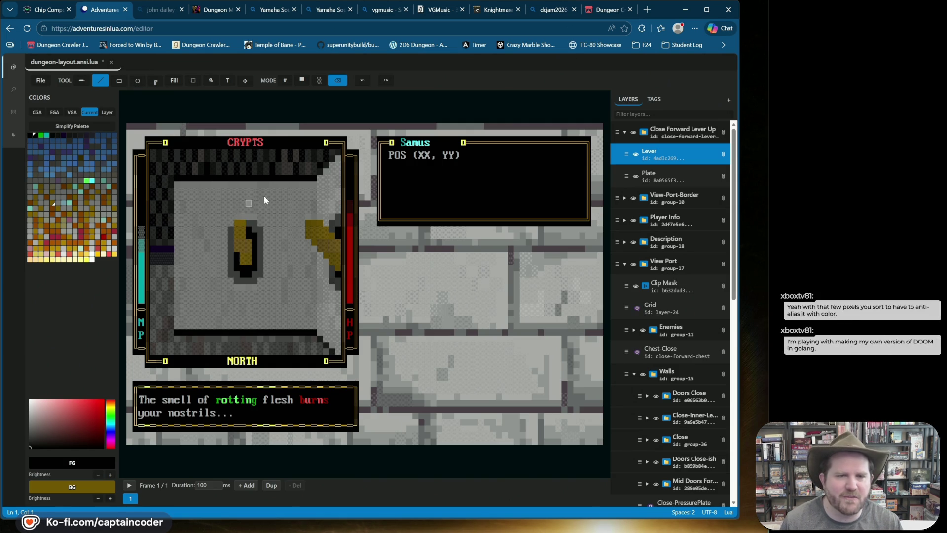
{"action": "left_click", "coordinate": [244, 230], "text": "alt"}
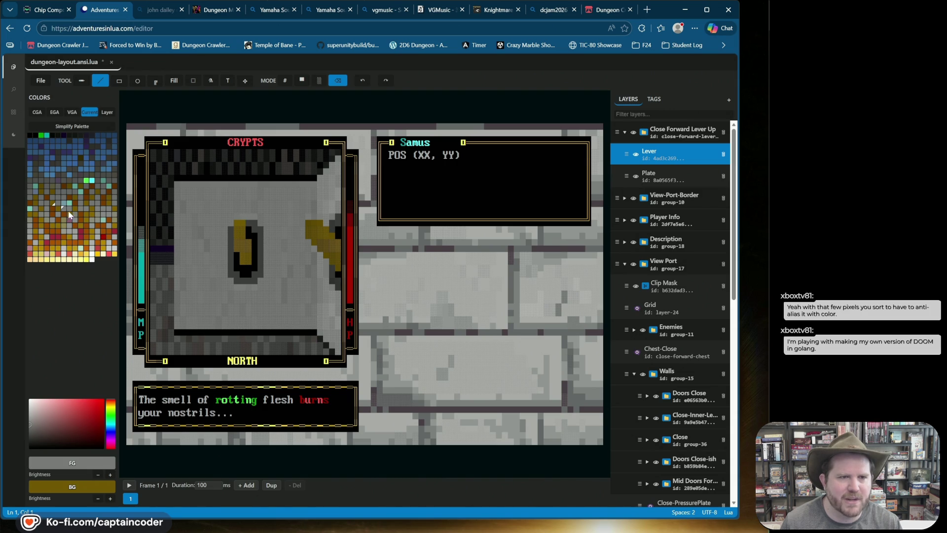
{"action": "left_click", "coordinate": [52, 207]}
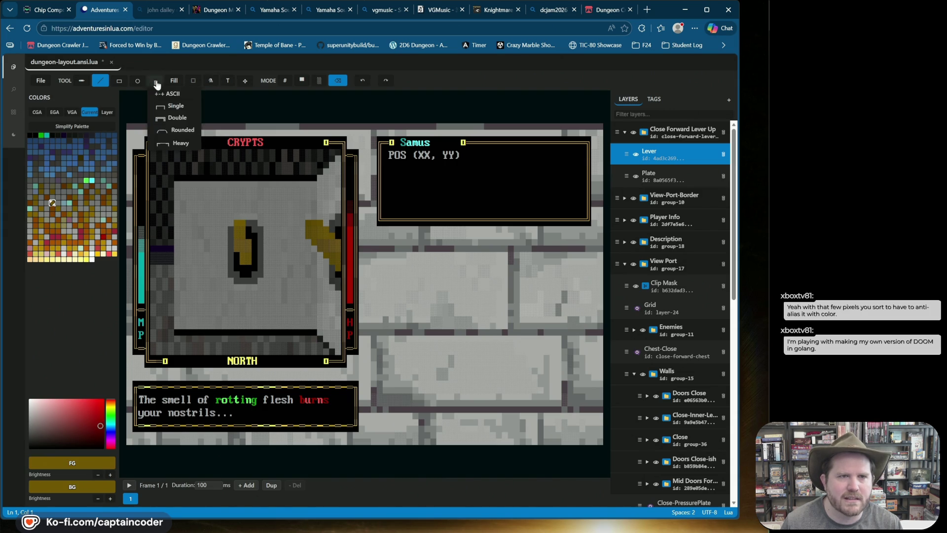
Switch to solid-block painting and set both drawing colours to black from the palette
{"action": "left_click", "coordinate": [100, 80]}
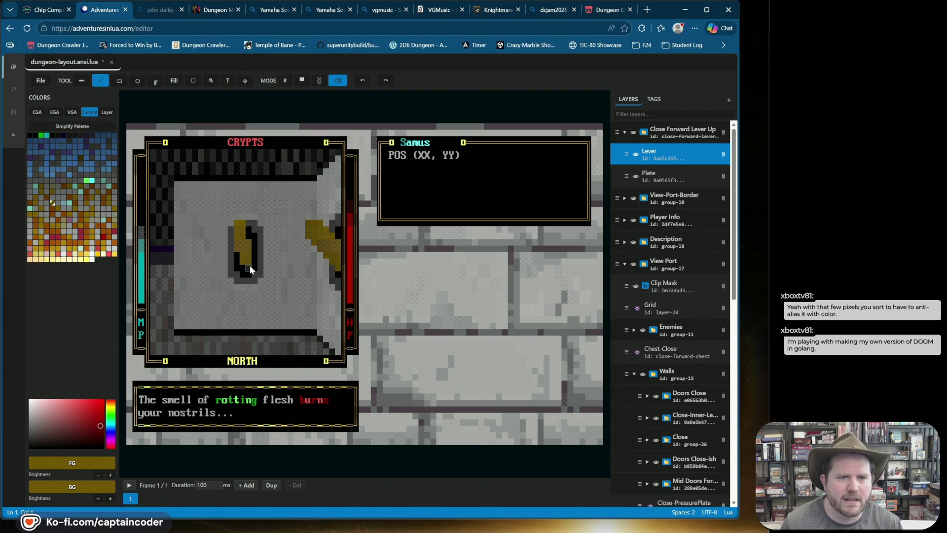
{"action": "left_click", "coordinate": [302, 80]}
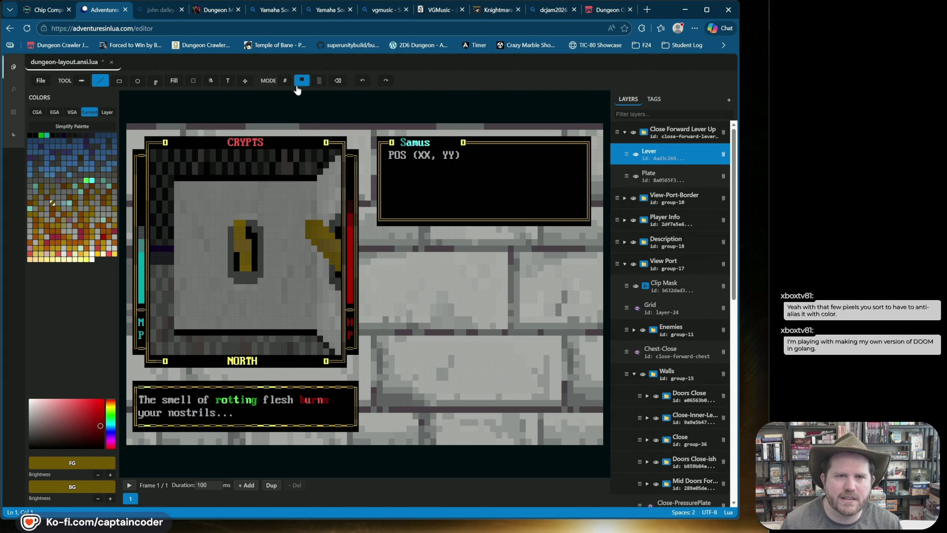
{"action": "left_click", "coordinate": [285, 81]}
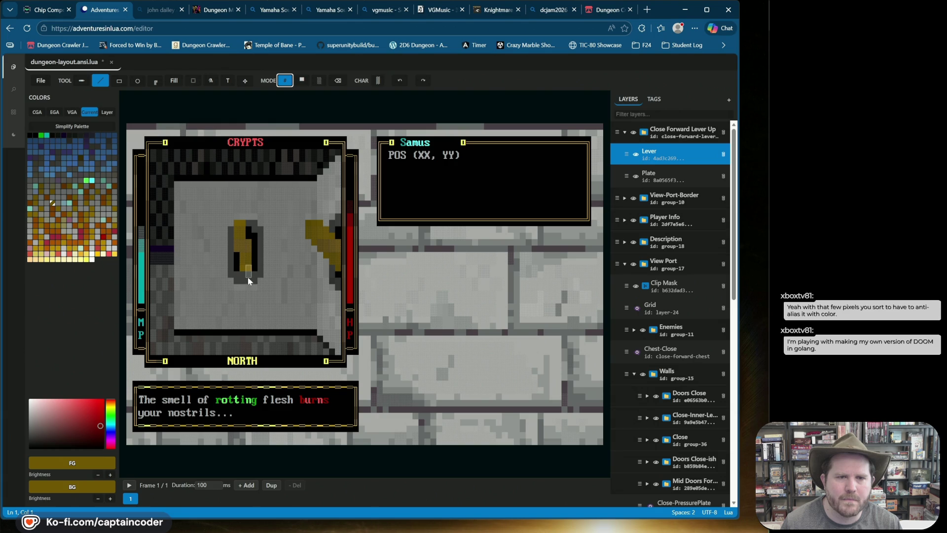
{"action": "left_click", "coordinate": [302, 81]}
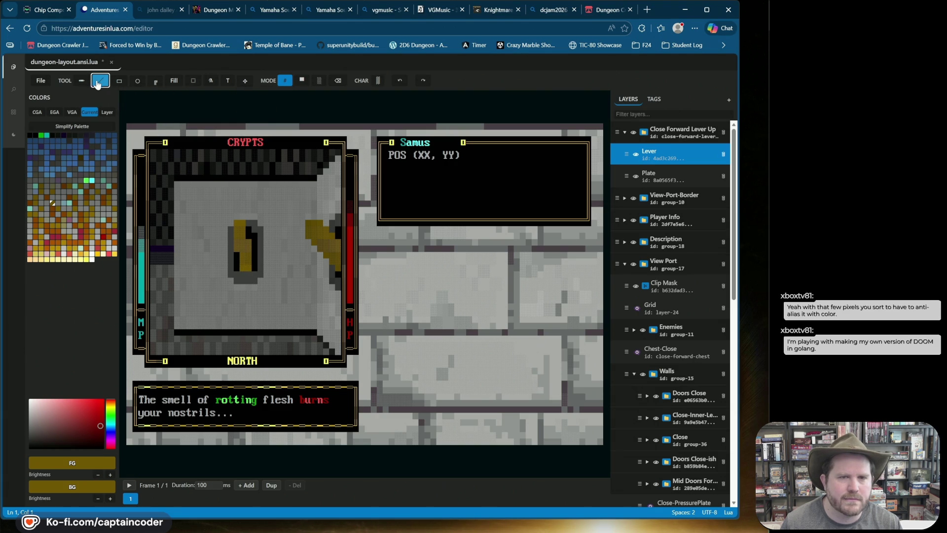
{"action": "right_click", "coordinate": [254, 257]}
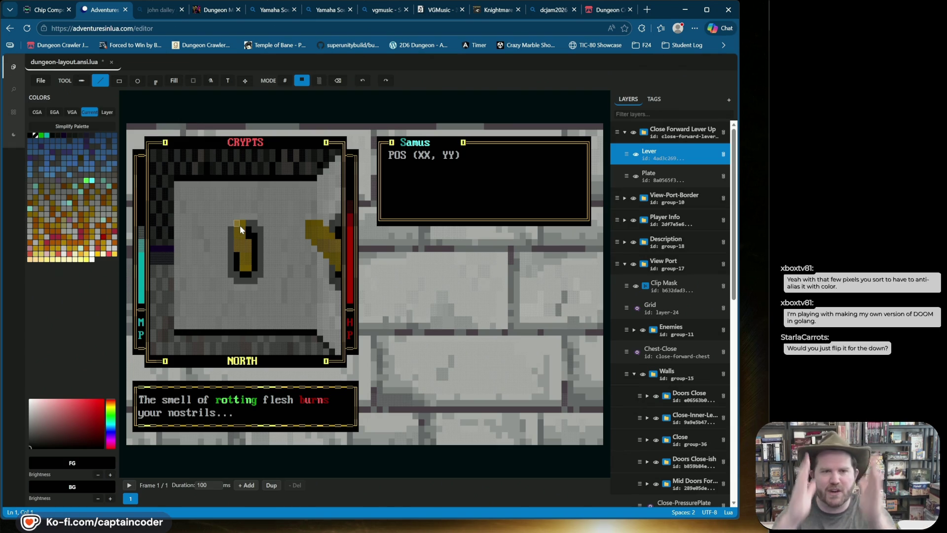
Flip the lever layer vertically and move it up into the dark doorway
{"action": "left_click", "coordinate": [244, 82]}
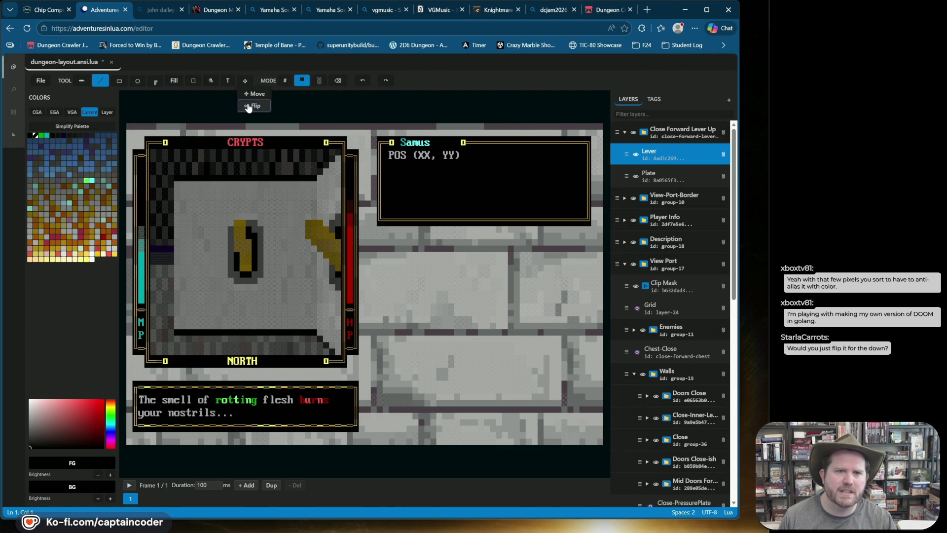
{"action": "left_click", "coordinate": [245, 81]}
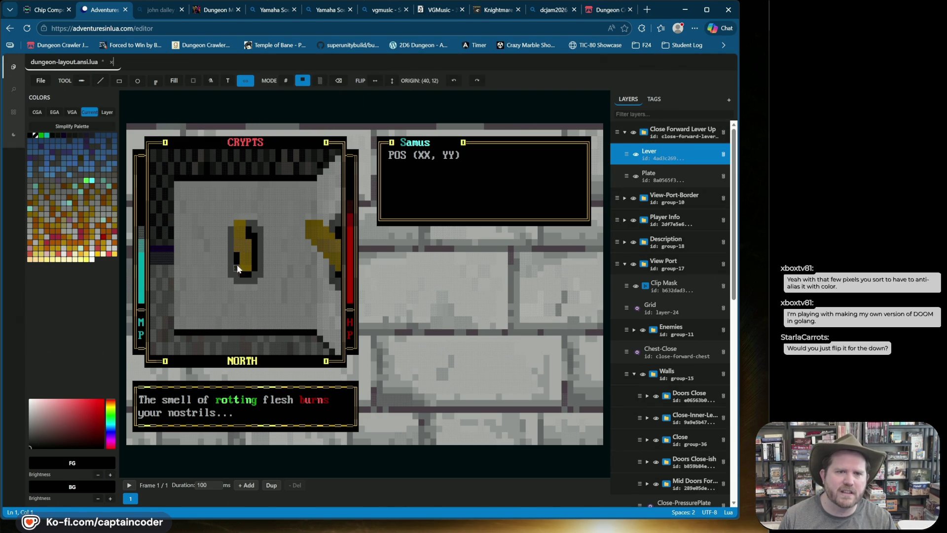
{"action": "left_click", "coordinate": [388, 82]}
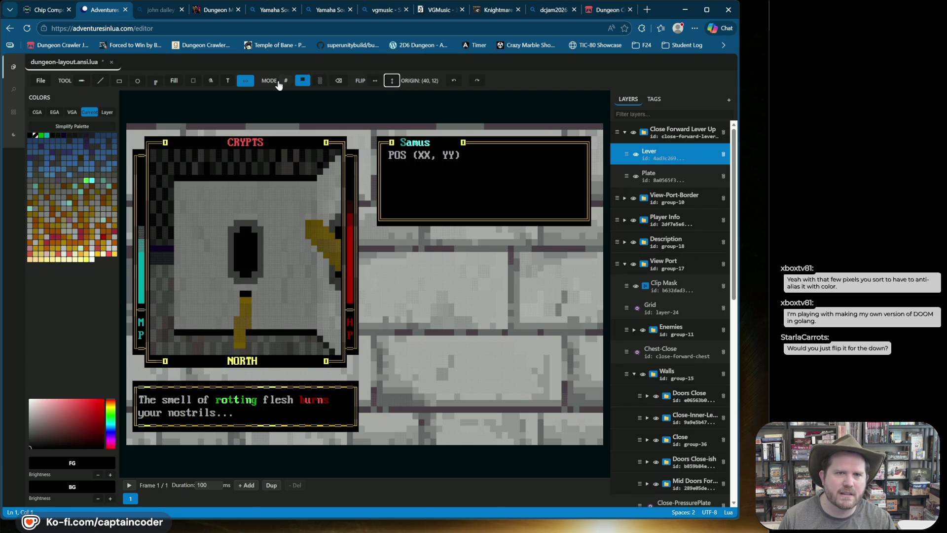
{"action": "left_click", "coordinate": [245, 81]}
{"action": "left_click", "coordinate": [249, 95]}
{"action": "left_click_drag", "start_coordinate": [245, 313], "coordinate": [245, 274]}
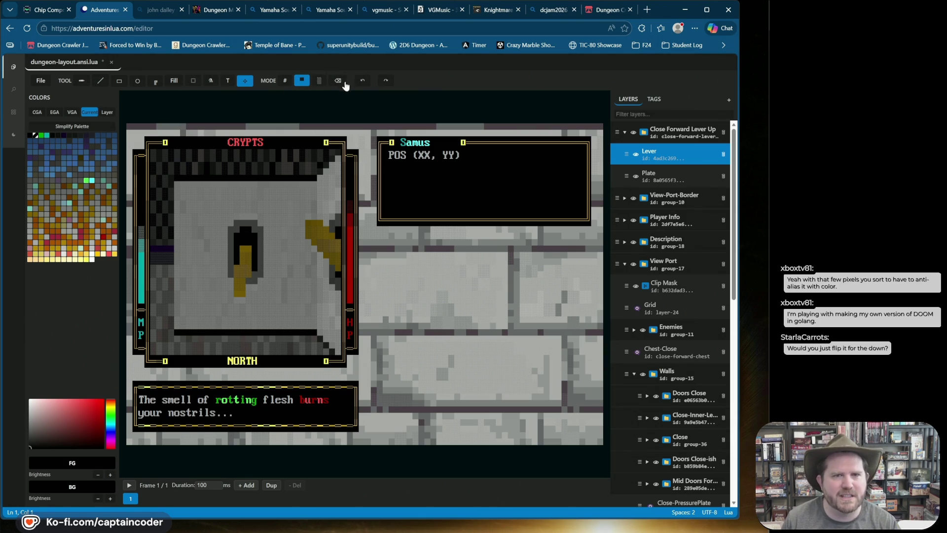
Flip the lever vertically again and move it up over its plate
{"action": "left_click", "coordinate": [246, 80]}
{"action": "left_click", "coordinate": [254, 108]}
{"action": "left_click", "coordinate": [391, 81]}
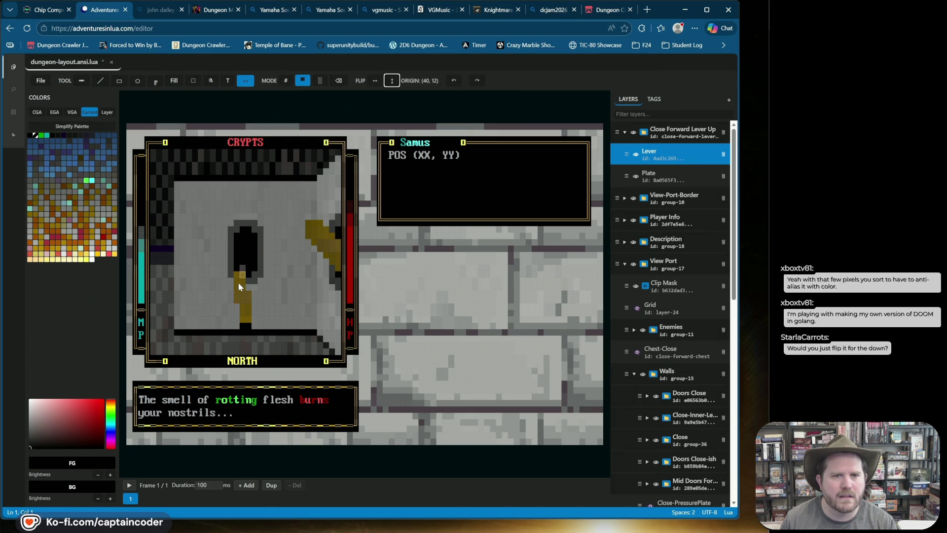
{"action": "left_click", "coordinate": [245, 80]}
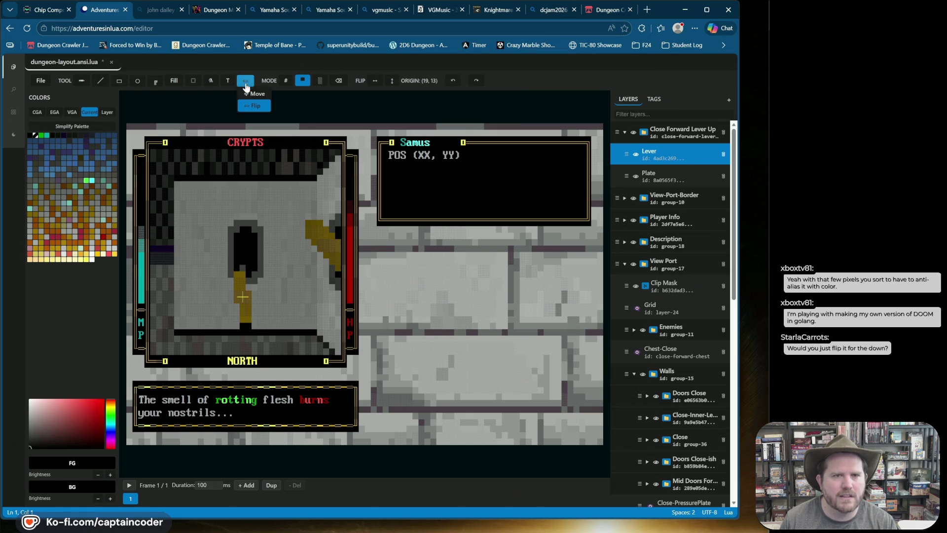
{"action": "left_click", "coordinate": [251, 94]}
{"action": "left_click_drag", "start_coordinate": [242, 300], "coordinate": [243, 228]}
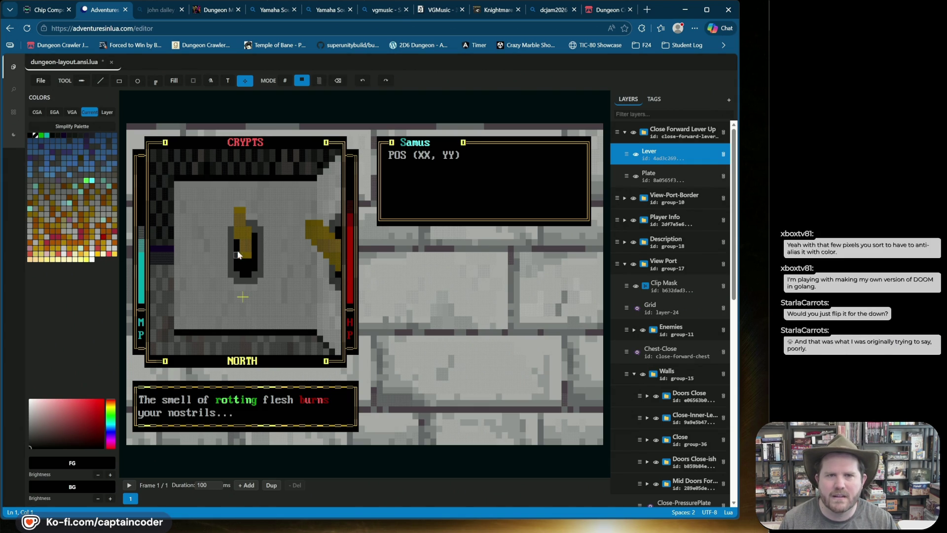
Repaint the lever's handle with olive-yellow # cells into an upright slant
{"action": "left_click", "coordinate": [246, 85]}
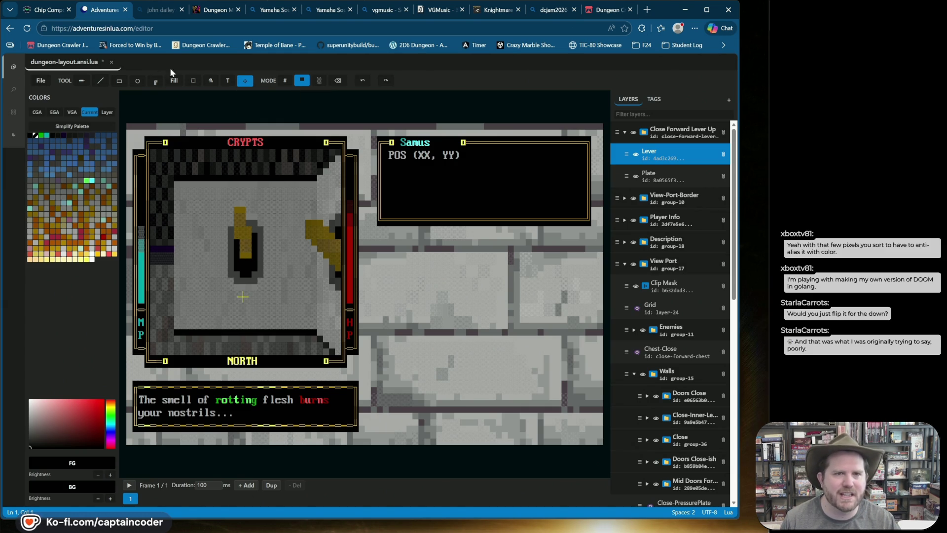
{"action": "left_click", "coordinate": [100, 80]}
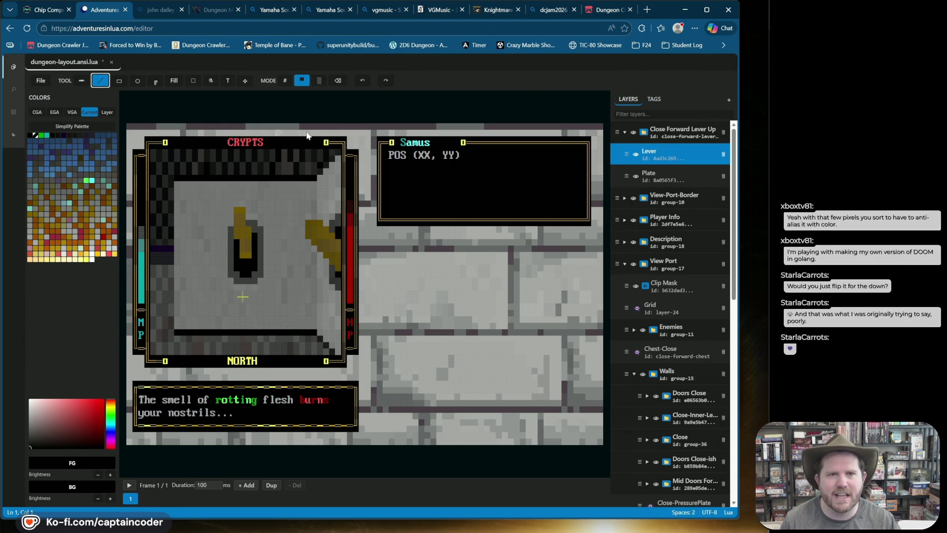
{"action": "left_click", "coordinate": [302, 81]}
{"action": "left_click", "coordinate": [286, 81]}
{"action": "left_click", "coordinate": [242, 249], "text": "alt"}
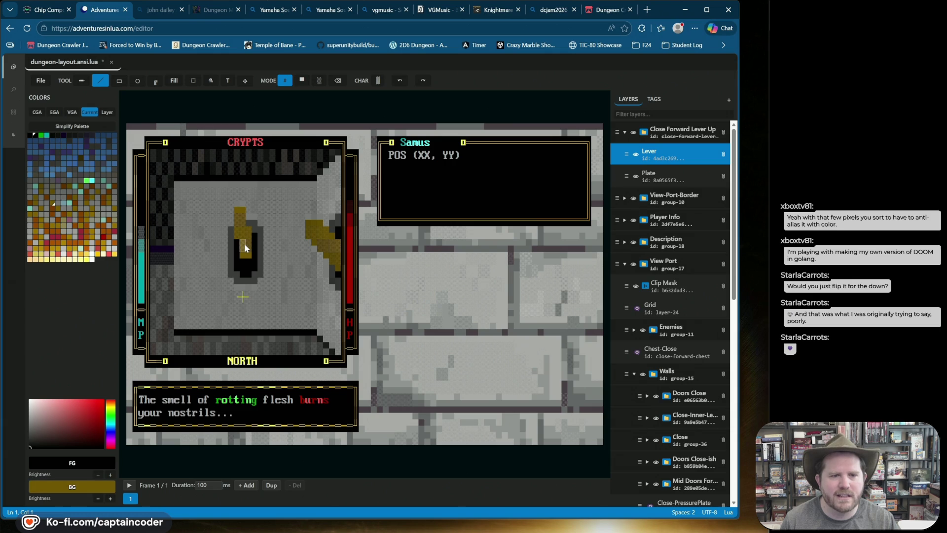
{"action": "left_click", "coordinate": [241, 247]}
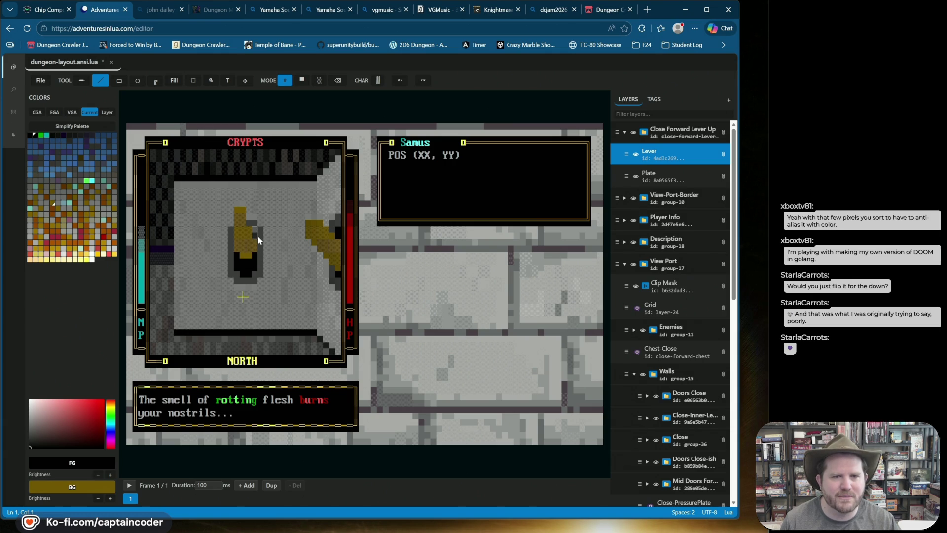
{"action": "mouse_move", "coordinate": [246, 223]}
{"action": "left_mouse_down"}
{"action": "mouse_move", "coordinate": [240, 257]}
{"action": "mouse_move", "coordinate": [253, 260]}
{"action": "left_mouse_up"}
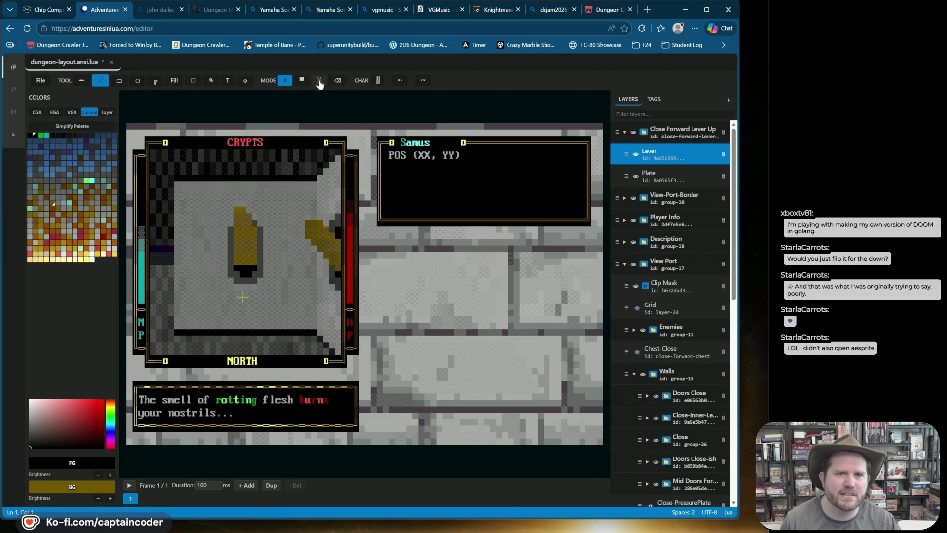
{"action": "left_click", "coordinate": [338, 80]}
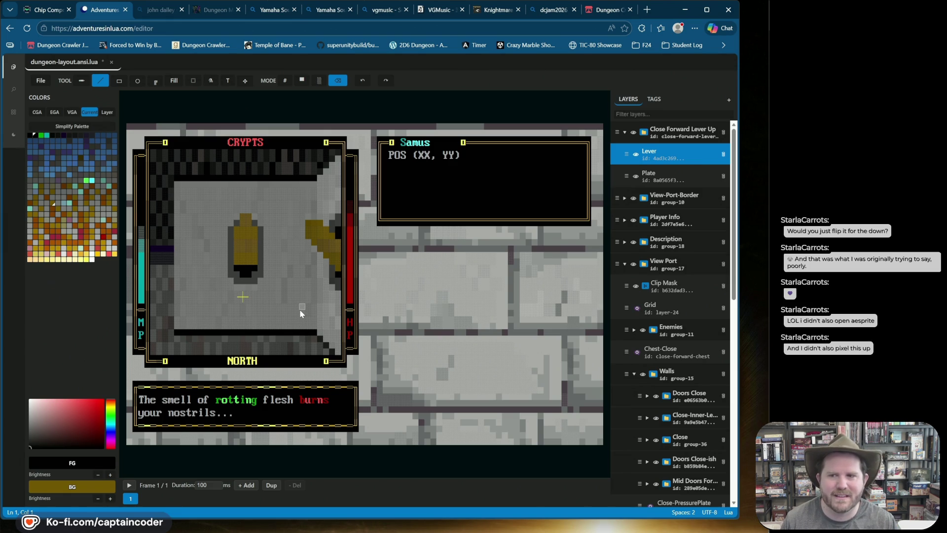
Save the layout with Ctrl+S and open a new browser tab for the editor
{"action": "key", "text": "ctrl+s"}
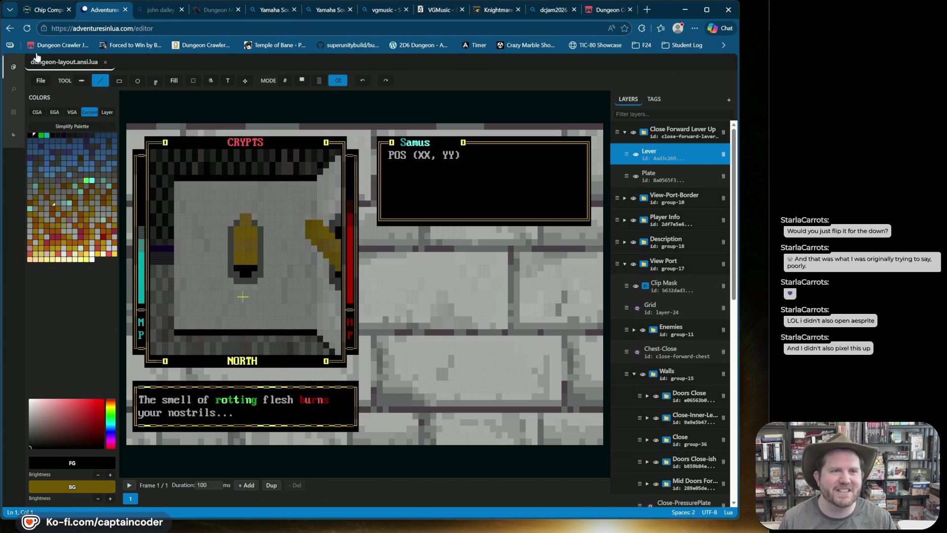
{"action": "left_click", "coordinate": [183, 32]}
{"action": "key", "text": "Escape"}
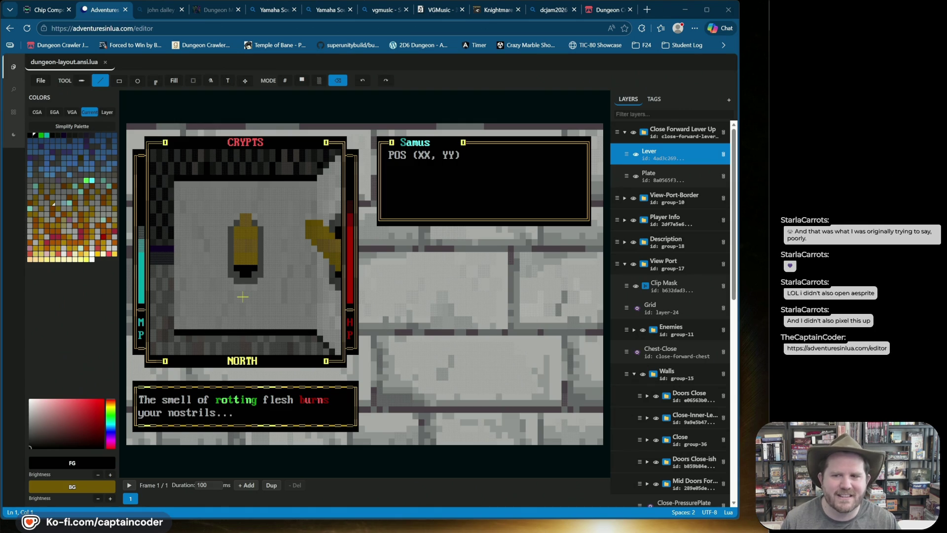
{"action": "left_click", "coordinate": [649, 14]}
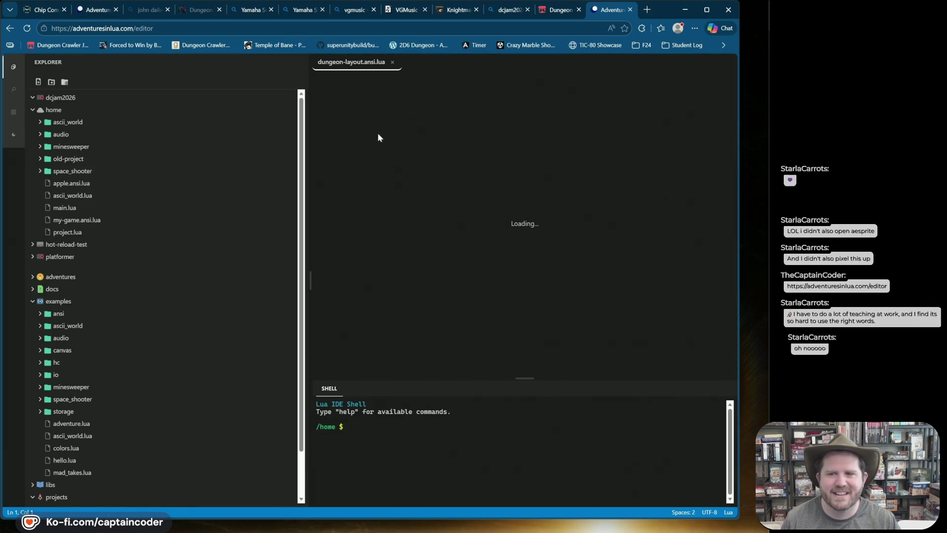
Launch and close the ANSI Graphics Editor extension, then close the extra browser tab, choosing Leave
{"action": "left_click", "coordinate": [13, 113]}
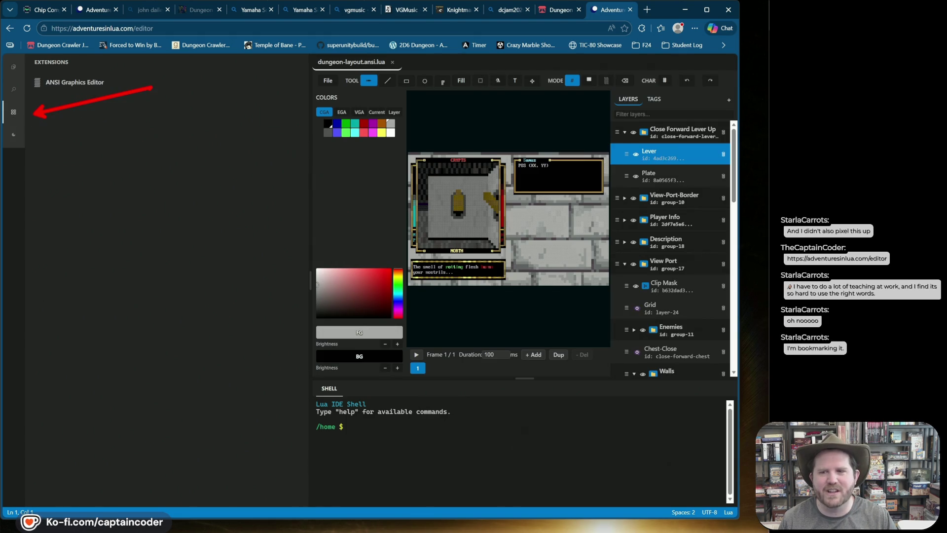
{"action": "left_click", "coordinate": [73, 83]}
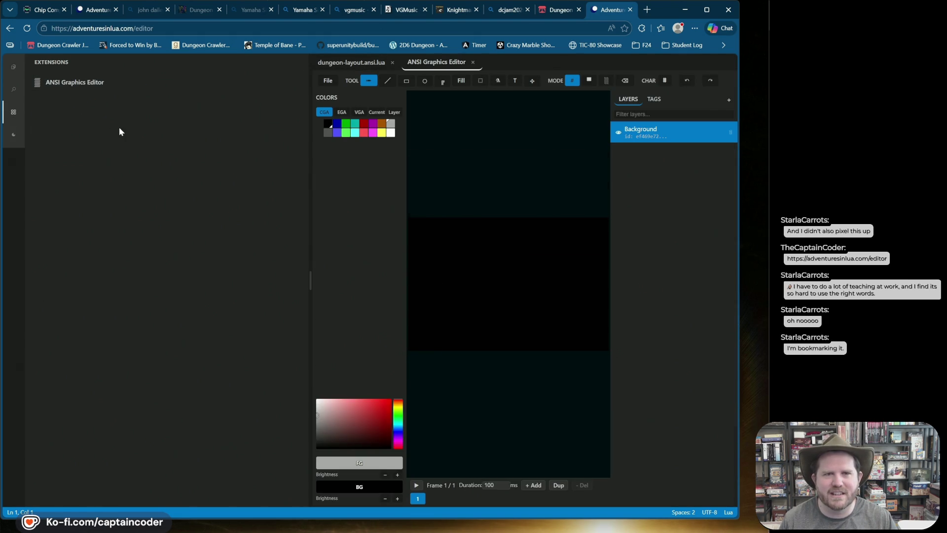
{"action": "left_click", "coordinate": [473, 61]}
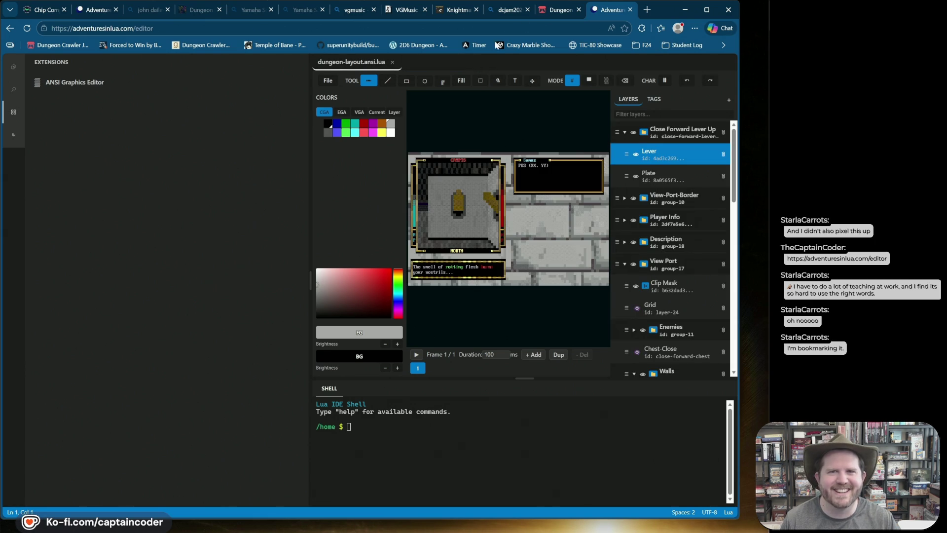
{"action": "left_click", "coordinate": [630, 10]}
{"action": "left_click", "coordinate": [422, 96]}
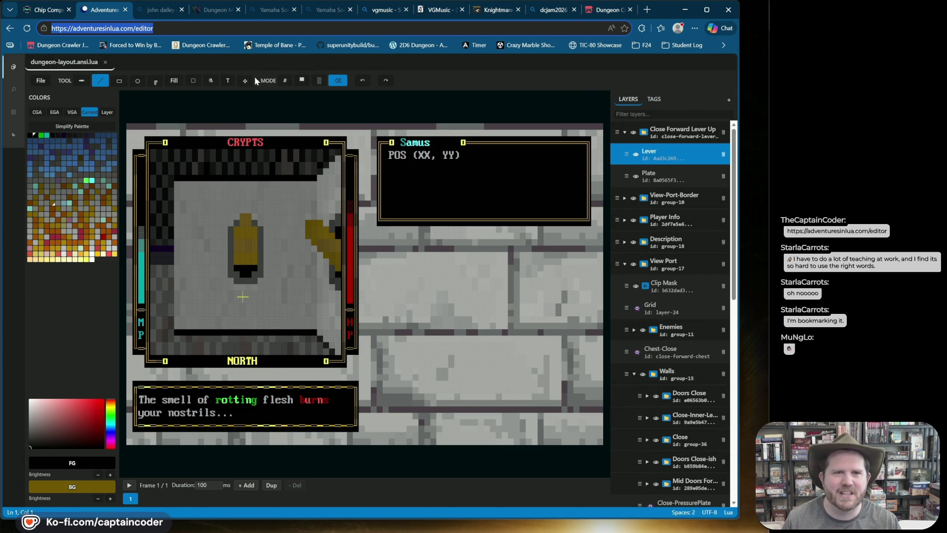
{"action": "left_click", "coordinate": [102, 81]}
Try painting the lever's base black in brush and block modes, undoing the attempts
{"action": "left_click", "coordinate": [82, 80]}
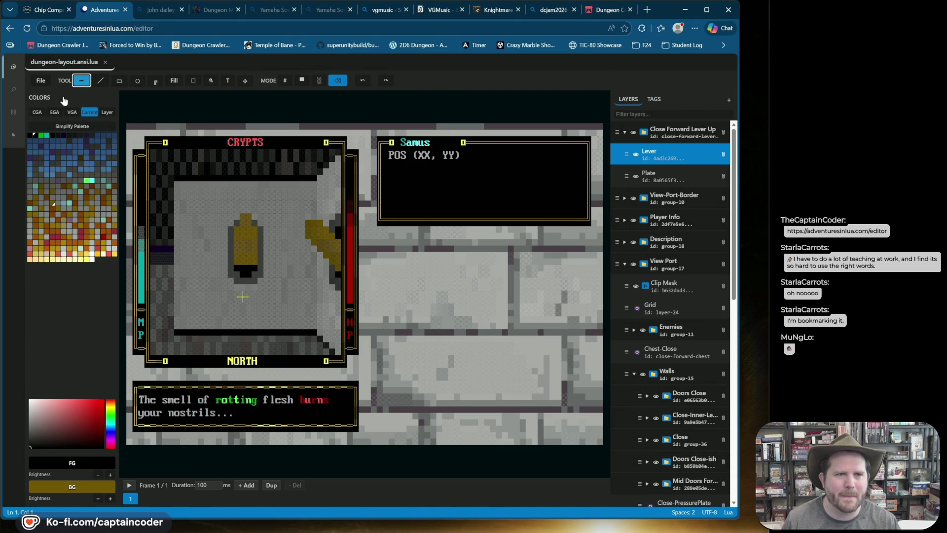
{"action": "left_click", "coordinate": [35, 135]}
{"action": "left_click_drag", "start_coordinate": [238, 271], "coordinate": [244, 266]}
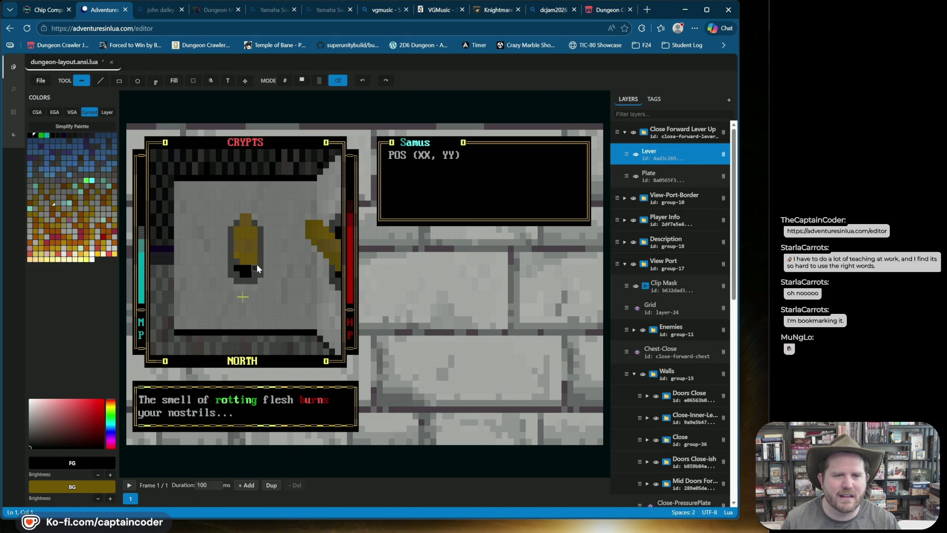
{"action": "left_click", "coordinate": [35, 134]}
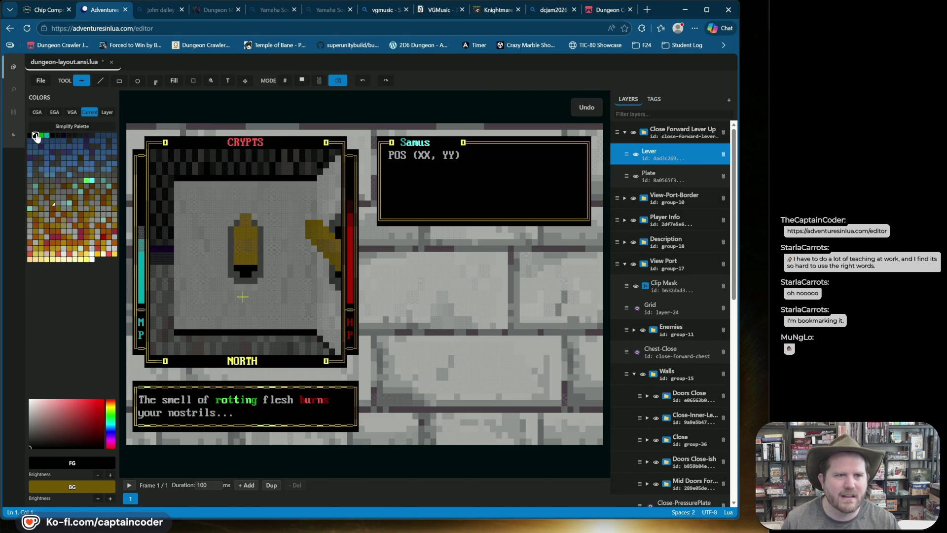
{"action": "right_click", "coordinate": [36, 137]}
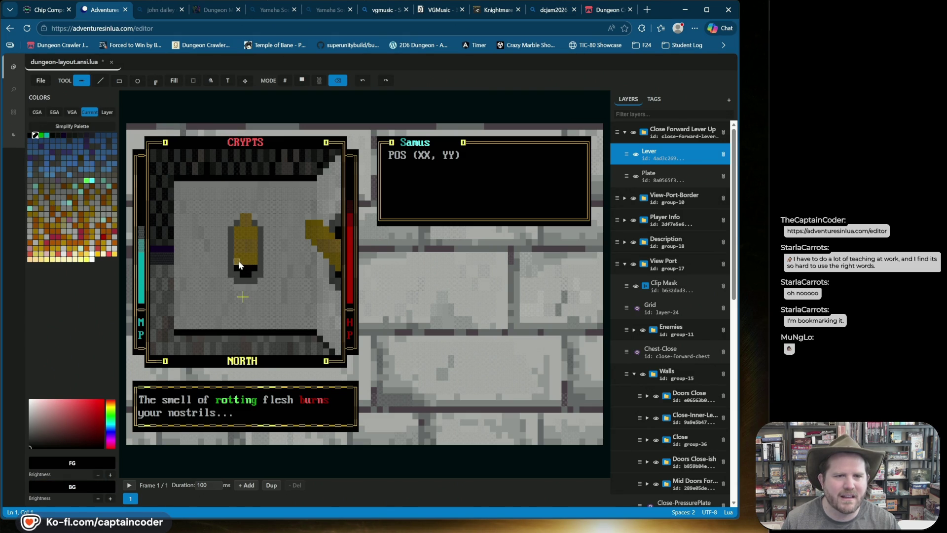
{"action": "left_click", "coordinate": [362, 79]}
{"action": "left_click", "coordinate": [303, 82]}
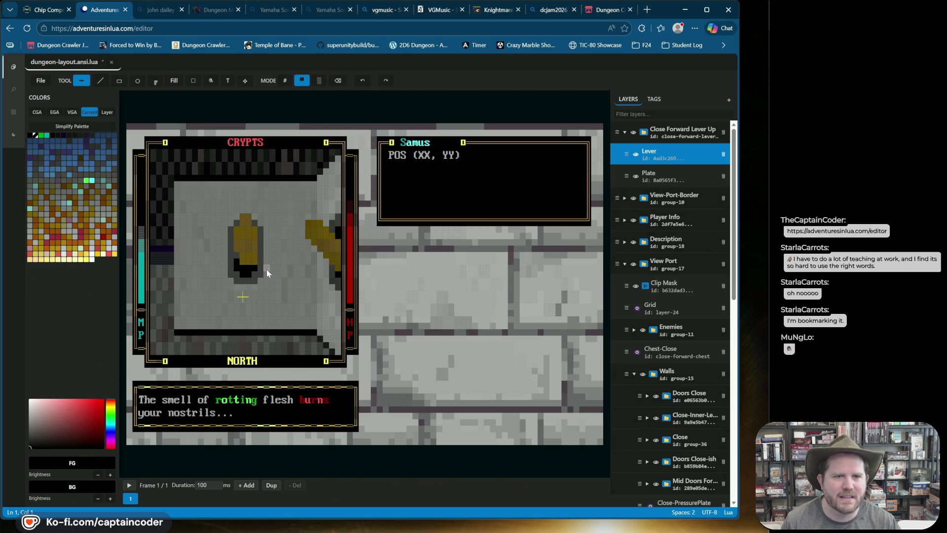
{"action": "left_click", "coordinate": [238, 264]}
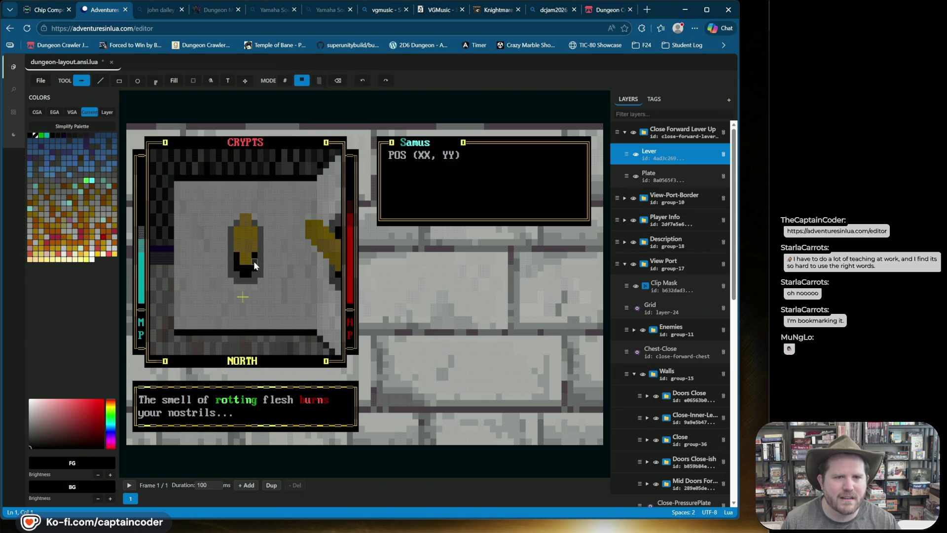
{"action": "key", "text": "ctrl+z"}
{"action": "key", "text": "ctrl+z"}
{"action": "key", "text": "ctrl+z"}
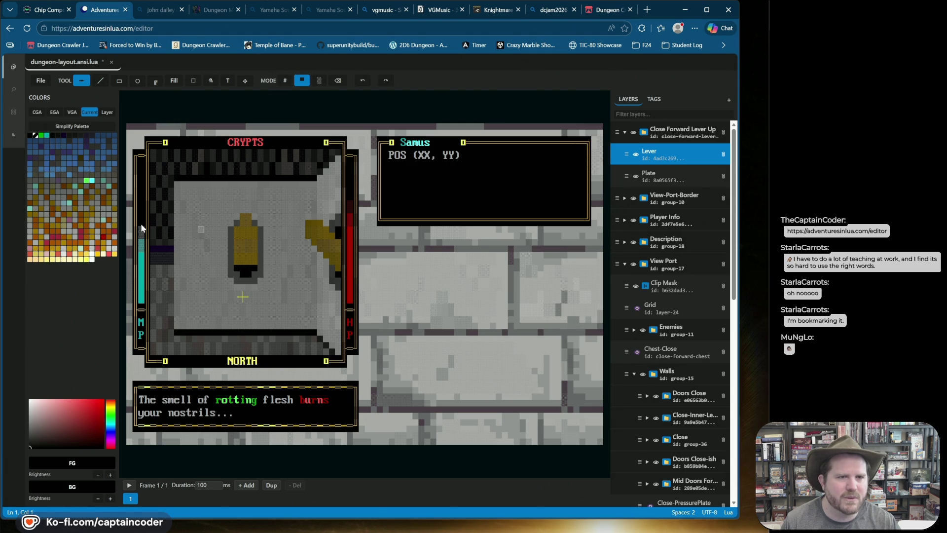
Sample the lever's gold, repaint its base cells, and widen the black strip beneath
{"action": "right_click", "coordinate": [256, 257]}
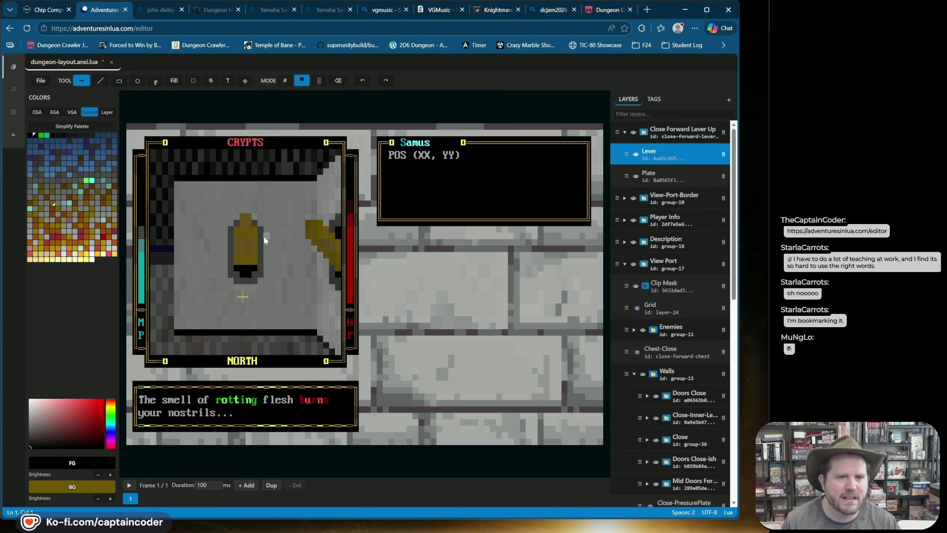
{"action": "right_click", "coordinate": [246, 225]}
{"action": "right_click", "coordinate": [245, 225]}
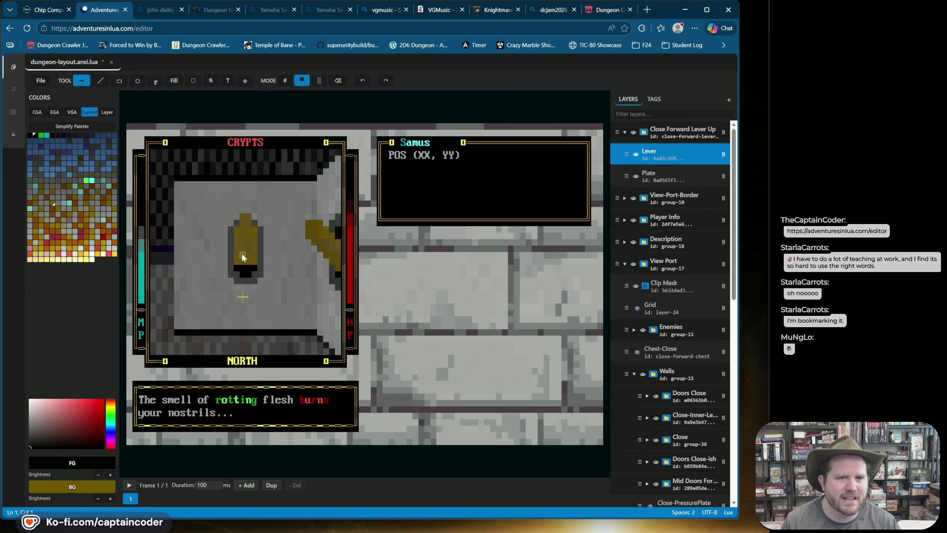
{"action": "left_click", "coordinate": [53, 204]}
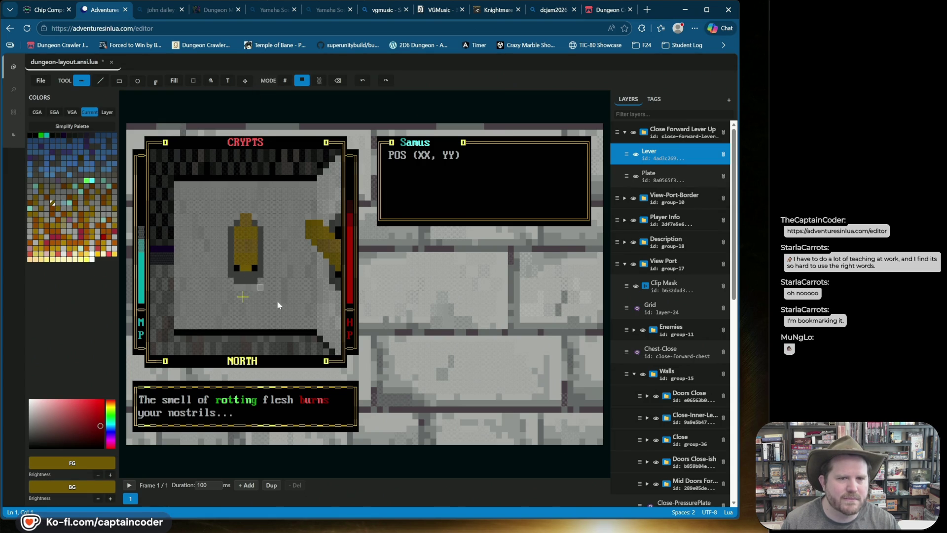
{"action": "left_click", "coordinate": [243, 263]}
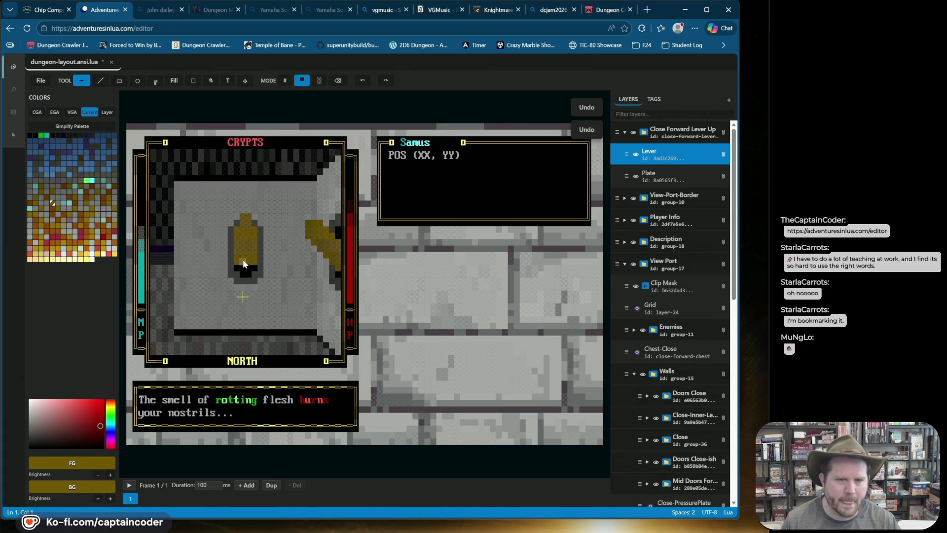
{"action": "left_click_drag", "start_coordinate": [236, 270], "coordinate": [255, 270]}
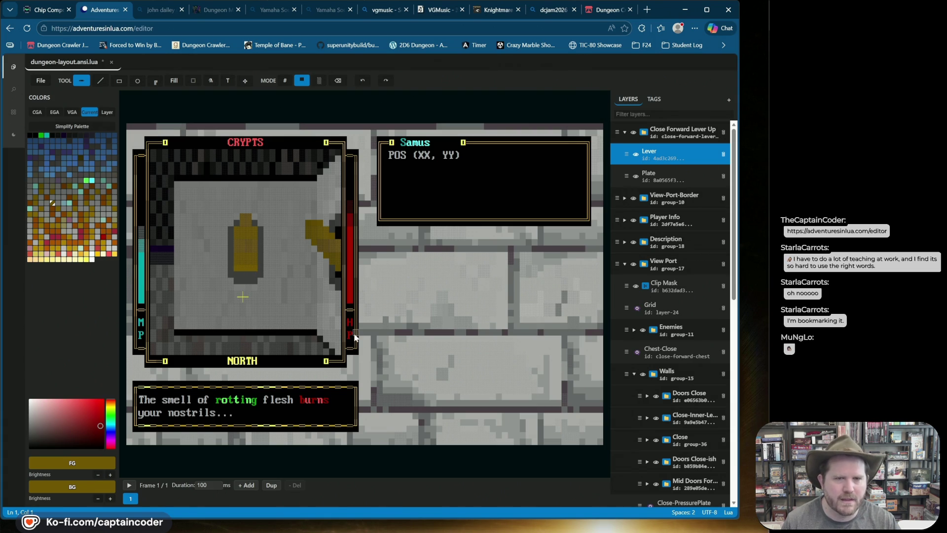
{"action": "left_click", "coordinate": [34, 135]}
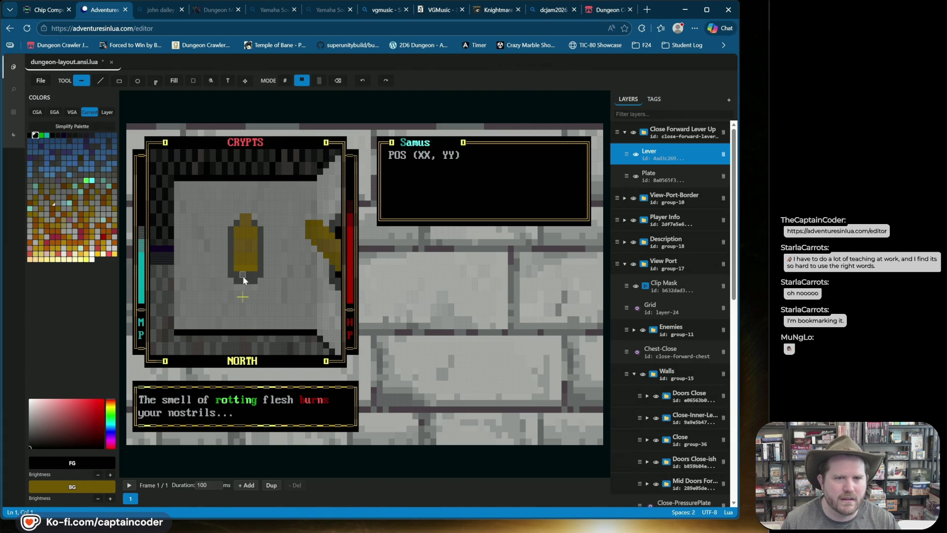
{"action": "left_click", "coordinate": [247, 274]}
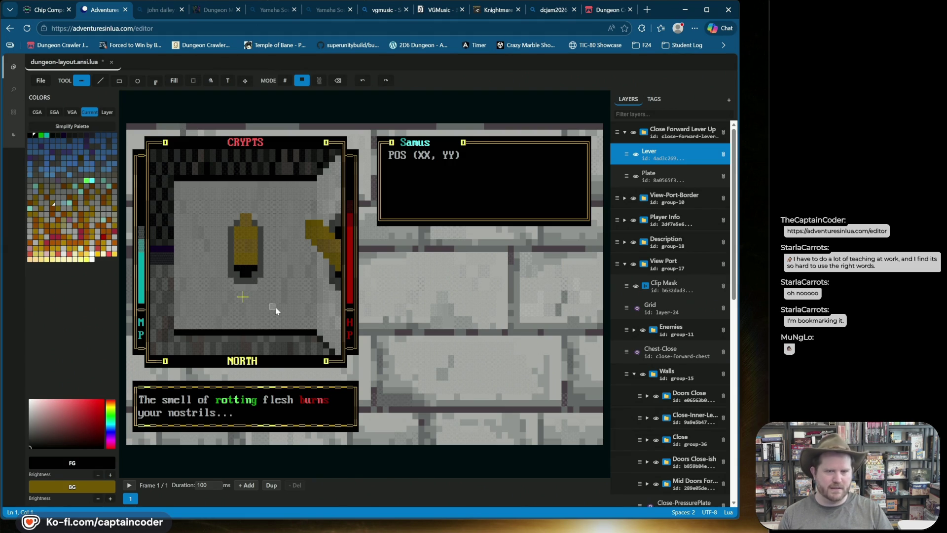
Adjust the background brightness, repaint the lever's top cells lighter gold, and save the layout
{"action": "left_click", "coordinate": [285, 81]}
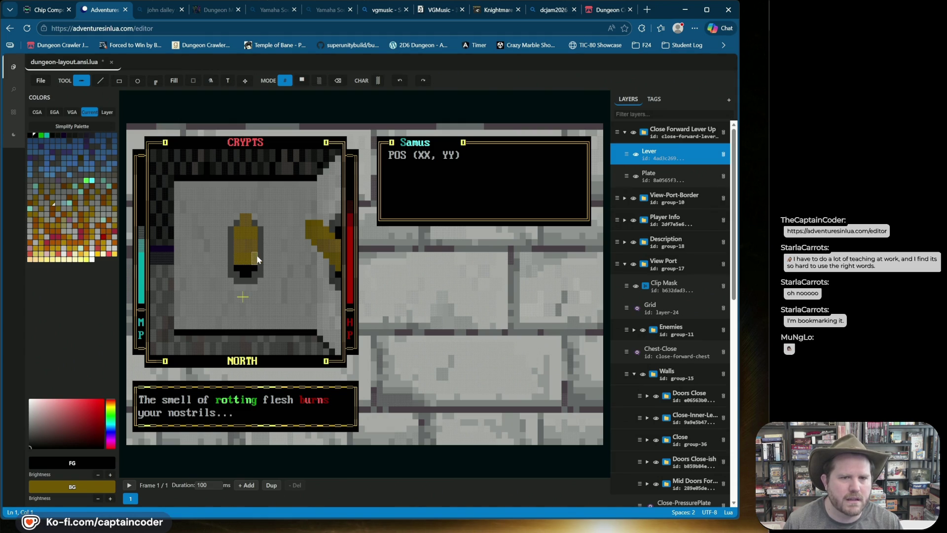
{"action": "left_click", "coordinate": [98, 499]}
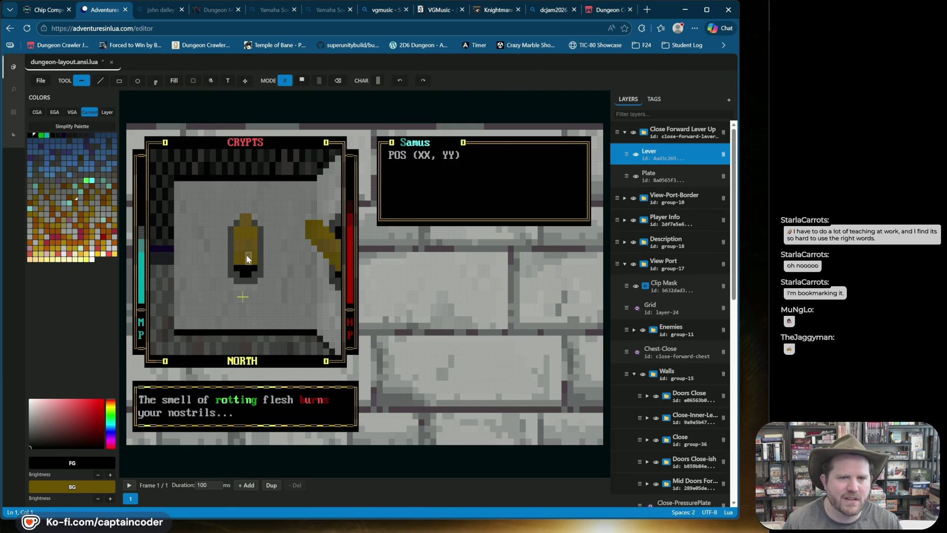
{"action": "left_click", "coordinate": [110, 498]}
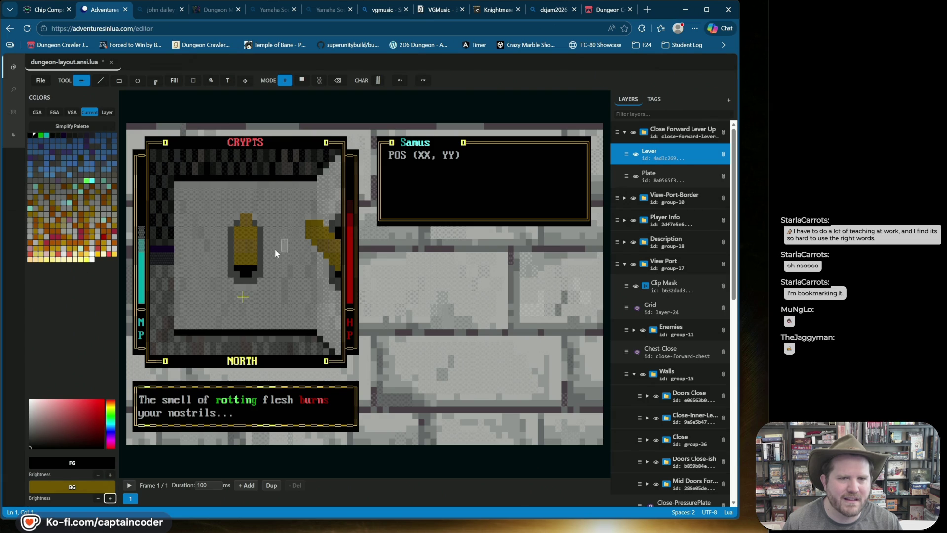
{"action": "left_click", "coordinate": [242, 249]}
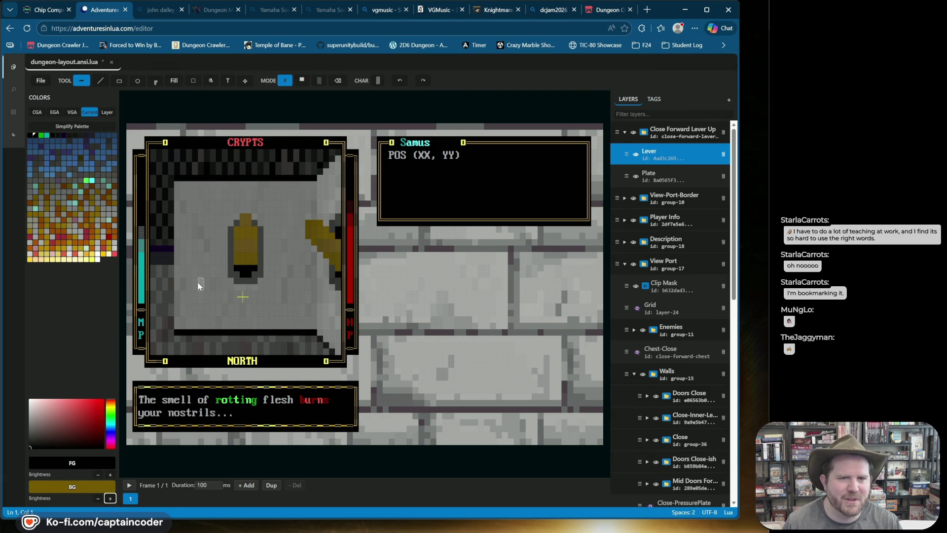
{"action": "left_click", "coordinate": [247, 224]}
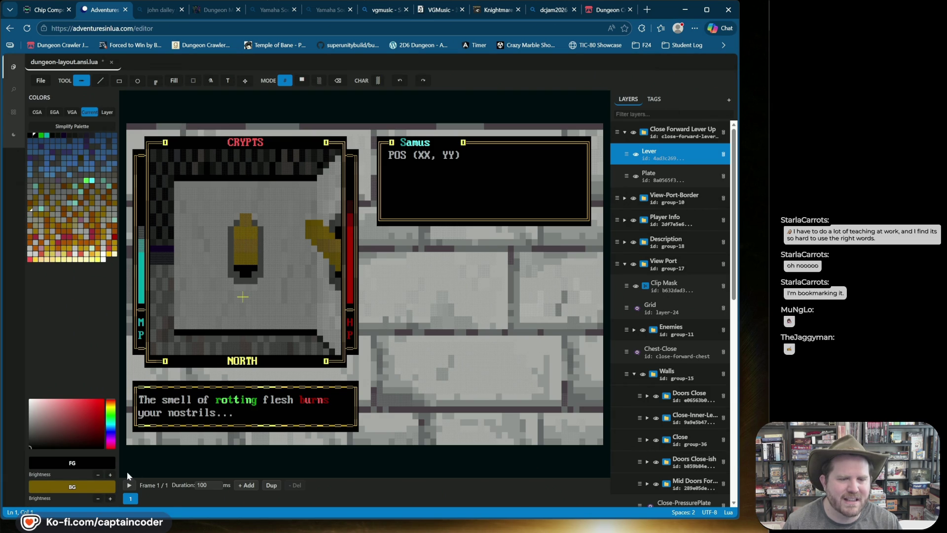
{"action": "left_click", "coordinate": [250, 221]}
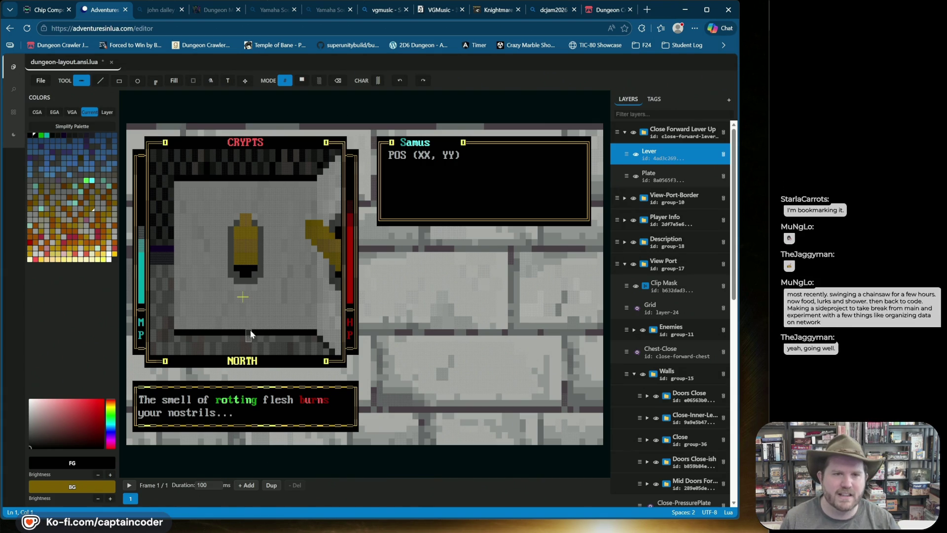
{"action": "key", "text": "ctrl+s"}
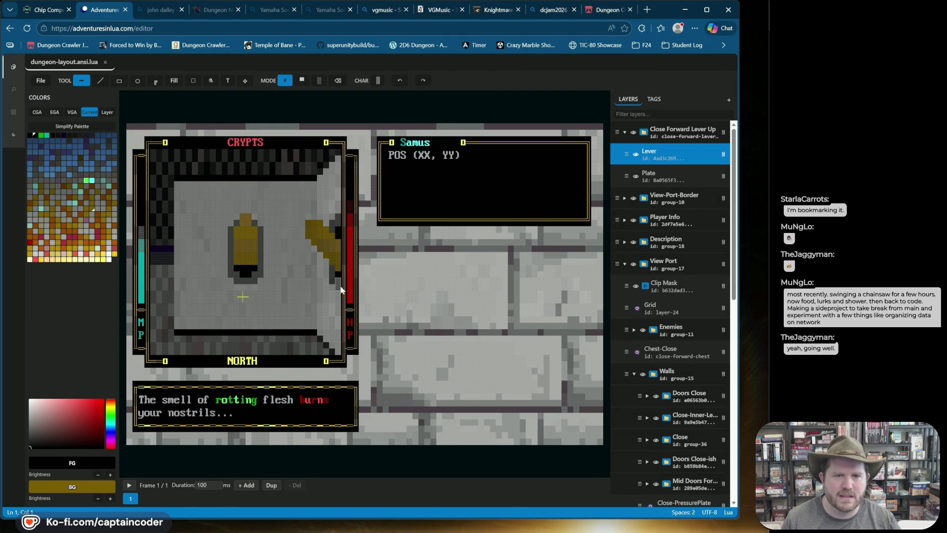
Sample the wall grey for both colours and hide the Lever layer to show the plate alone
{"action": "left_click", "coordinate": [100, 81]}
{"action": "left_click", "coordinate": [300, 80]}
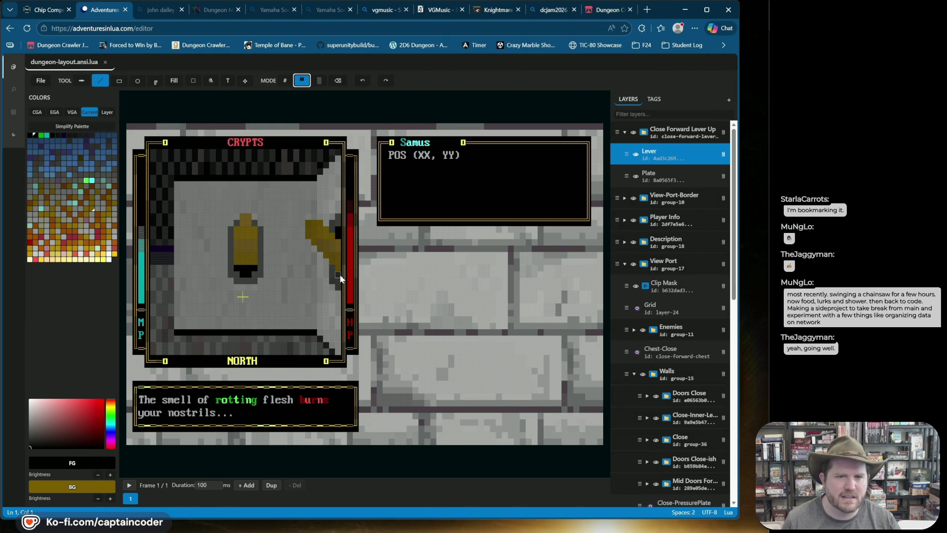
{"action": "left_click_drag", "start_coordinate": [282, 278], "coordinate": [244, 271]}
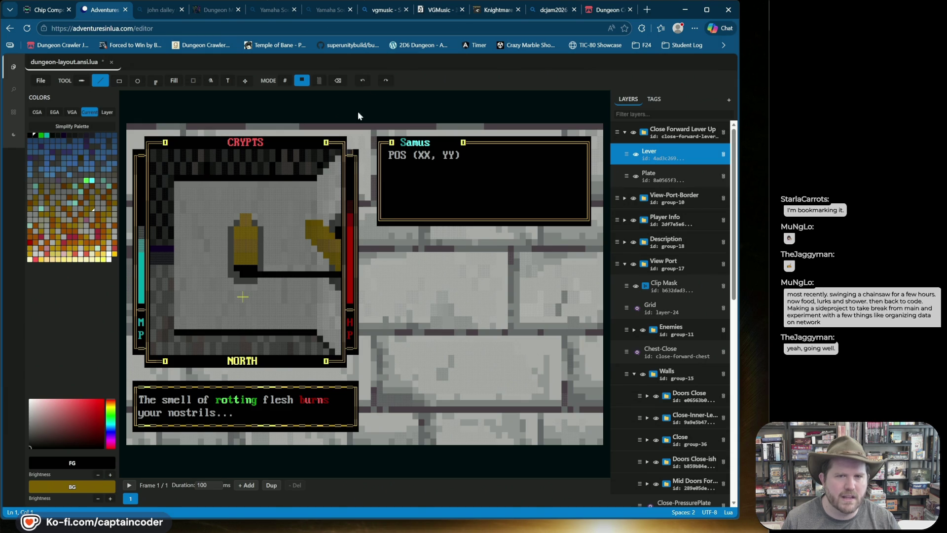
{"action": "left_click", "coordinate": [359, 82]}
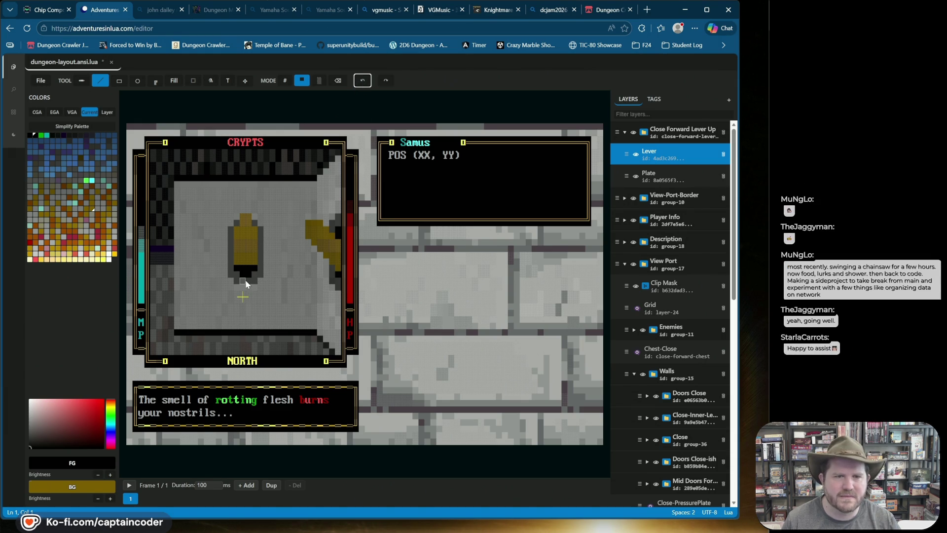
{"action": "right_click", "coordinate": [253, 282]}
{"action": "left_click", "coordinate": [253, 282], "text": "alt"}
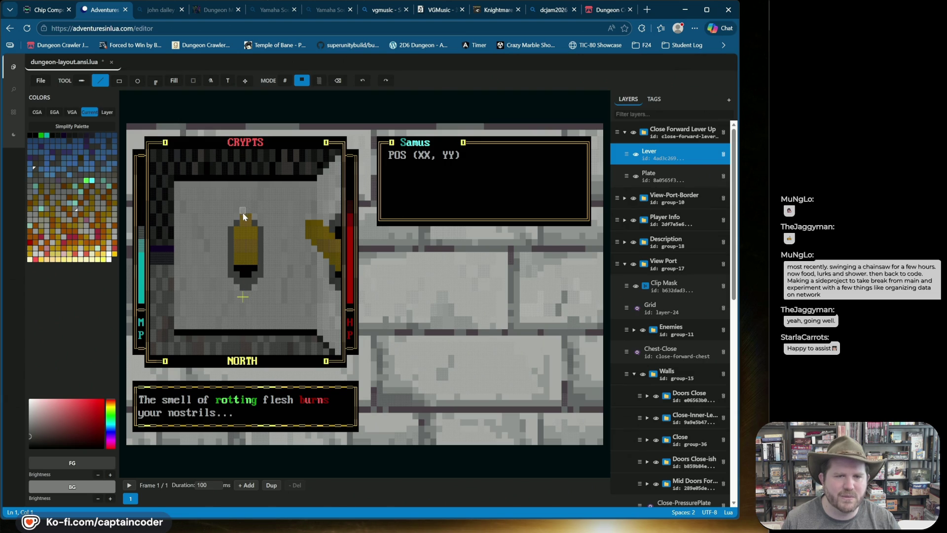
{"action": "left_click", "coordinate": [635, 154]}
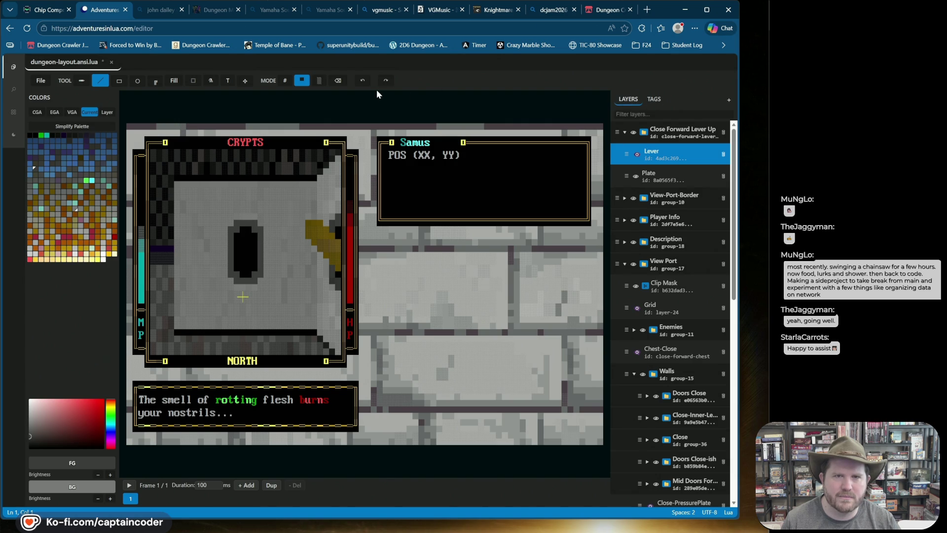
Make the Plate layer active, add a grey cap above the black plate, and save
{"action": "left_click", "coordinate": [650, 175]}
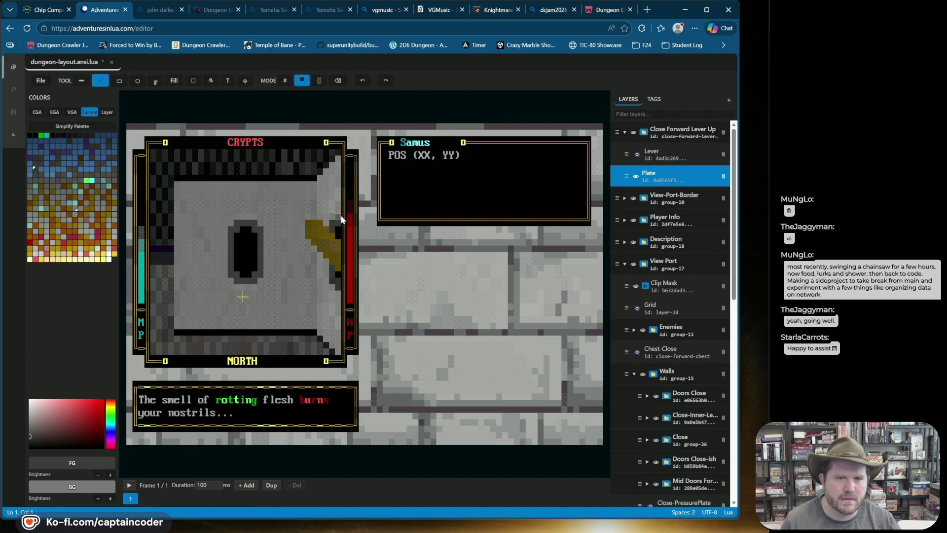
{"action": "key", "text": "ctrl+z"}
{"action": "left_click", "coordinate": [244, 220]}
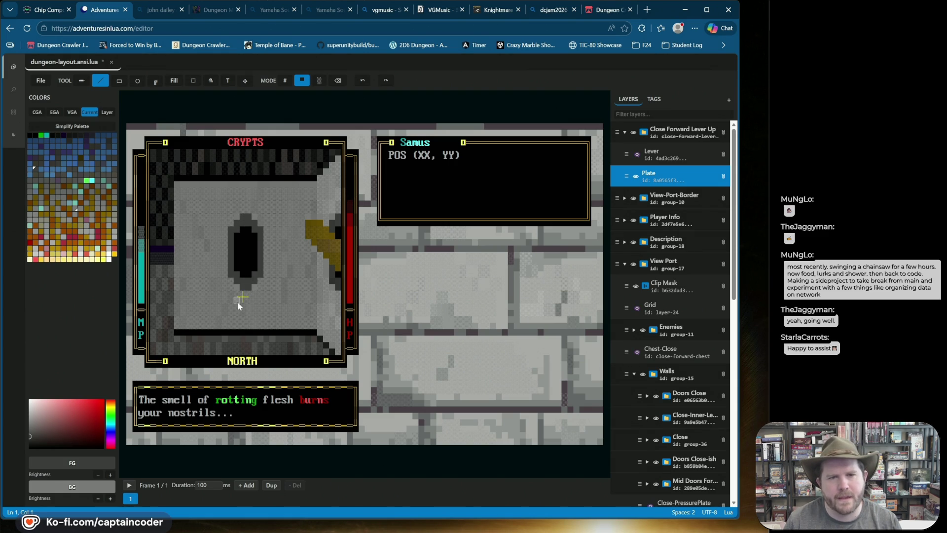
{"action": "left_click", "coordinate": [338, 80]}
{"action": "left_click", "coordinate": [234, 286]}
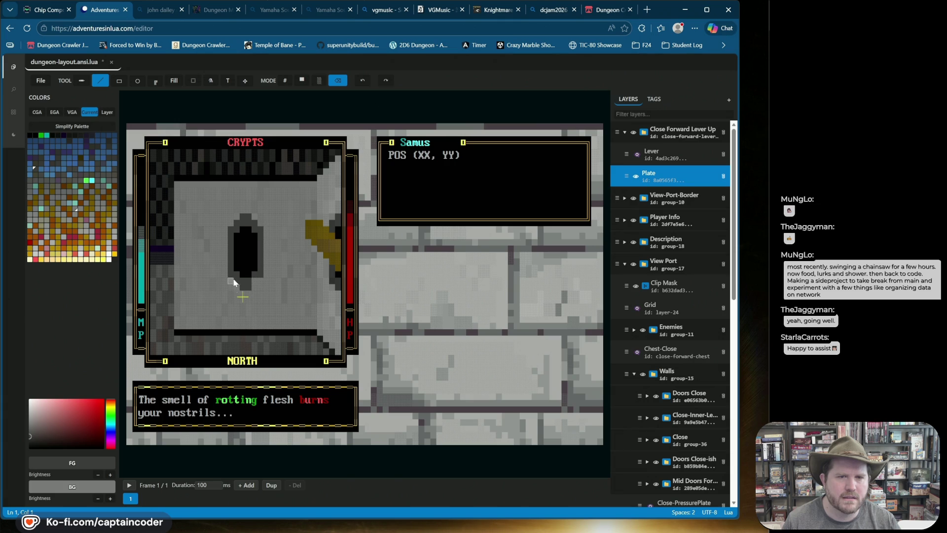
{"action": "left_click", "coordinate": [362, 81]}
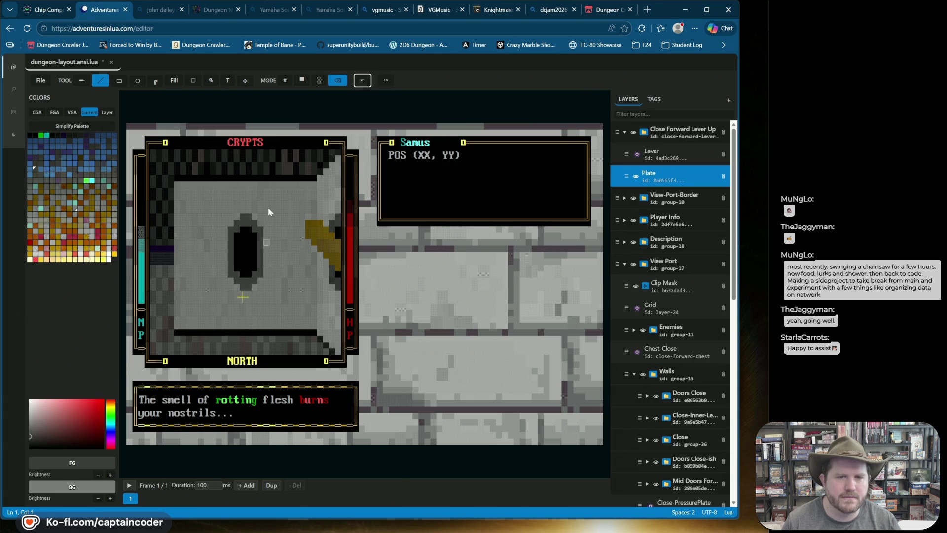
{"action": "key", "text": "ctrl+s"}
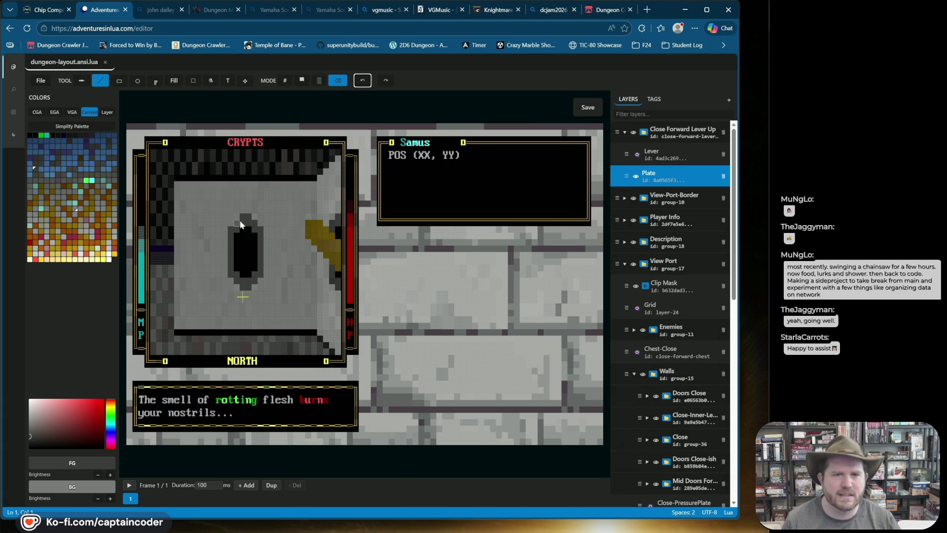
Try block characters from the palette on the plate, settling on the low-bar block
{"action": "left_click", "coordinate": [285, 81]}
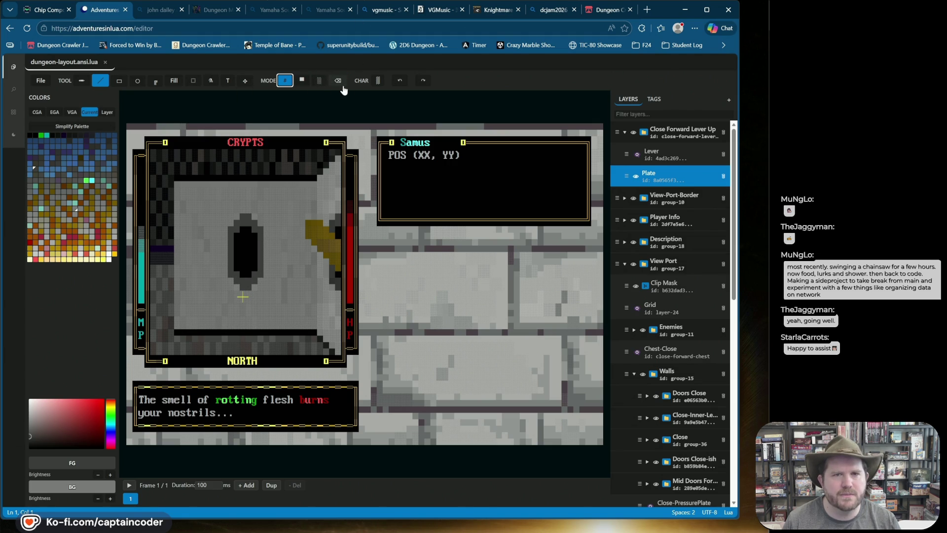
{"action": "left_click", "coordinate": [378, 80]}
{"action": "left_click", "coordinate": [422, 96]}
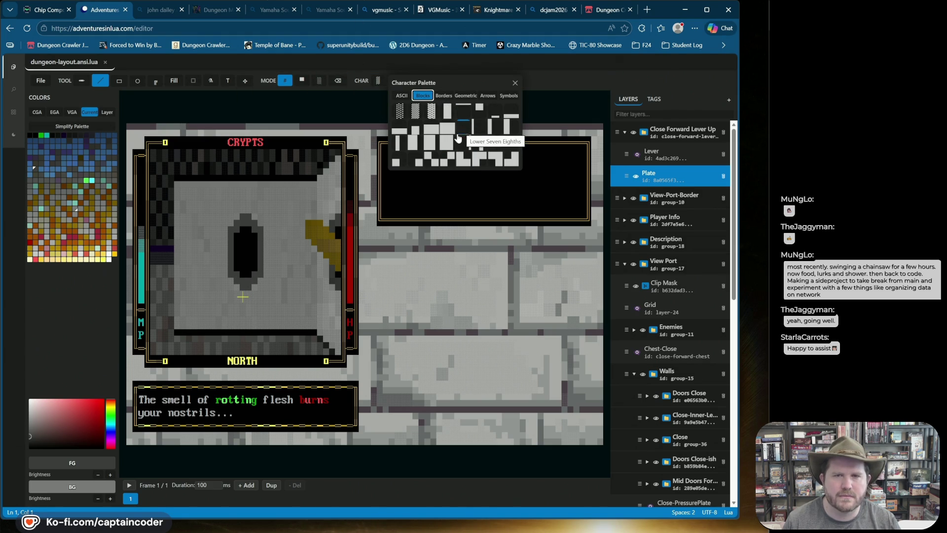
{"action": "left_click", "coordinate": [431, 127]}
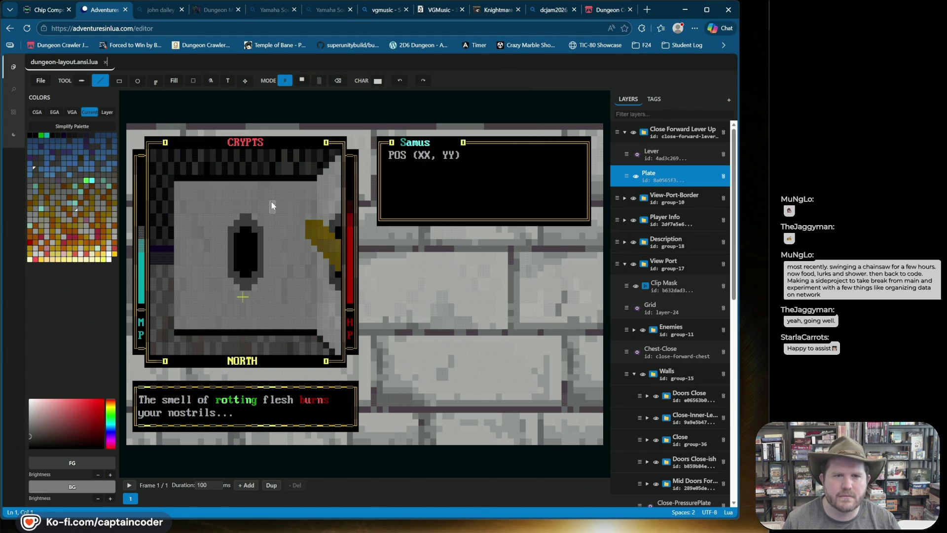
{"action": "left_click", "coordinate": [246, 219]}
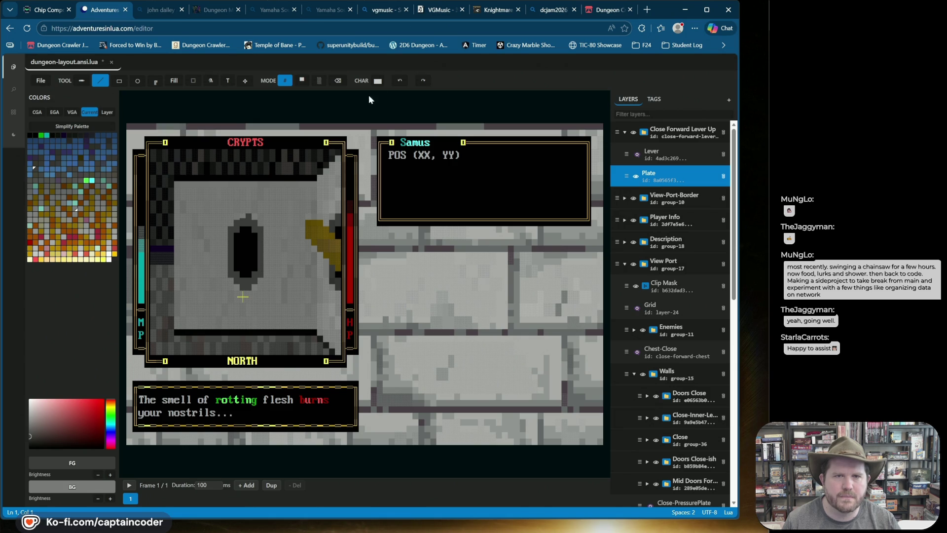
{"action": "left_click", "coordinate": [399, 81]}
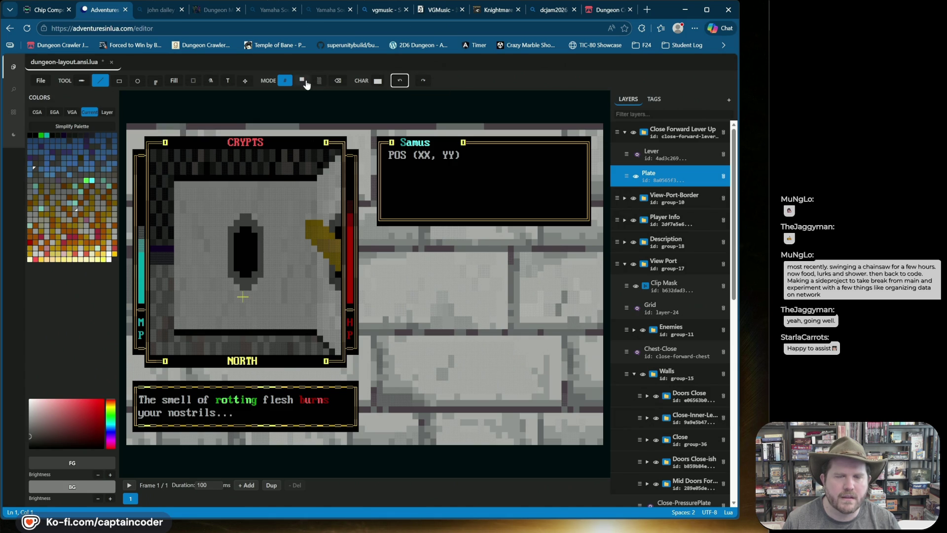
{"action": "left_click", "coordinate": [378, 81]}
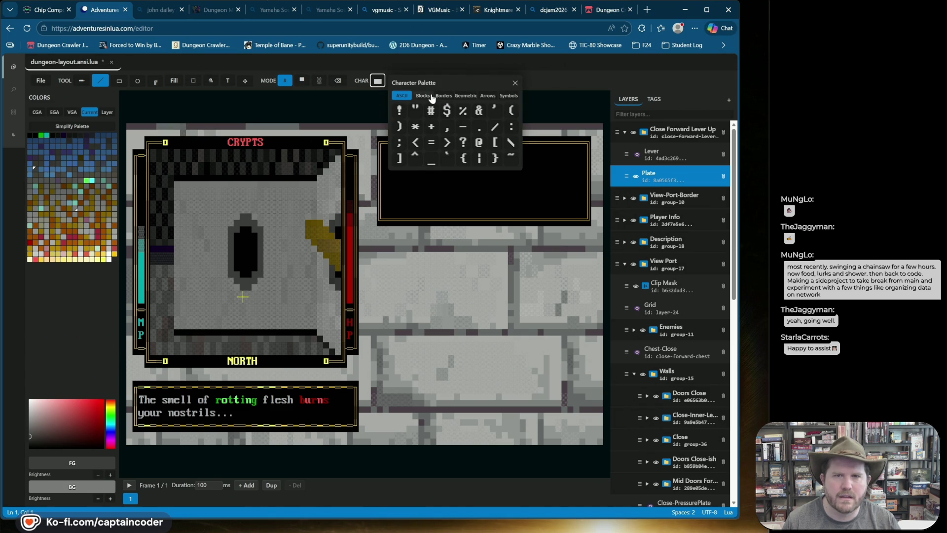
{"action": "left_click", "coordinate": [424, 96]}
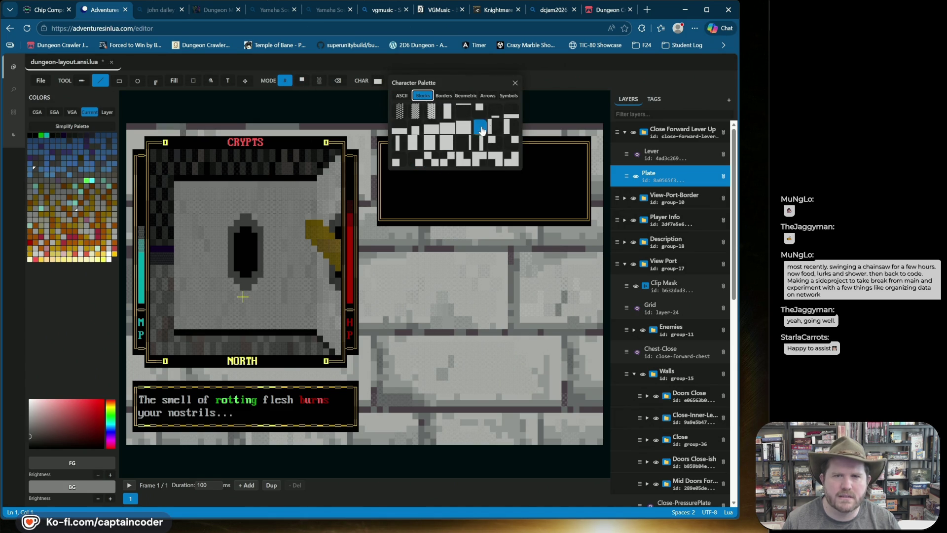
{"action": "left_click", "coordinate": [513, 116]}
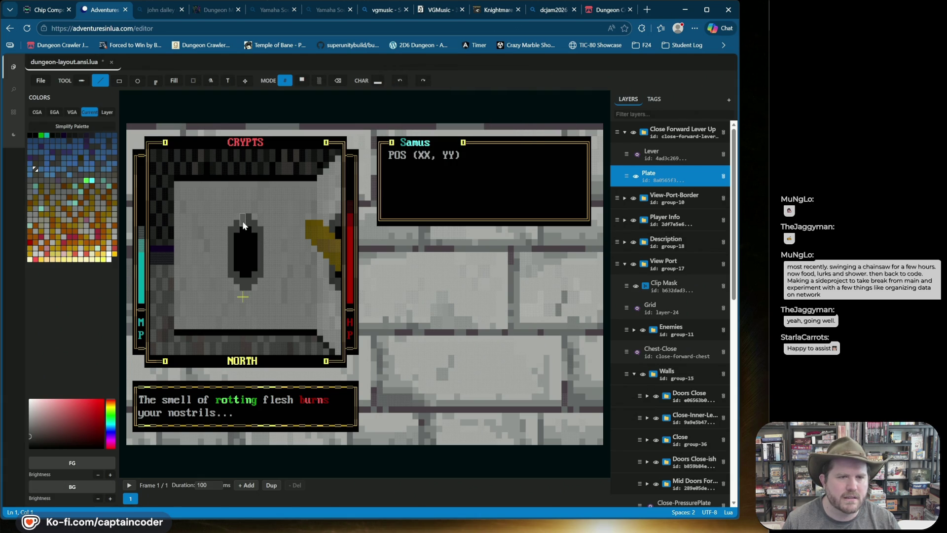
Choose a block character with dark grey on black, testing and undoing a cell inside the plate
{"action": "left_click", "coordinate": [33, 136]}
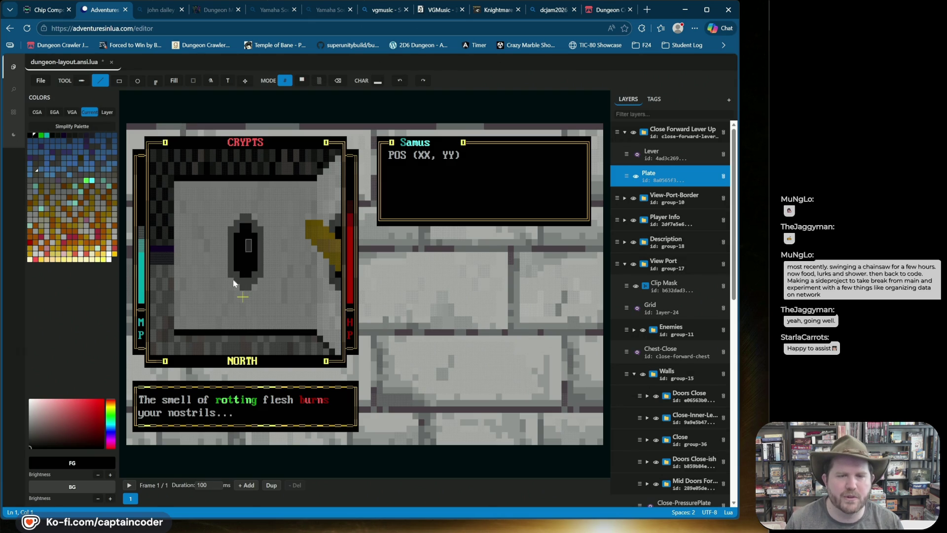
{"action": "left_click", "coordinate": [377, 82]}
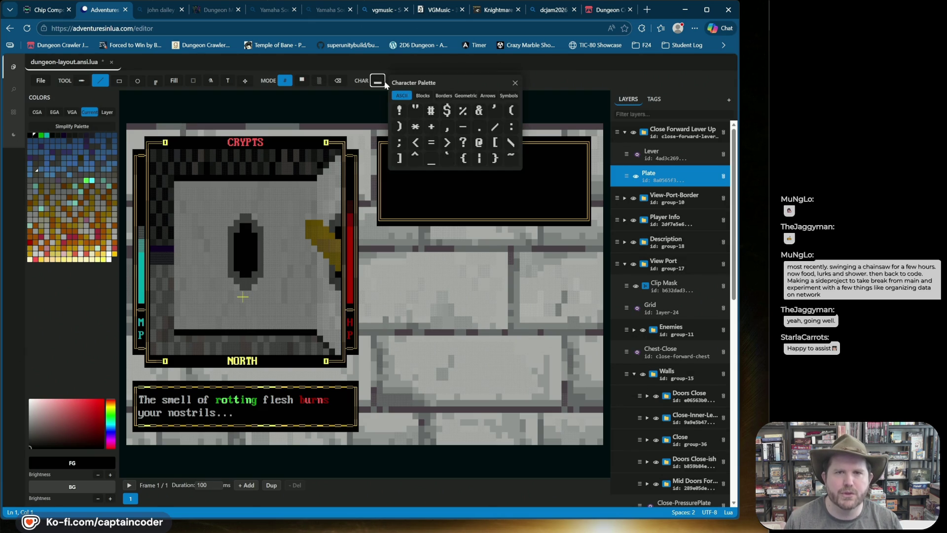
{"action": "left_click", "coordinate": [423, 95]}
{"action": "left_click", "coordinate": [462, 132]}
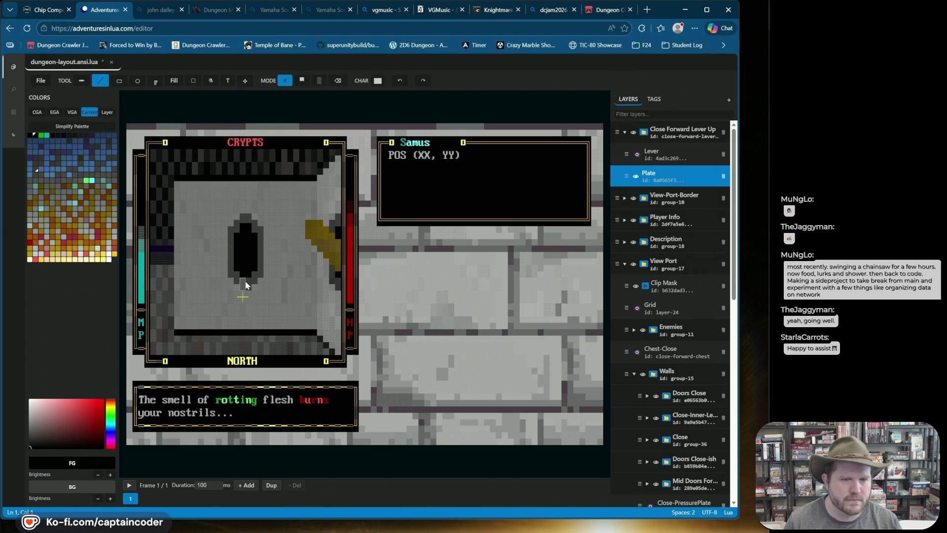
{"action": "left_click", "coordinate": [400, 81]}
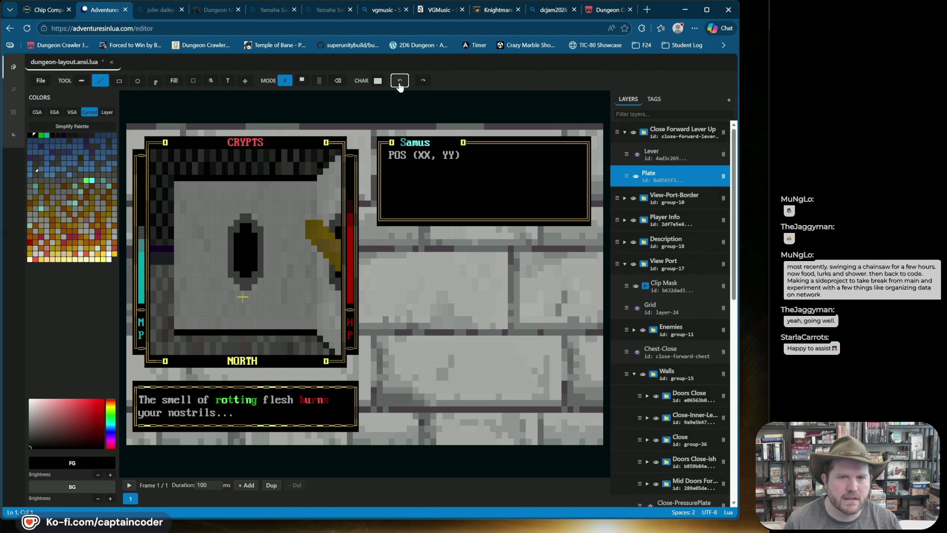
{"action": "left_click", "coordinate": [378, 81]}
{"action": "left_click", "coordinate": [422, 96]}
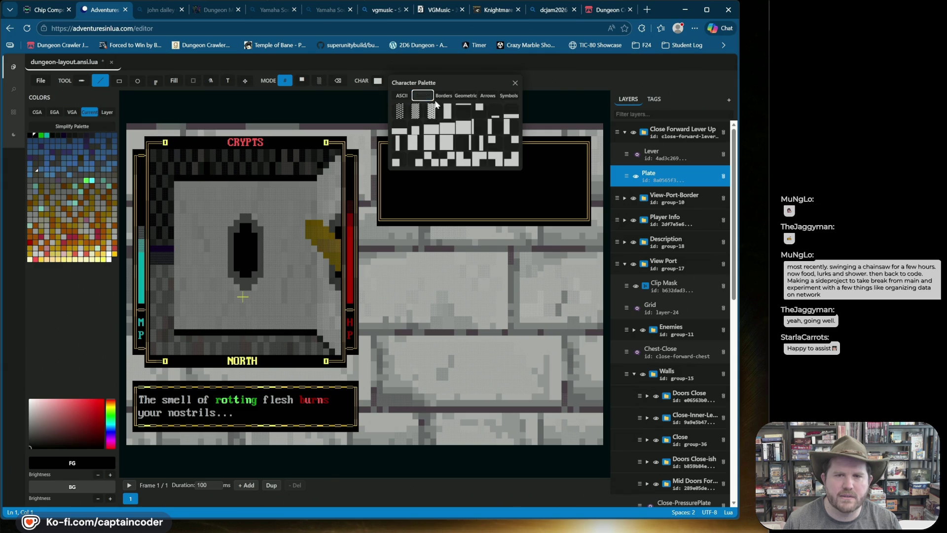
{"action": "left_click", "coordinate": [443, 134]}
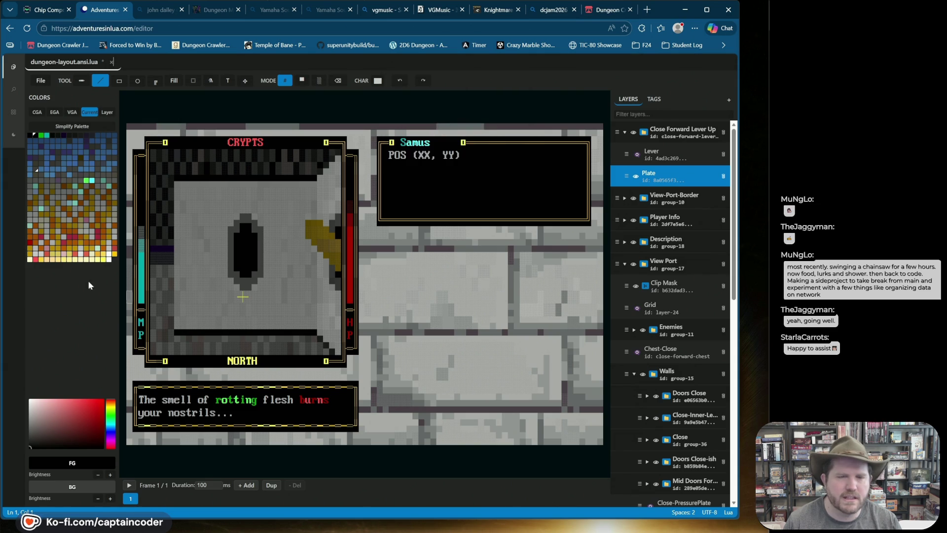
{"action": "left_click", "coordinate": [36, 169]}
{"action": "right_click", "coordinate": [34, 135]}
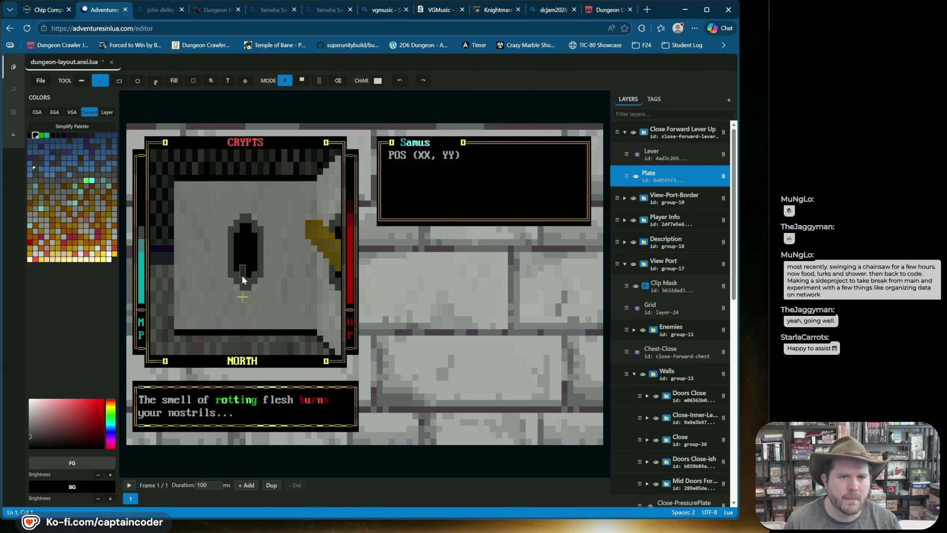
{"action": "left_click", "coordinate": [248, 245]}
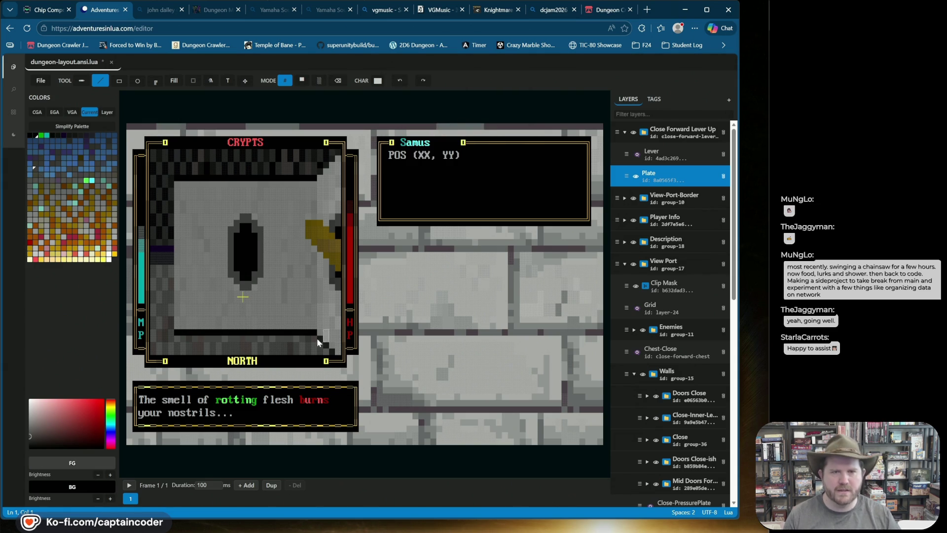
{"action": "key", "text": "ctrl+z"}
Paint a light grey cell beside the door slot and show the Lever layer again
{"action": "left_click", "coordinate": [236, 231]}
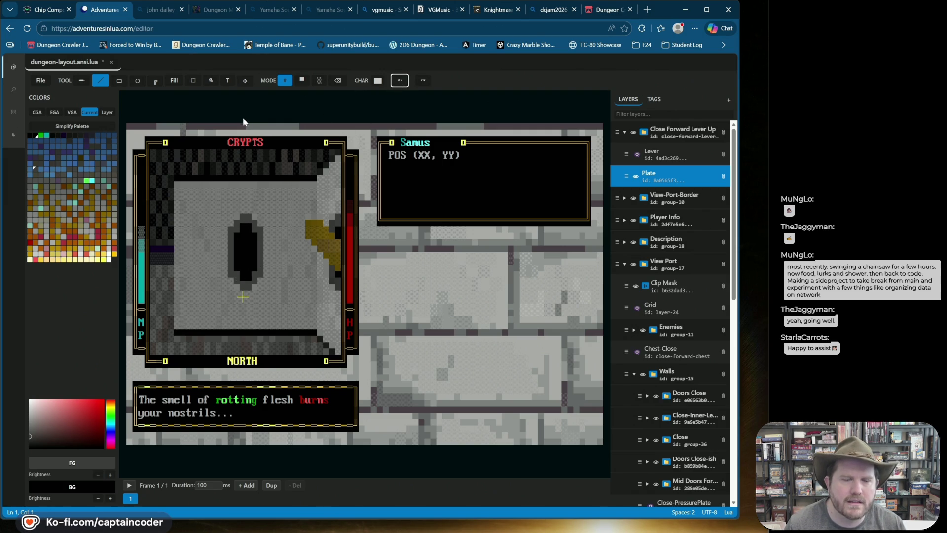
{"action": "left_click", "coordinate": [240, 232]}
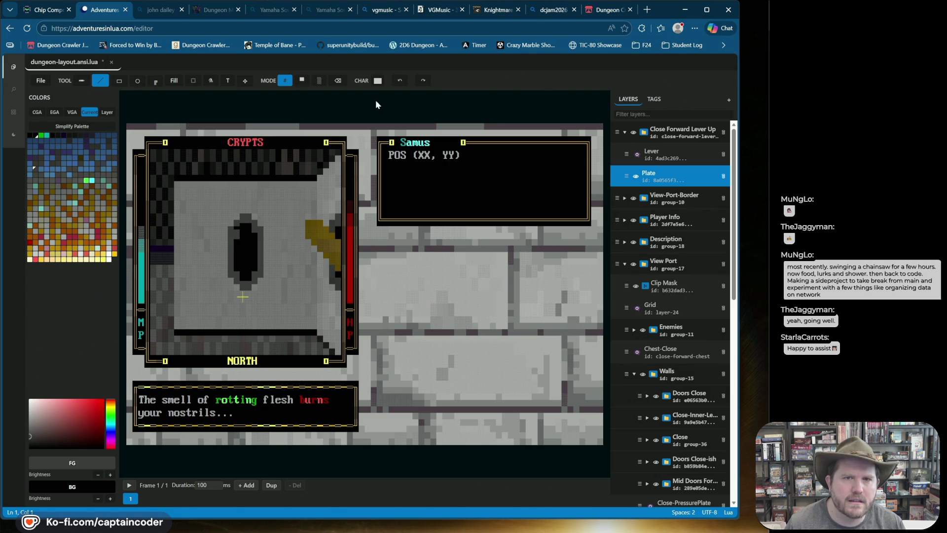
{"action": "left_click", "coordinate": [32, 134]}
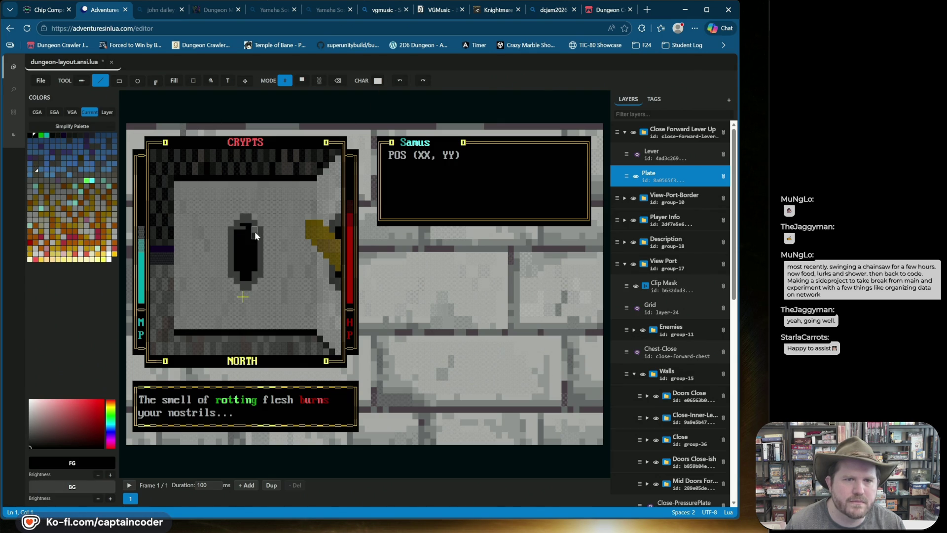
{"action": "left_click", "coordinate": [399, 81]}
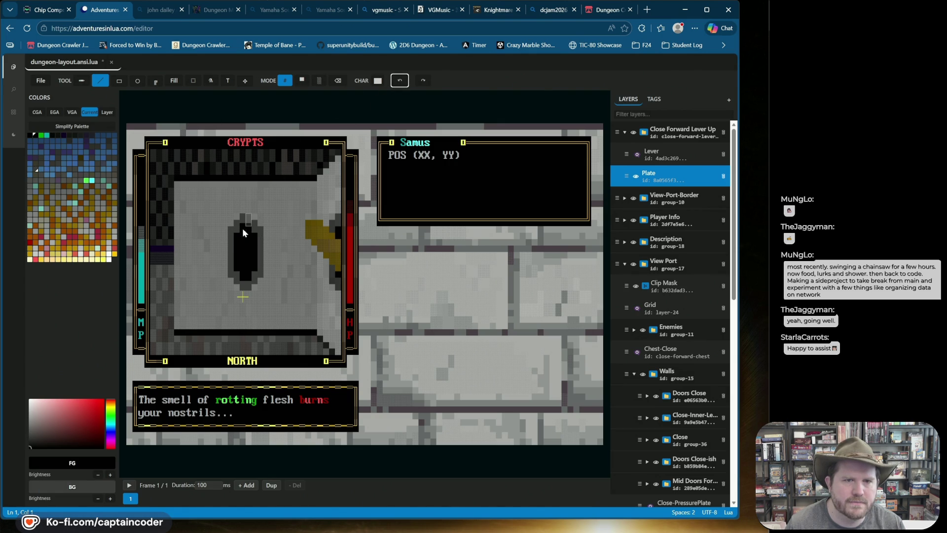
{"action": "left_click", "coordinate": [262, 235]}
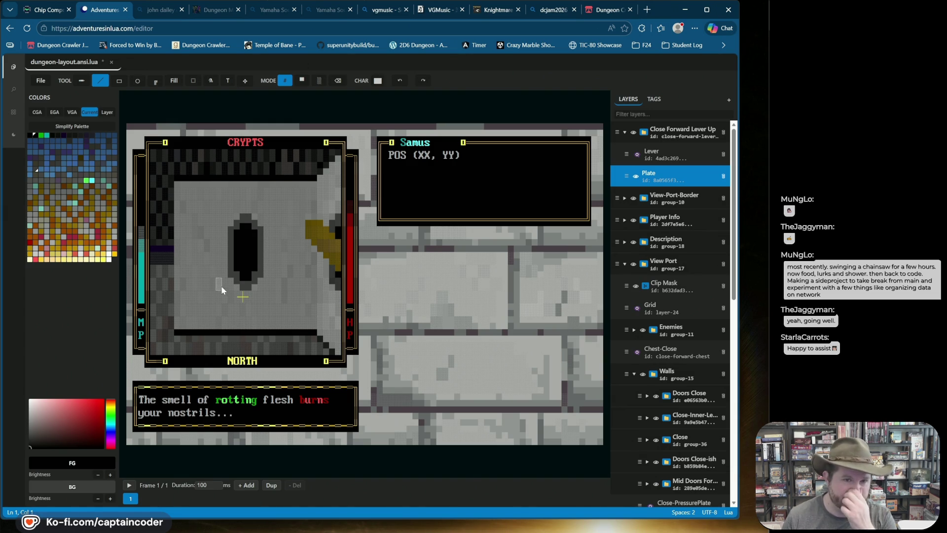
{"action": "left_click", "coordinate": [635, 155]}
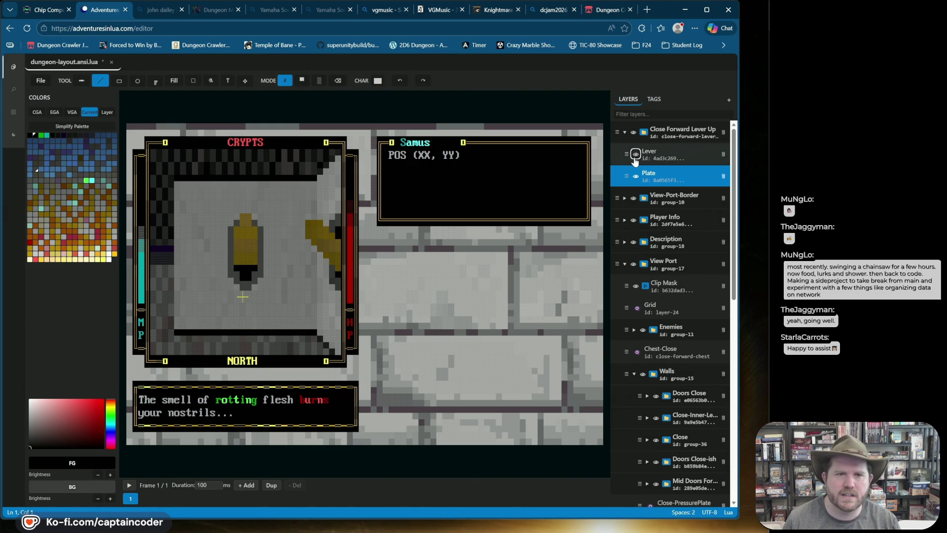
Toggle the lever's visibility to compare it over the plate, then select the Lever layer
{"action": "left_click", "coordinate": [636, 155]}
{"action": "left_click", "coordinate": [635, 155]}
{"action": "left_click", "coordinate": [635, 154]}
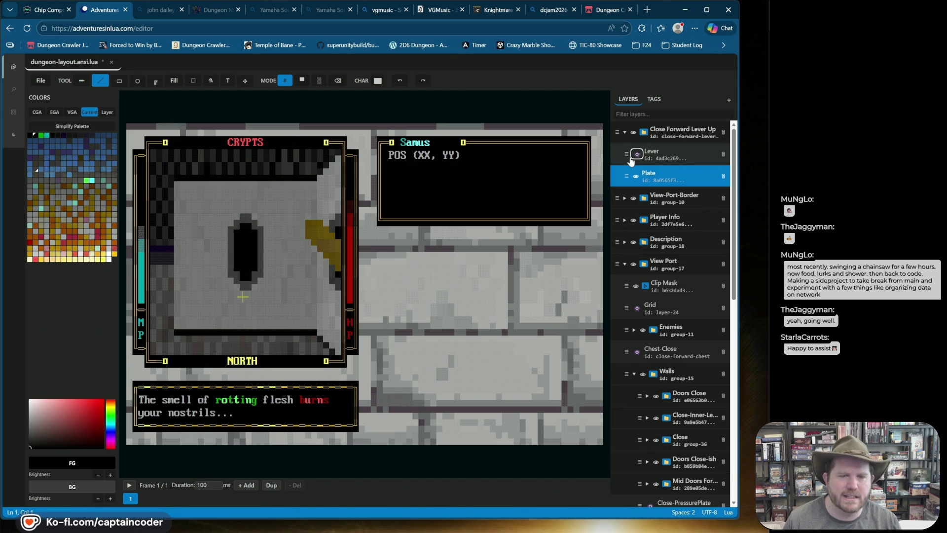
{"action": "left_click", "coordinate": [630, 162]}
{"action": "left_click", "coordinate": [636, 155]}
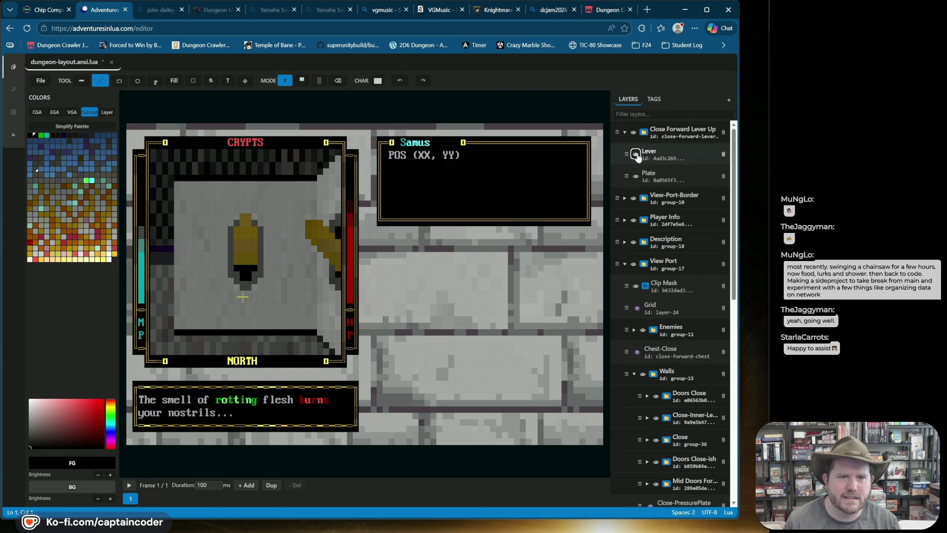
{"action": "left_click", "coordinate": [637, 157]}
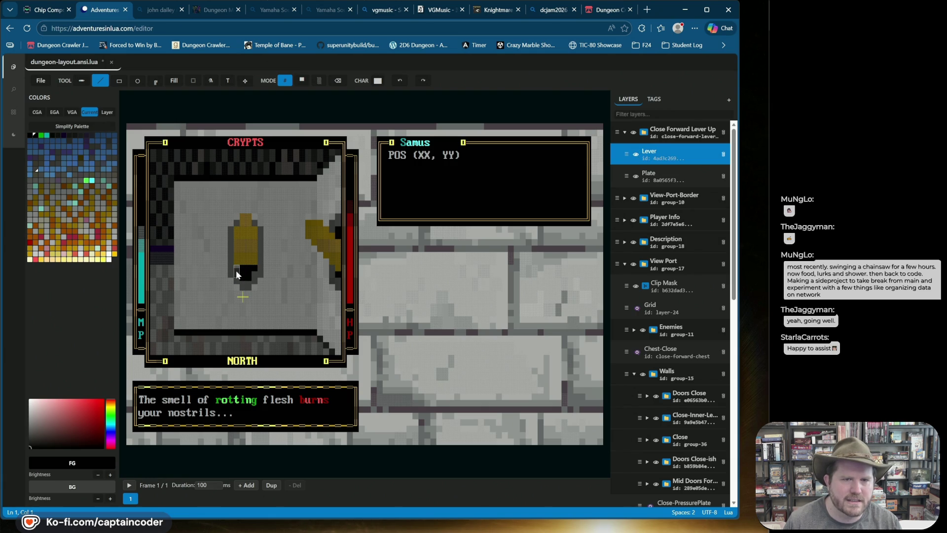
Pick a block glyph from the Character Palette's Blocks tab and swap foreground and background colours
{"action": "left_click", "coordinate": [377, 81]}
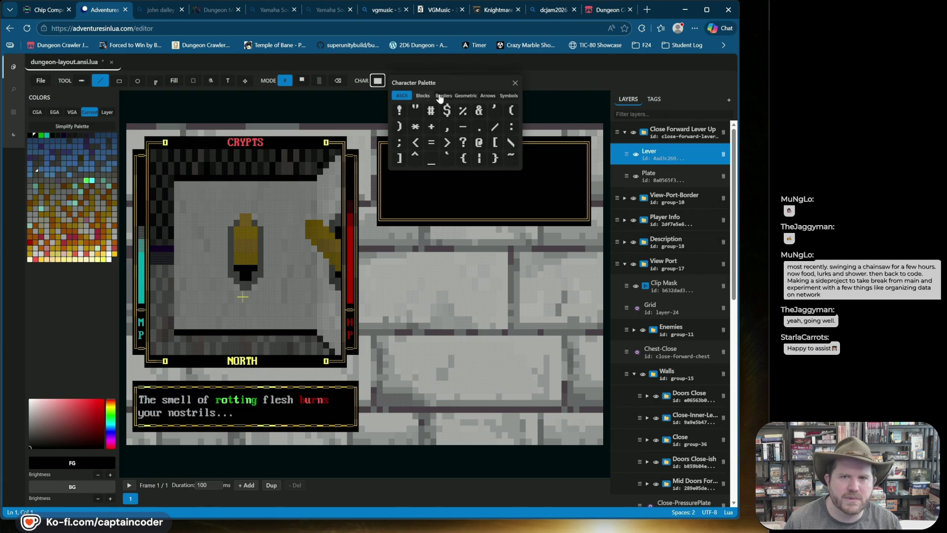
{"action": "left_click", "coordinate": [421, 95]}
{"action": "left_click", "coordinate": [509, 114]}
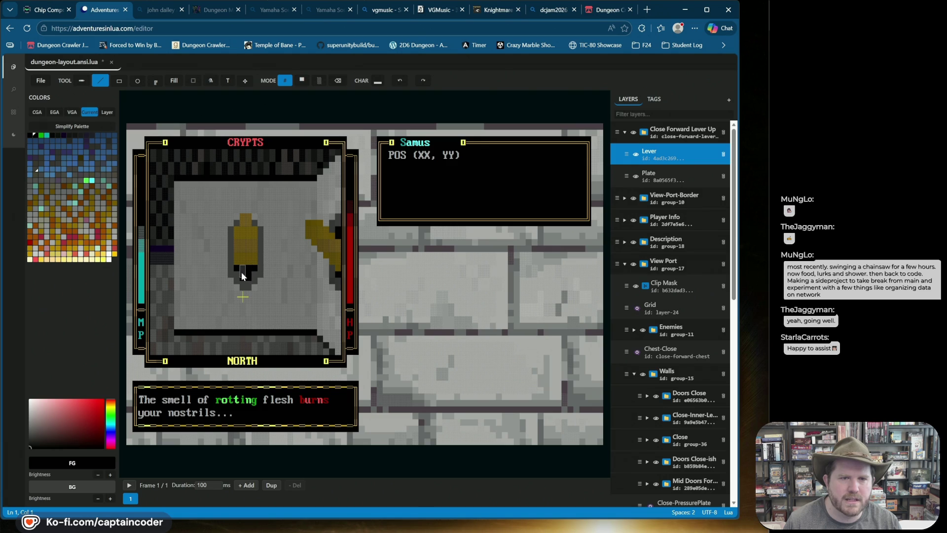
{"action": "key", "text": "x"}
{"action": "key", "text": "ctrl+s"}
Check the plate beneath by toggling the lever, then make the Plate layer active
{"action": "left_click", "coordinate": [636, 155]}
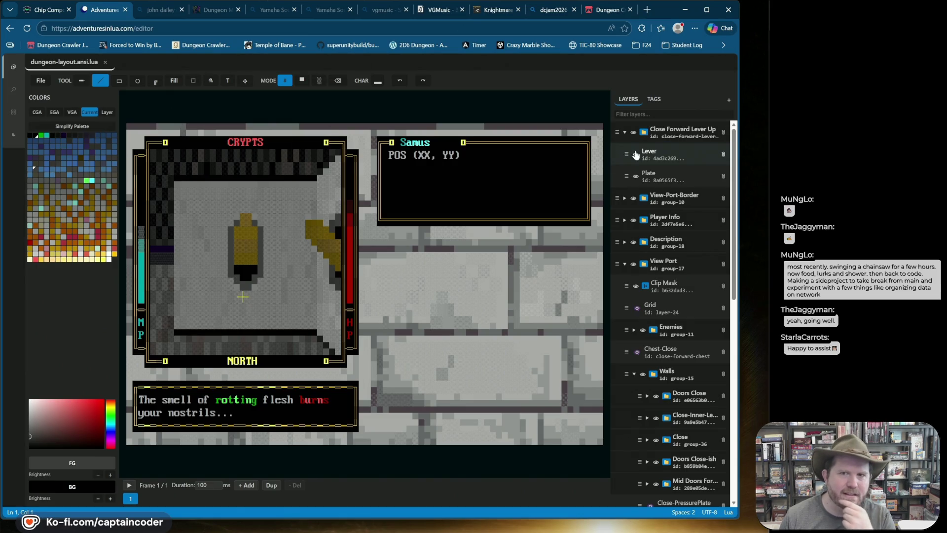
{"action": "double_click", "coordinate": [636, 155]}
{"action": "left_click", "coordinate": [636, 155]}
{"action": "left_click", "coordinate": [636, 155]}
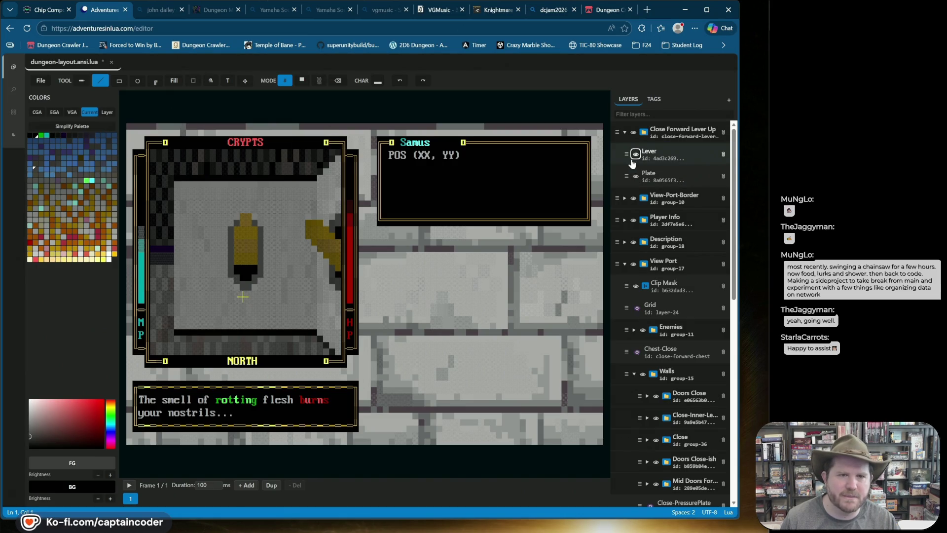
{"action": "left_click", "coordinate": [633, 161]}
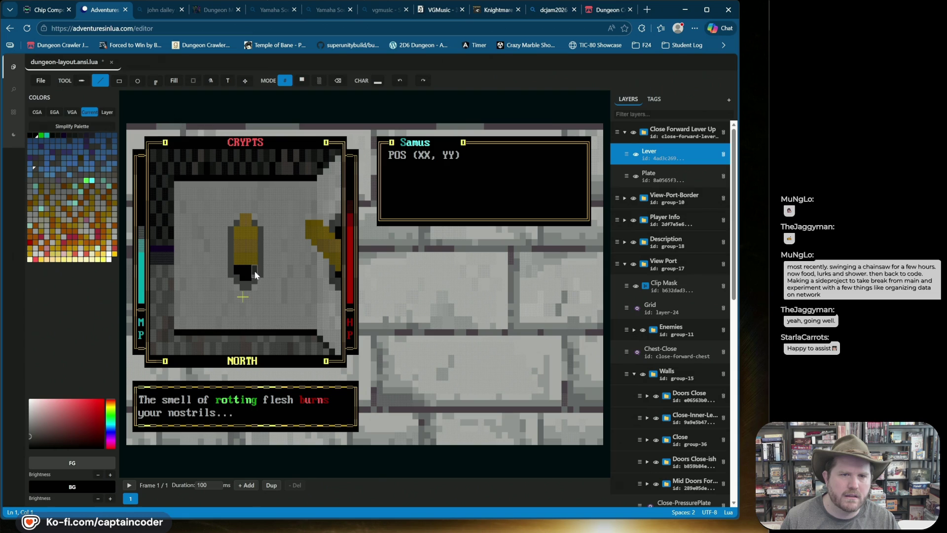
{"action": "left_click", "coordinate": [638, 178]}
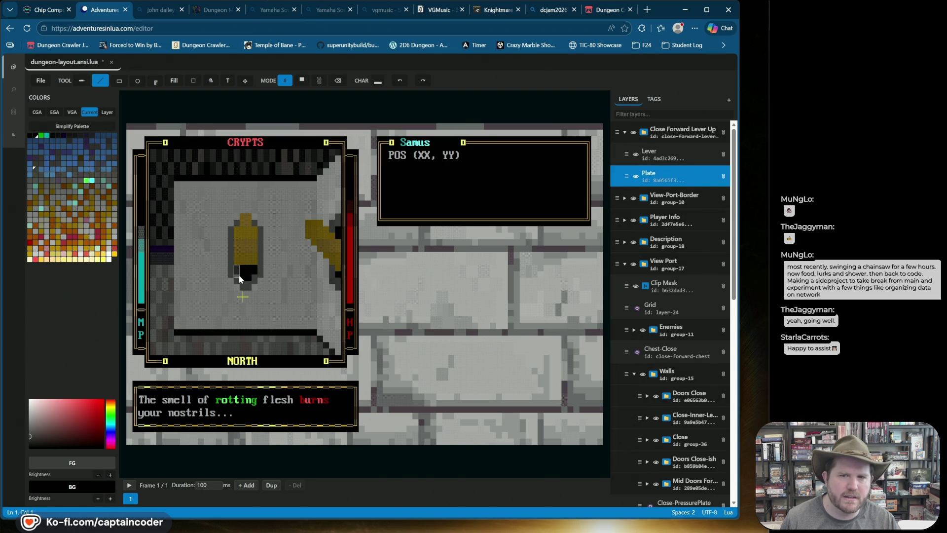
View the plate alone with the lever hidden, then restore the lever and reselect Plate
{"action": "left_click", "coordinate": [636, 154]}
{"action": "double_click", "coordinate": [637, 156]}
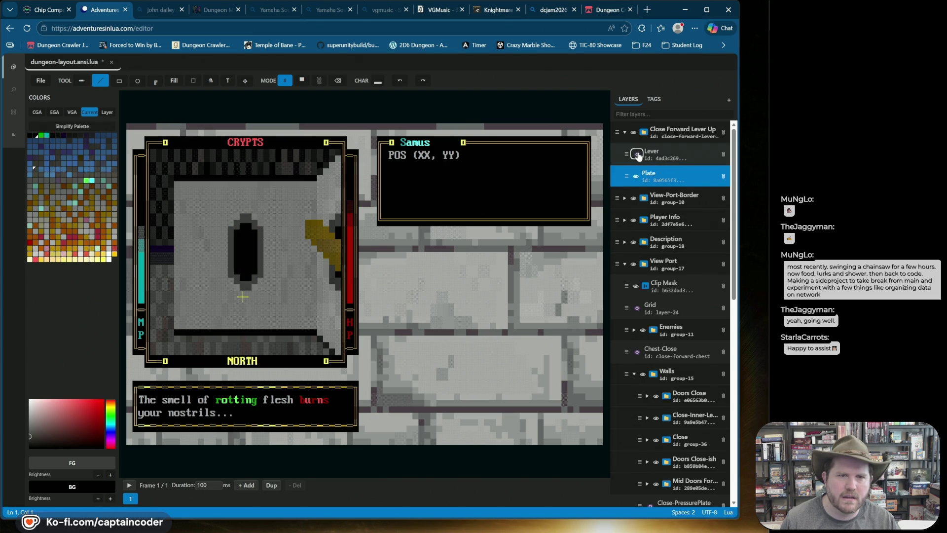
{"action": "left_click", "coordinate": [637, 155]}
{"action": "left_click", "coordinate": [637, 154]}
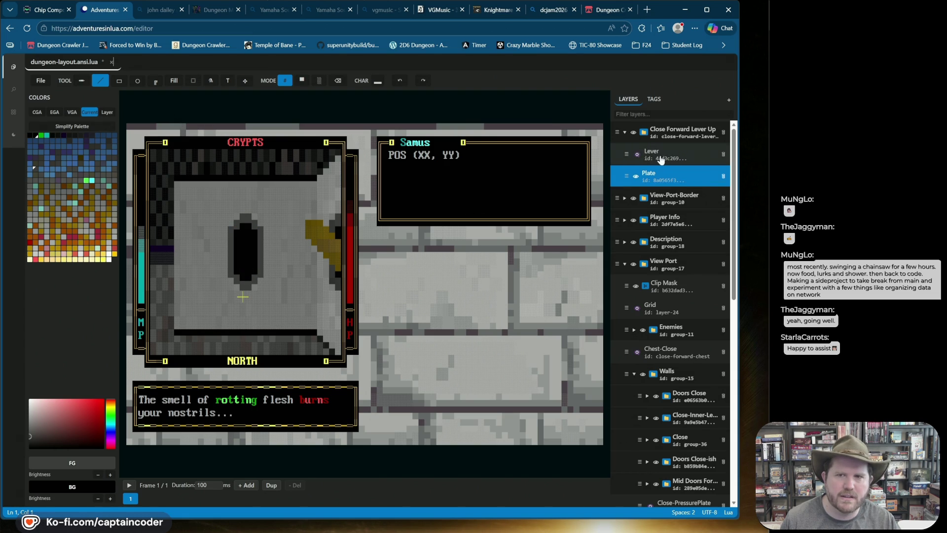
{"action": "left_click", "coordinate": [636, 155]}
{"action": "left_click", "coordinate": [636, 162]}
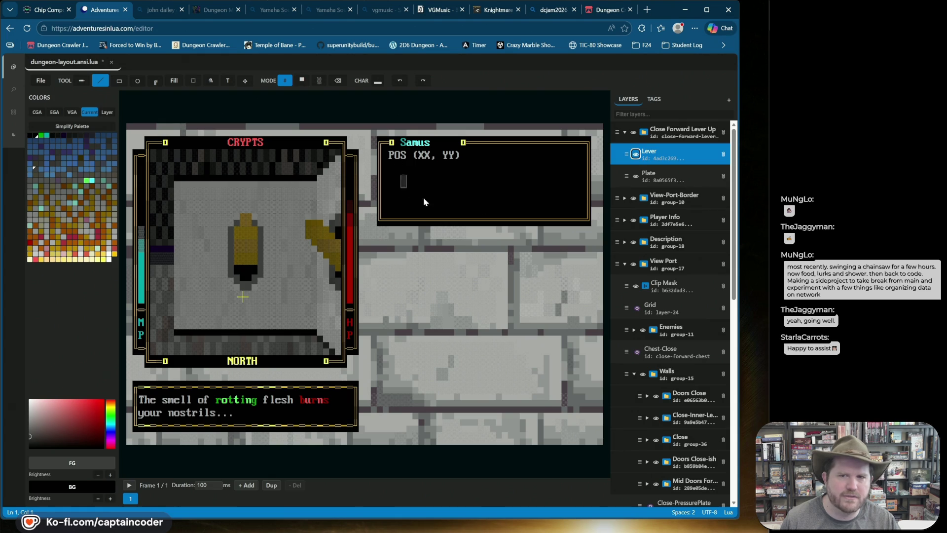
{"action": "left_click", "coordinate": [636, 177]}
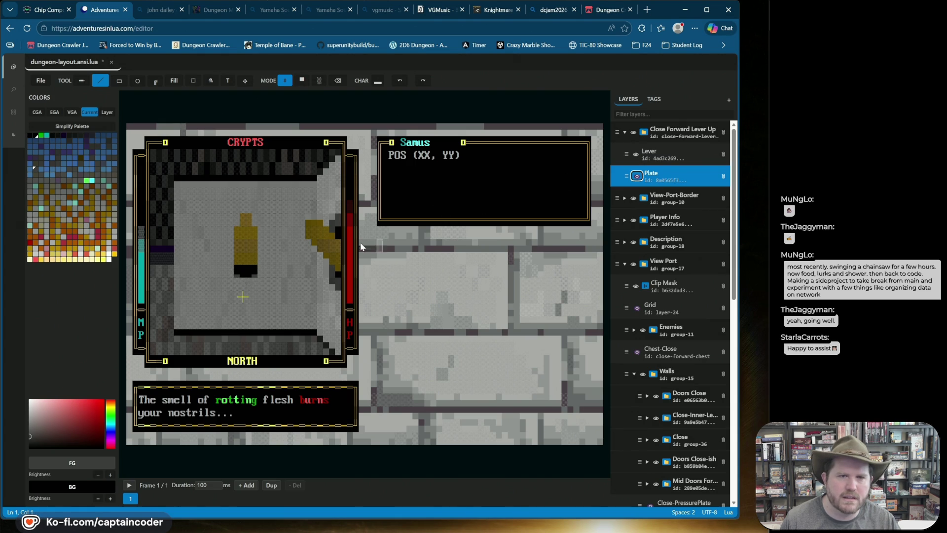
Show the plate around the lever, compare once more, and reselect the Plate layer
{"action": "left_click", "coordinate": [637, 176]}
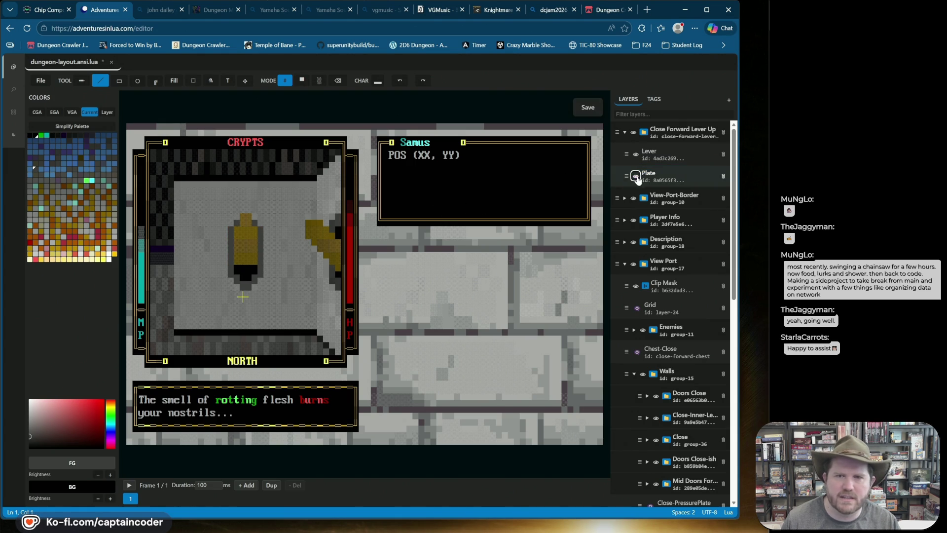
{"action": "left_click", "coordinate": [636, 155]}
{"action": "left_click", "coordinate": [635, 155]}
{"action": "left_click", "coordinate": [632, 173]}
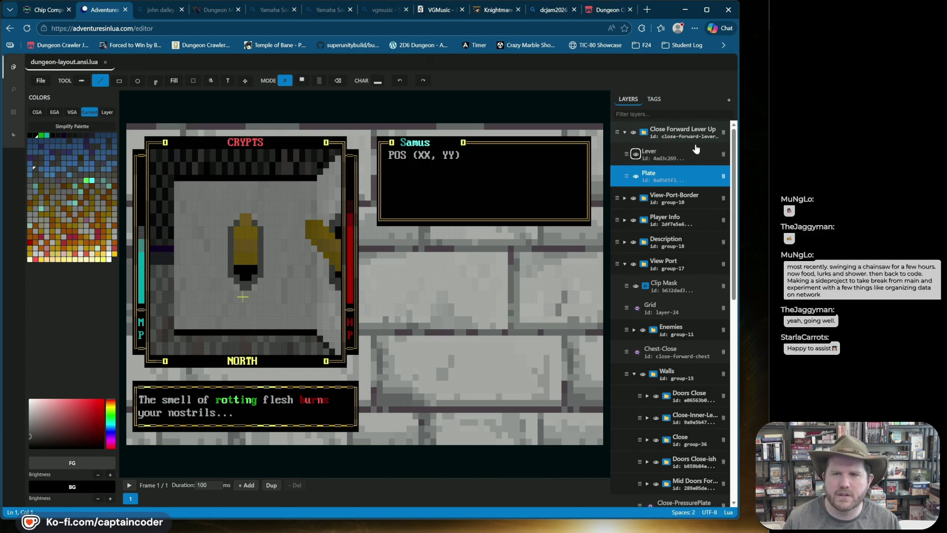
{"action": "left_click", "coordinate": [626, 137]}
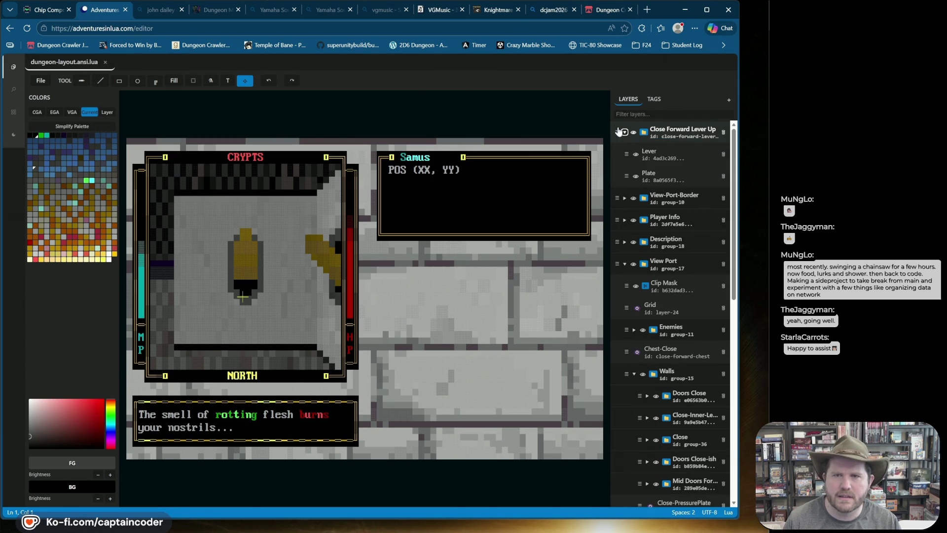
Duplicate the Close Forward Lever Up group and delete the Up group's Plate layer
{"action": "right_click", "coordinate": [616, 130]}
{"action": "left_click", "coordinate": [641, 155]}
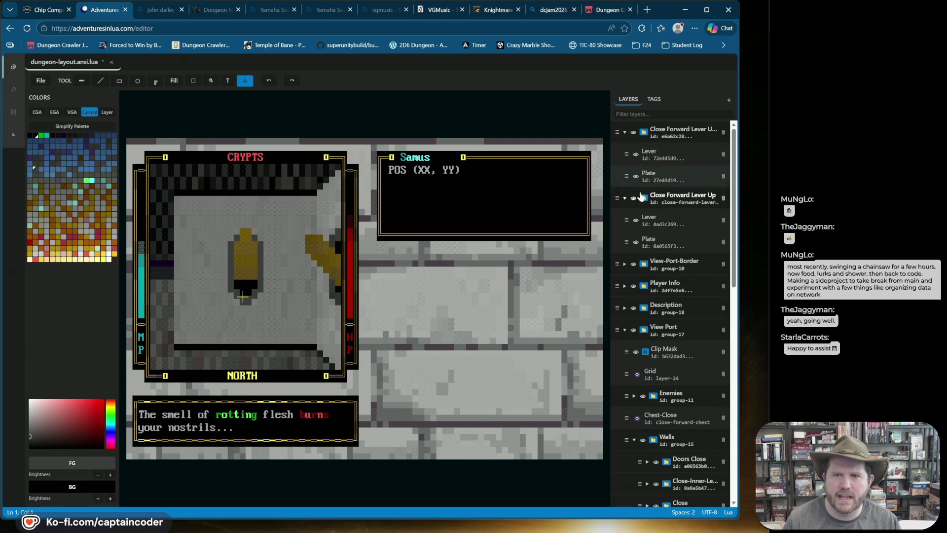
{"action": "left_click", "coordinate": [723, 246]}
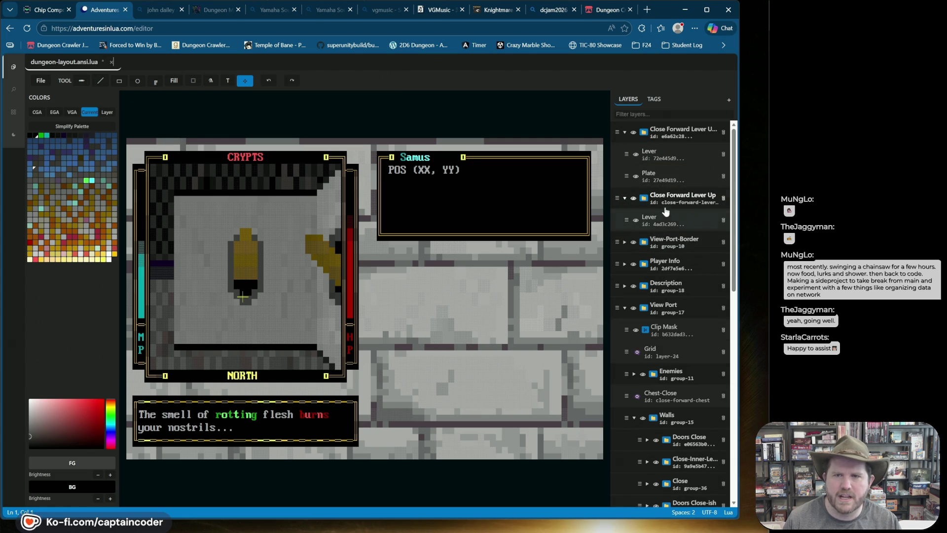
Create a reference to the copied plate, move it into the lever-up group, then hide and collapse that group
{"action": "right_click", "coordinate": [618, 179]}
{"action": "left_click", "coordinate": [644, 228]}
{"action": "left_click_drag", "start_coordinate": [626, 176], "coordinate": [632, 202]}
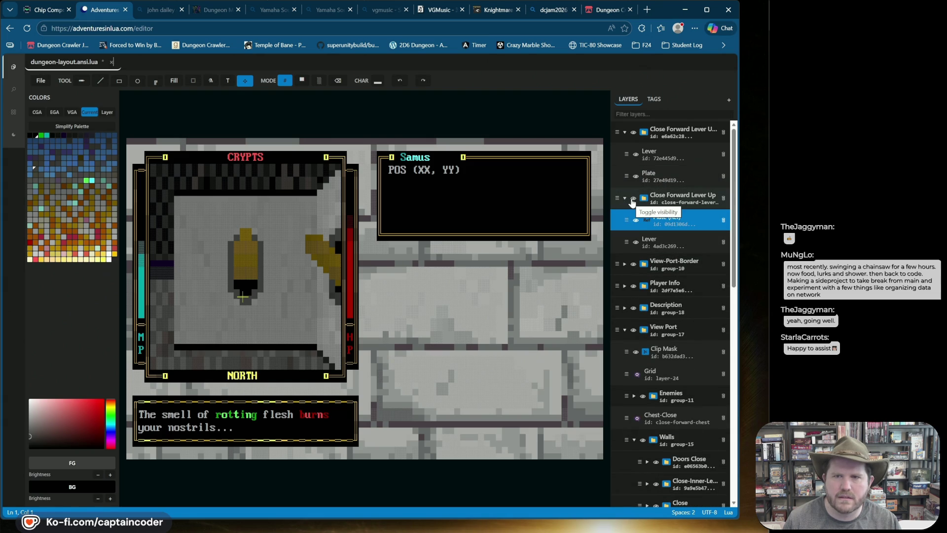
{"action": "left_click", "coordinate": [633, 199]}
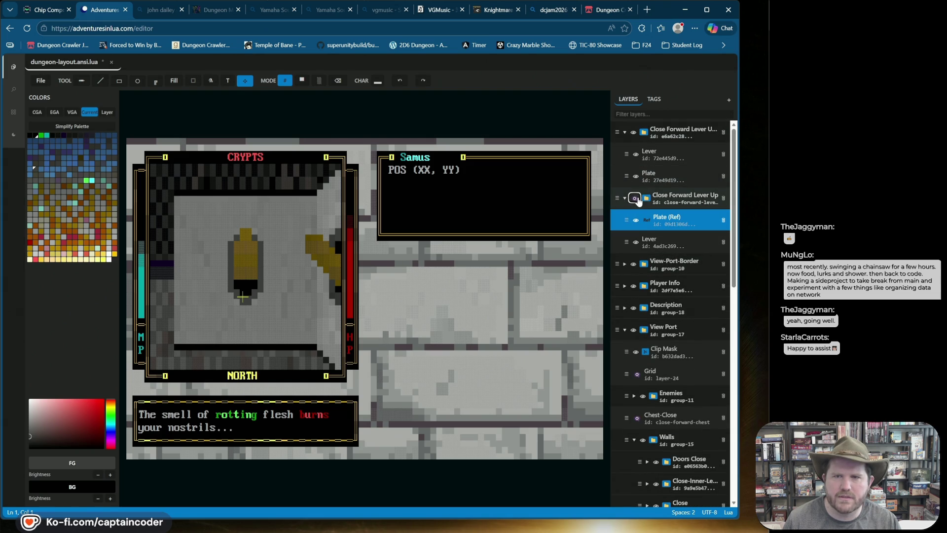
{"action": "left_click", "coordinate": [625, 198]}
Rename the copied group to 'Close Forward Lever Down' and select its Lever layer
{"action": "double_click", "coordinate": [680, 131]}
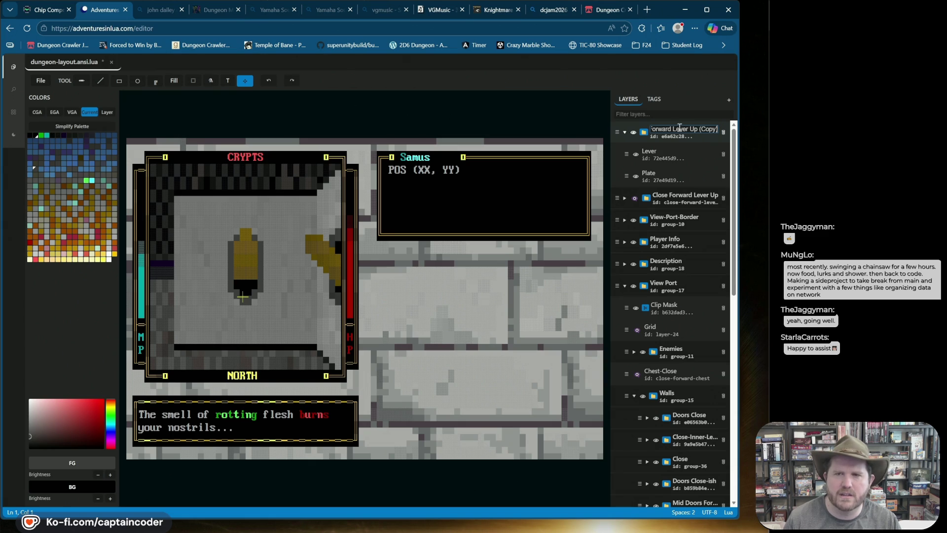
{"action": "type", "text": "Close Forward Lever"}
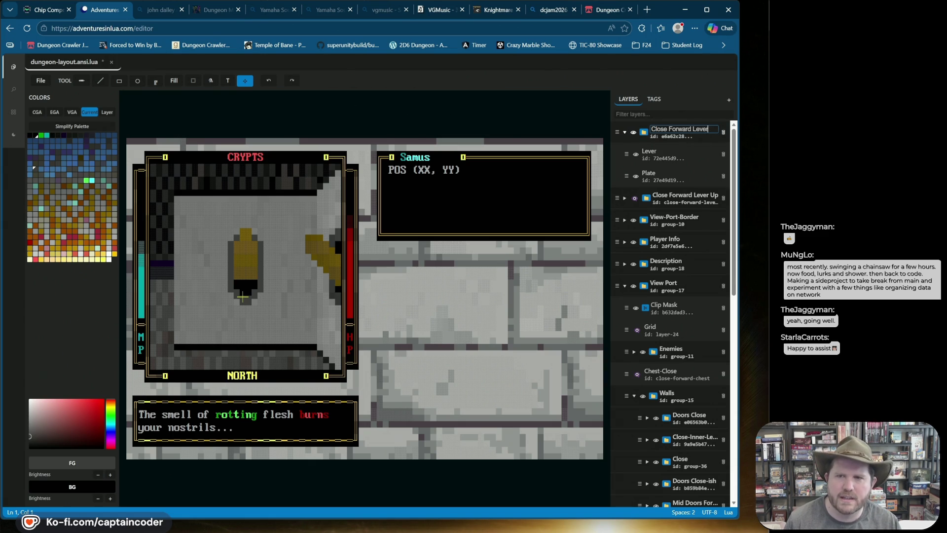
{"action": "type", "text": "own"}
{"action": "key", "text": "Return"}
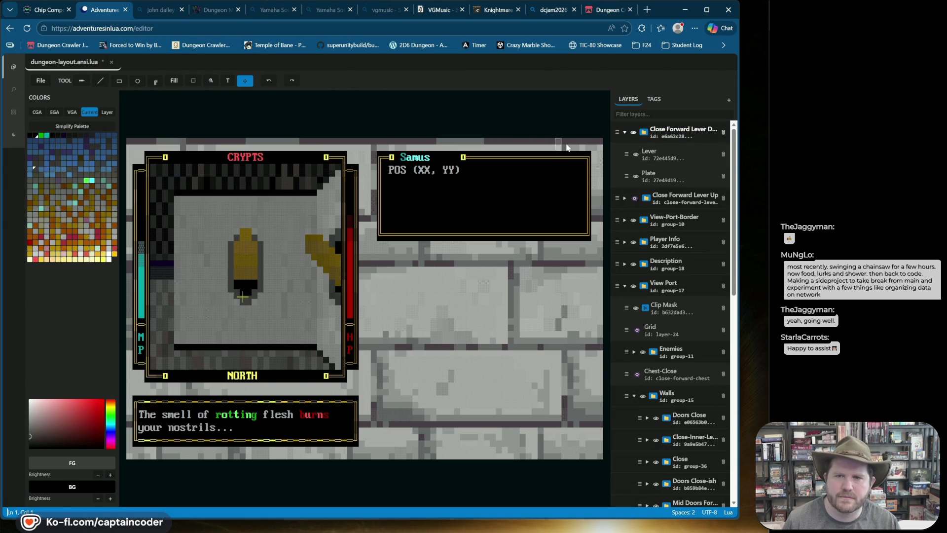
{"action": "left_click", "coordinate": [636, 155]}
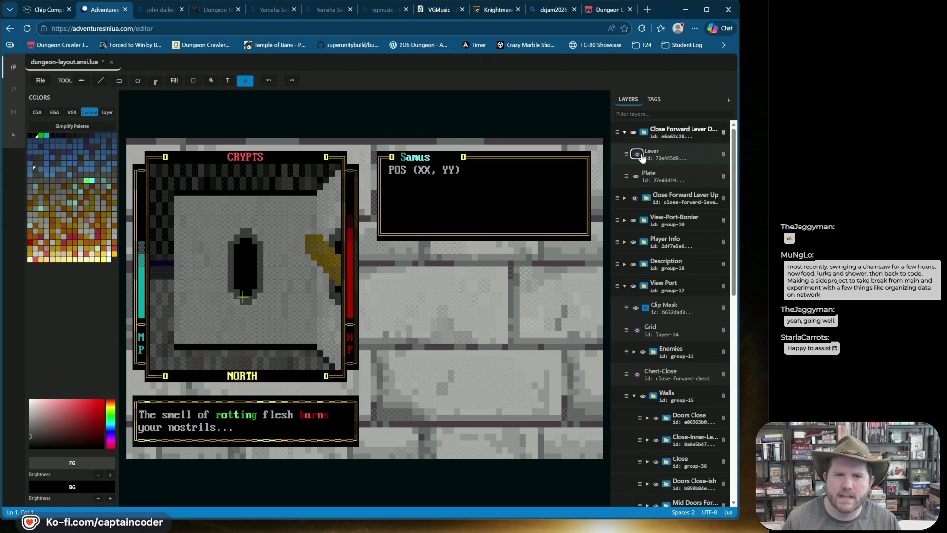
{"action": "left_click", "coordinate": [637, 154]}
{"action": "left_click", "coordinate": [664, 158]}
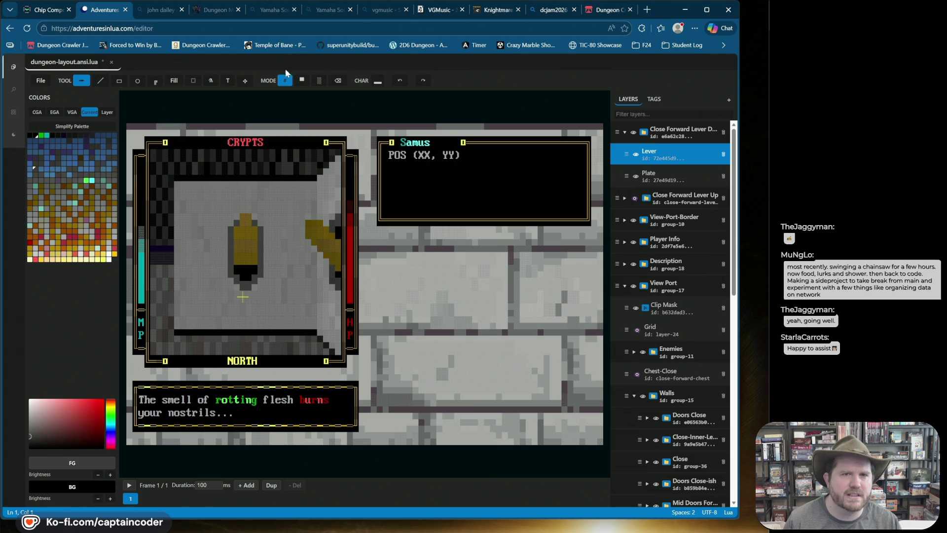
Flip the lever vertically and move it up into the doorway, nudging it one cell
{"action": "left_click", "coordinate": [252, 105]}
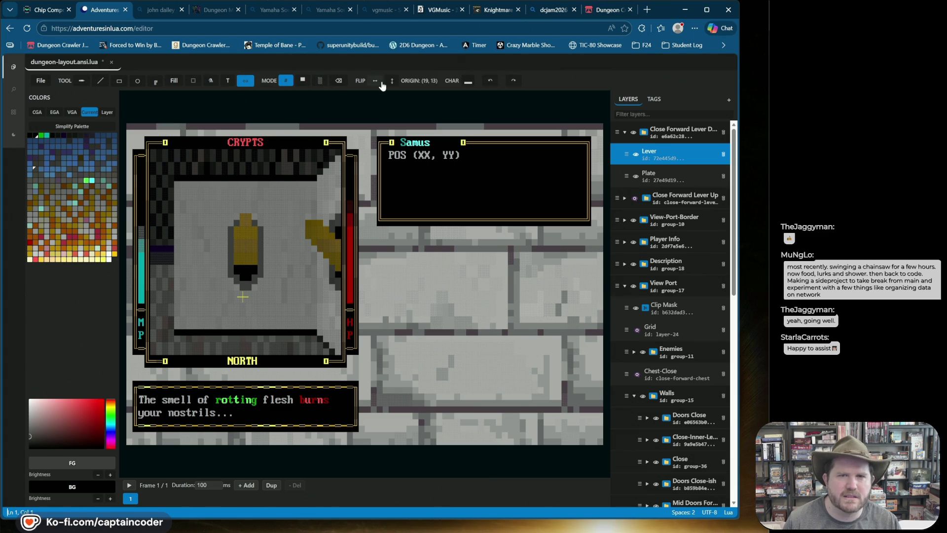
{"action": "left_click", "coordinate": [392, 81]}
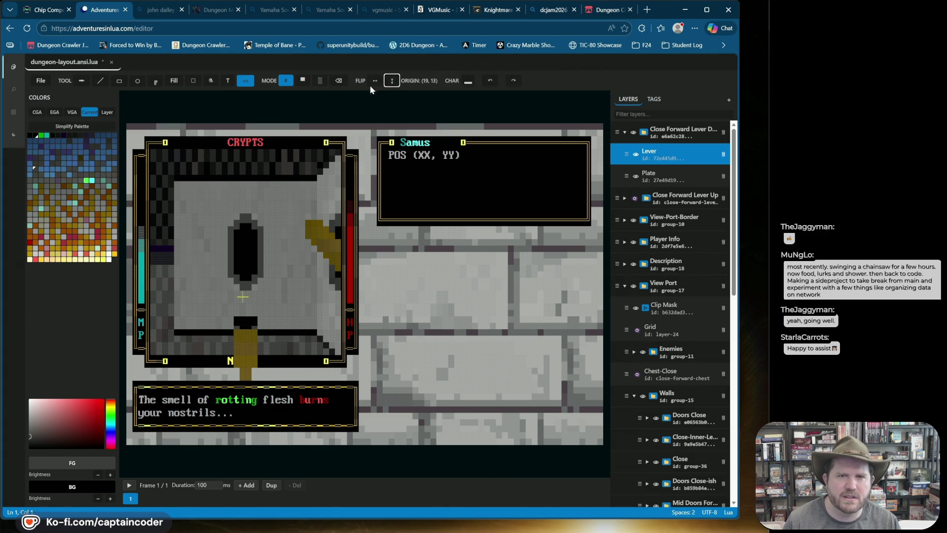
{"action": "left_click", "coordinate": [245, 80]}
{"action": "left_click", "coordinate": [253, 94]}
{"action": "mouse_move", "coordinate": [241, 342]}
{"action": "left_mouse_down"}
{"action": "mouse_move", "coordinate": [258, 253]}
{"action": "mouse_move", "coordinate": [244, 245]}
{"action": "left_mouse_up"}
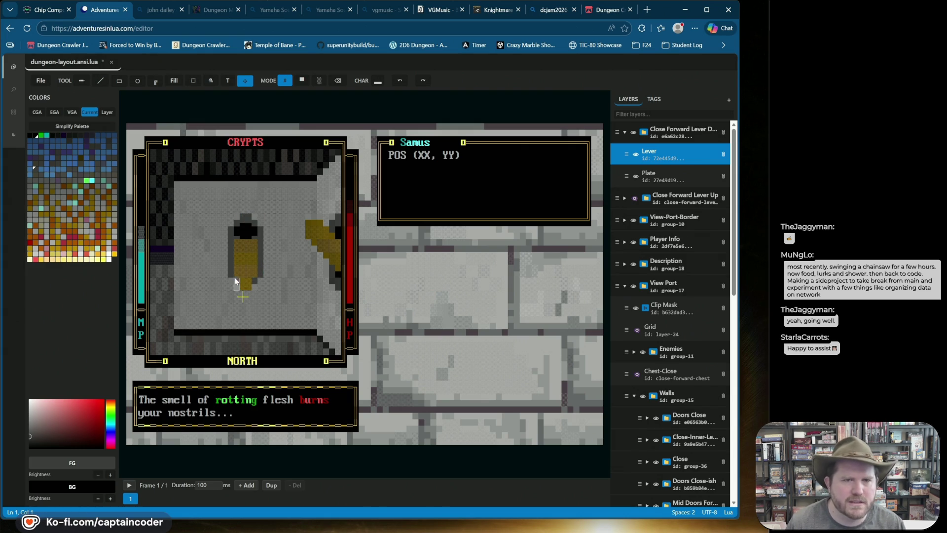
{"action": "left_click", "coordinate": [338, 80]}
{"action": "left_click", "coordinate": [651, 157]}
{"action": "left_click", "coordinate": [650, 157]}
{"action": "mouse_move", "coordinate": [238, 234]}
{"action": "left_mouse_down"}
{"action": "mouse_move", "coordinate": [250, 238]}
{"action": "mouse_move", "coordinate": [238, 239]}
{"action": "left_mouse_up"}
Try a yellow line across the lever head, undo it, and hide the lever-down group
{"action": "left_click", "coordinate": [100, 80]}
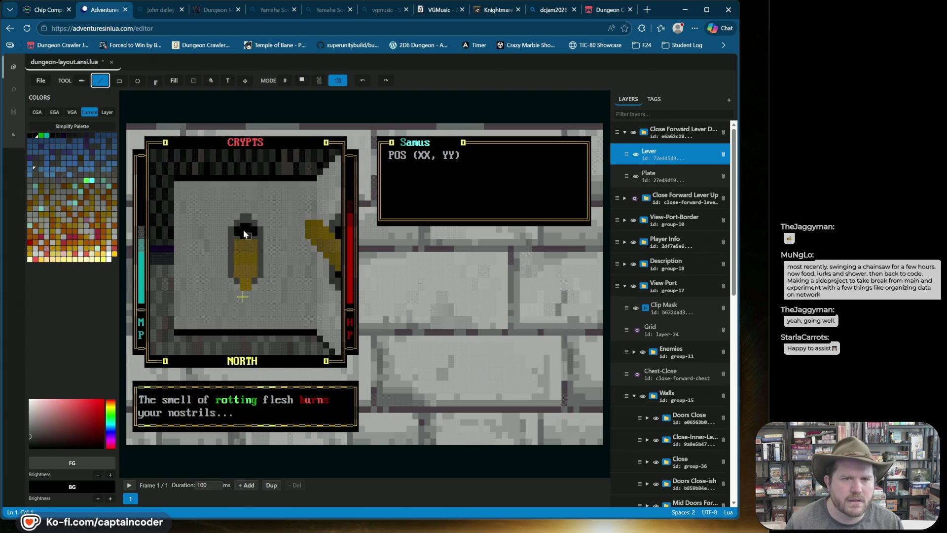
{"action": "left_click_drag", "start_coordinate": [239, 235], "coordinate": [260, 236]}
{"action": "key", "text": "ctrl+z"}
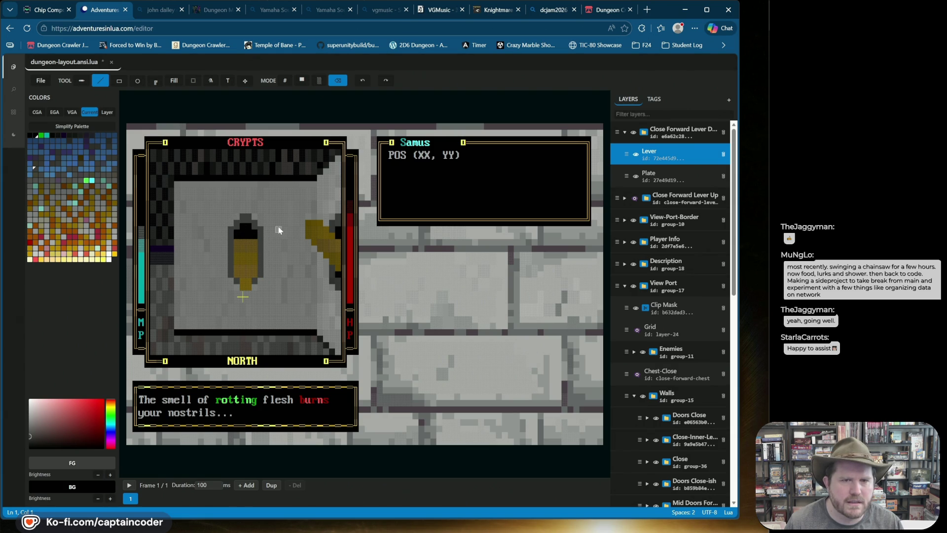
{"action": "left_click", "coordinate": [633, 132]}
Hide the lever-down group and show the lever-up group expanded with its Lever visible
{"action": "left_click", "coordinate": [634, 133]}
{"action": "left_click", "coordinate": [633, 132]}
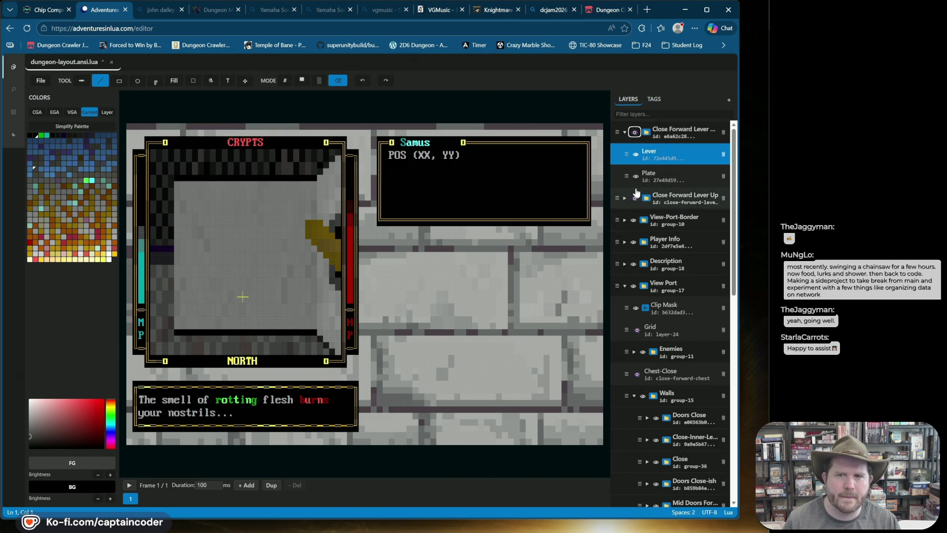
{"action": "left_click", "coordinate": [634, 198]}
{"action": "left_click", "coordinate": [625, 206]}
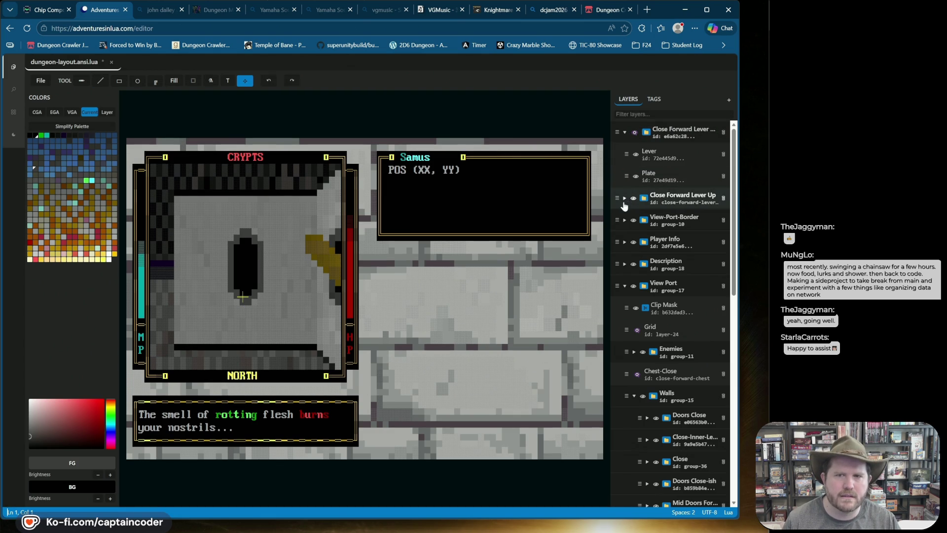
{"action": "left_click", "coordinate": [624, 199]}
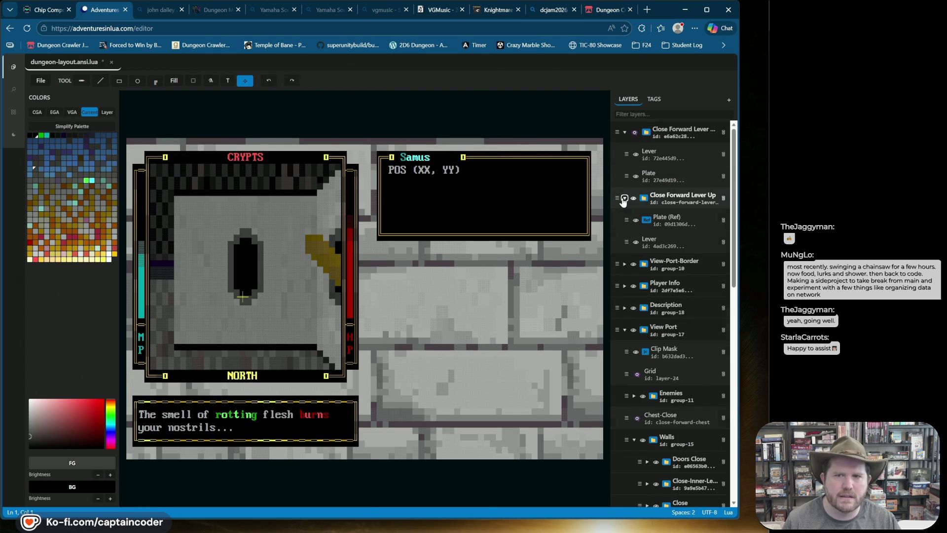
{"action": "left_click", "coordinate": [636, 242]}
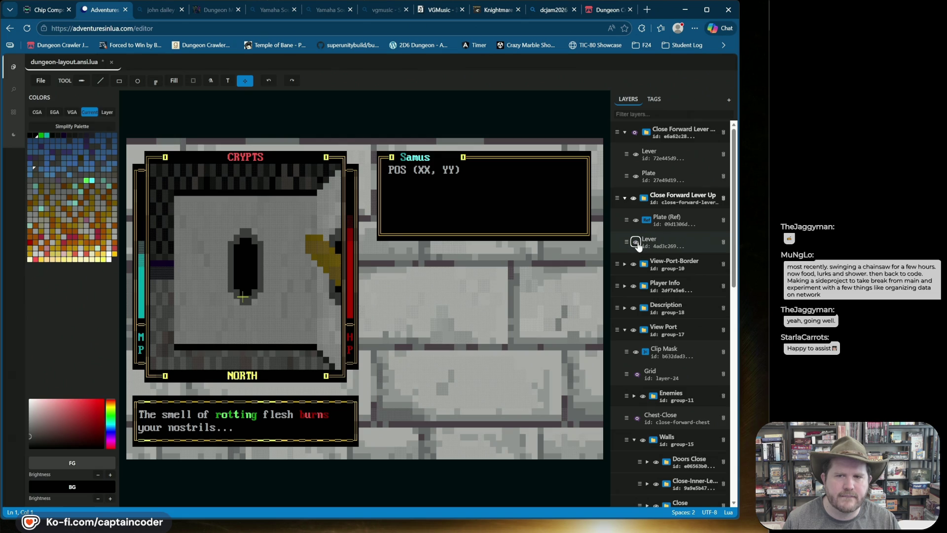
Toggle the lever-up group's Plate (Ref) on and off, leaving it hidden
{"action": "left_click", "coordinate": [636, 221]}
{"action": "left_click", "coordinate": [636, 221]}
{"action": "left_click", "coordinate": [637, 221]}
{"action": "left_click", "coordinate": [636, 221]}
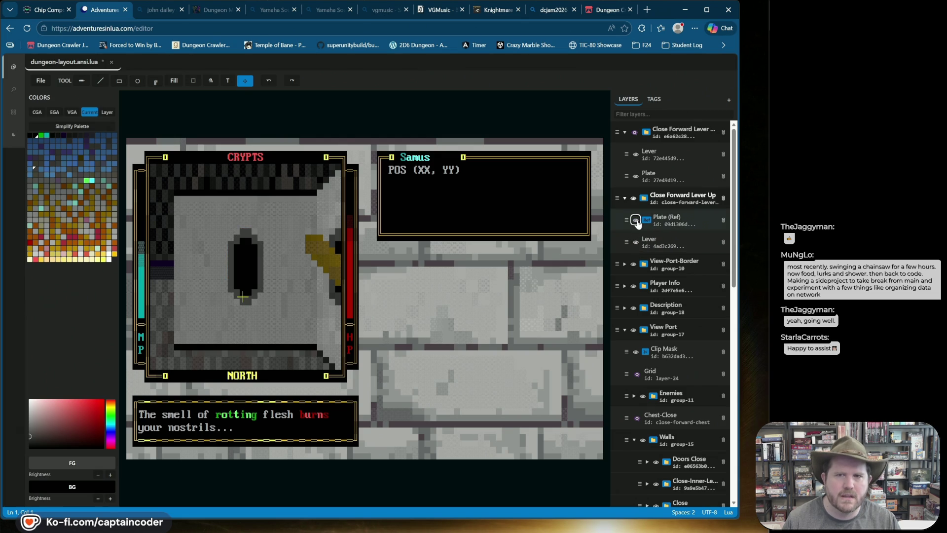
{"action": "left_click", "coordinate": [636, 221]}
{"action": "left_click", "coordinate": [637, 221]}
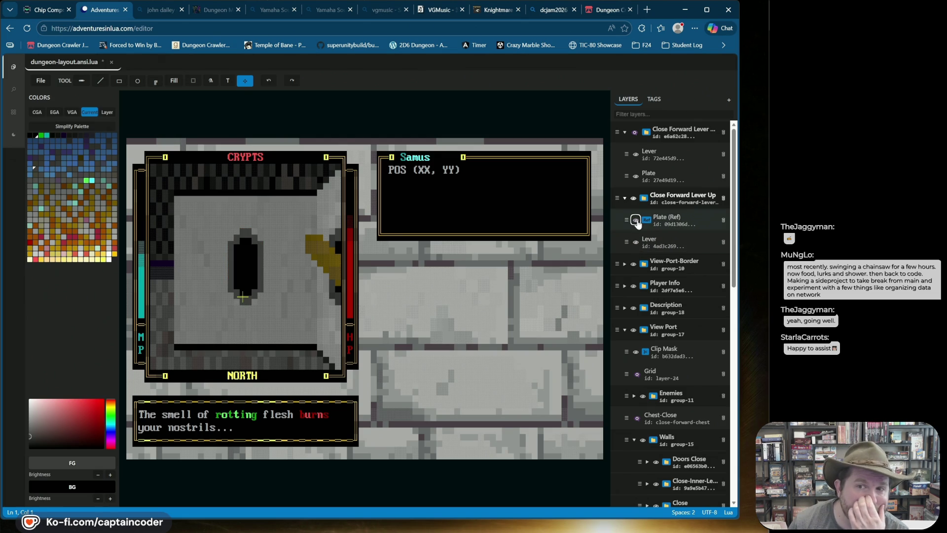
Undo the recent edits repeatedly until the gold lever stands in the doorway as before the flip
{"action": "left_click", "coordinate": [269, 81]}
{"action": "left_click", "coordinate": [269, 81]}
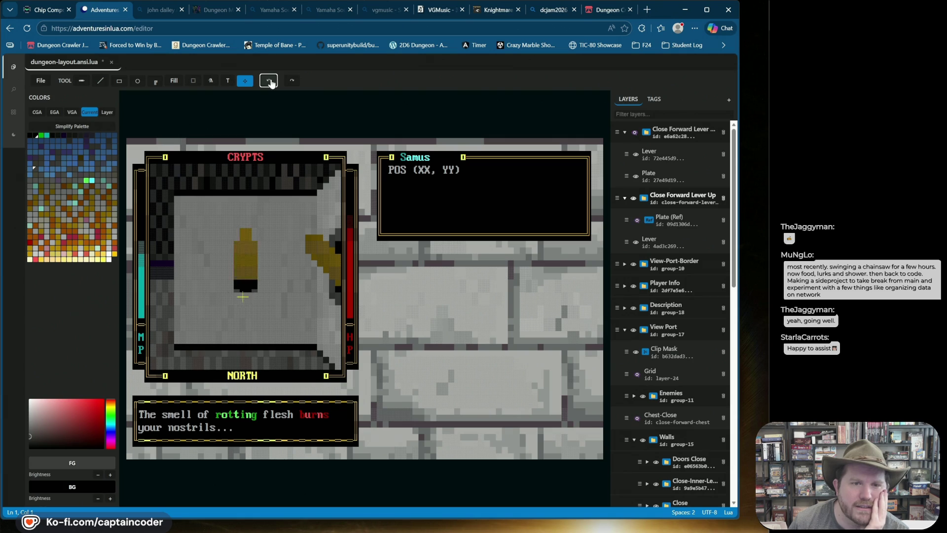
{"action": "left_click", "coordinate": [270, 81]}
{"action": "left_click", "coordinate": [269, 81]}
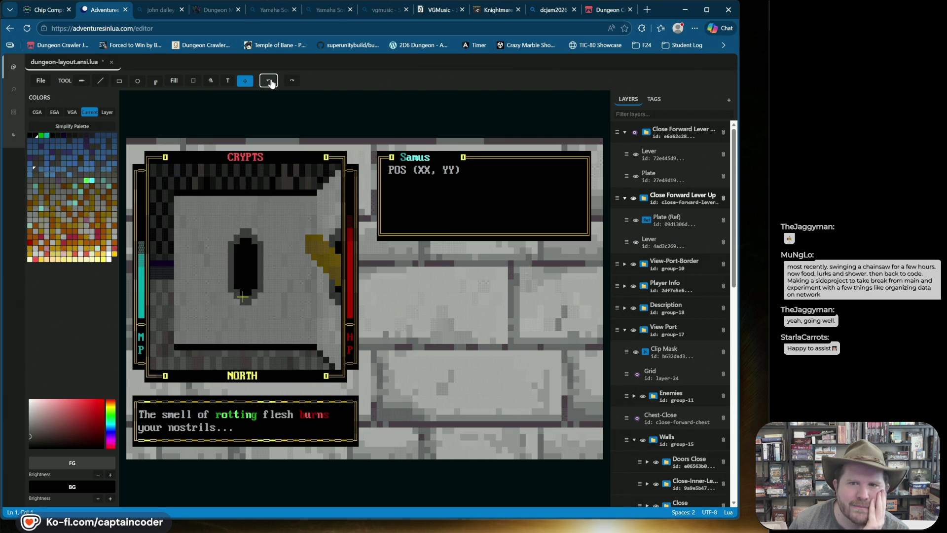
{"action": "left_click", "coordinate": [269, 81]}
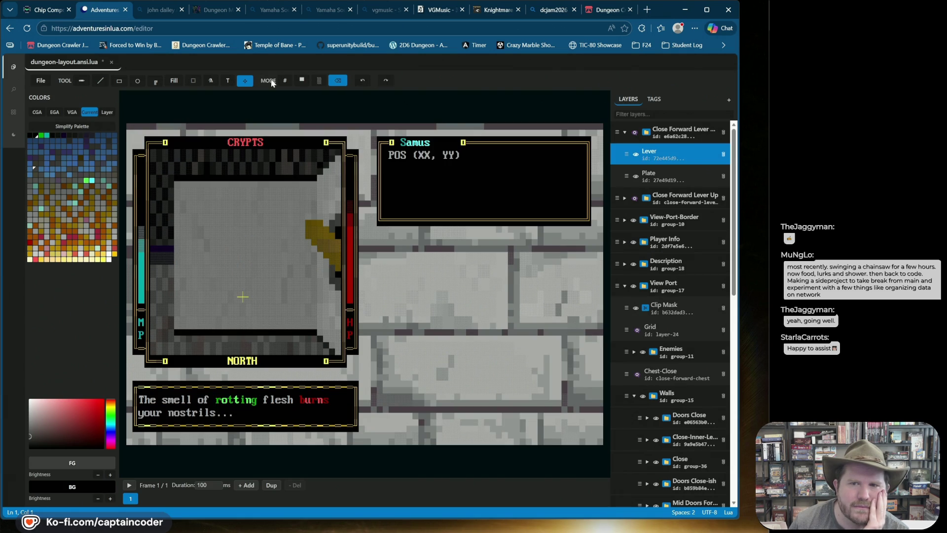
{"action": "left_click", "coordinate": [365, 81]}
{"action": "left_click", "coordinate": [366, 80]}
{"action": "left_click", "coordinate": [365, 80]}
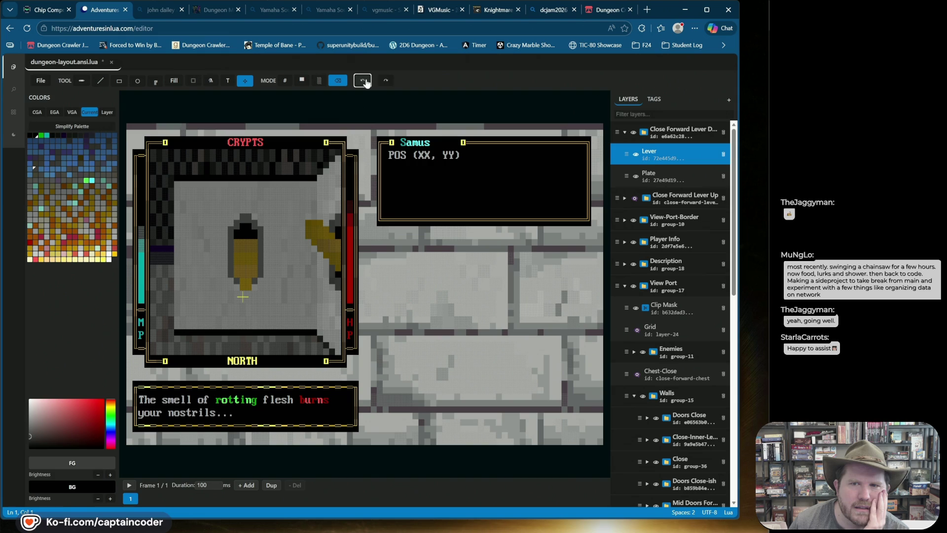
{"action": "left_click", "coordinate": [365, 80]}
{"action": "left_click", "coordinate": [366, 80]}
{"action": "left_click", "coordinate": [366, 80]}
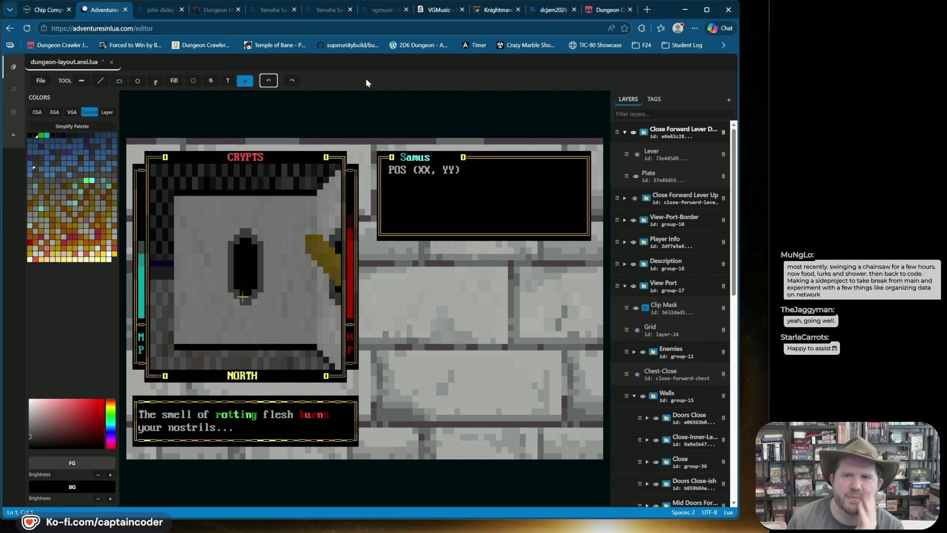
{"action": "left_click", "coordinate": [366, 78]}
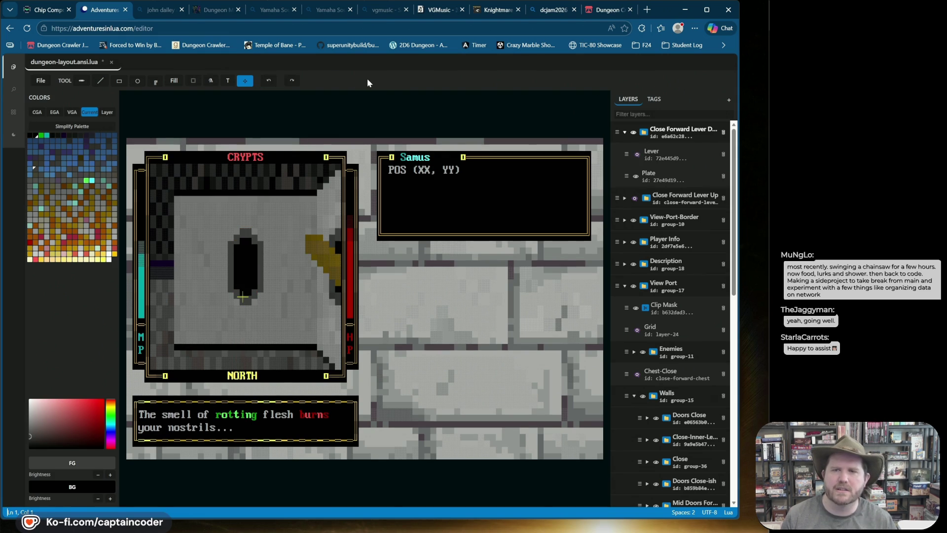
{"action": "left_click", "coordinate": [275, 82]}
{"action": "key", "text": "ctrl+grave"}
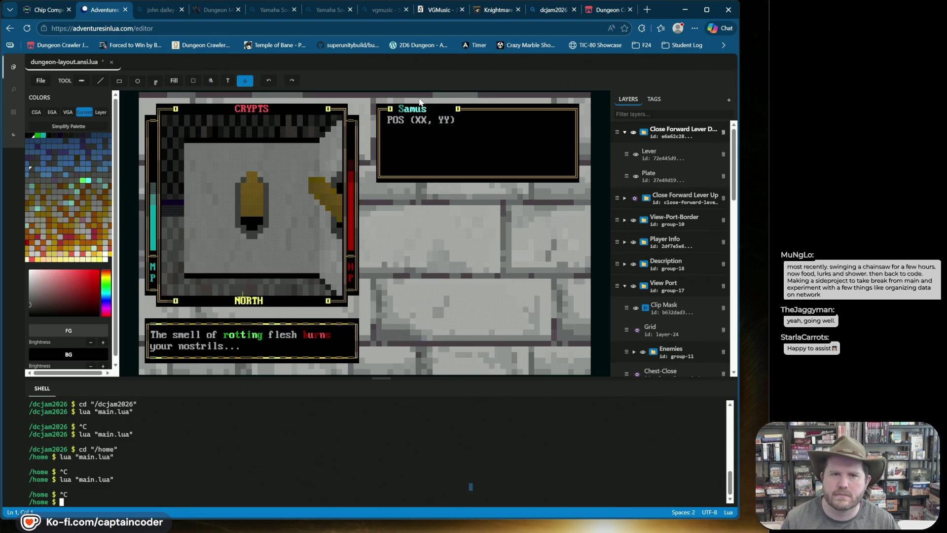
Undo twice with Ctrl+Z to drop the referenced plate from the lever-up group
{"action": "key", "text": "ctrl+grave"}
{"action": "key", "text": "ctrl+z"}
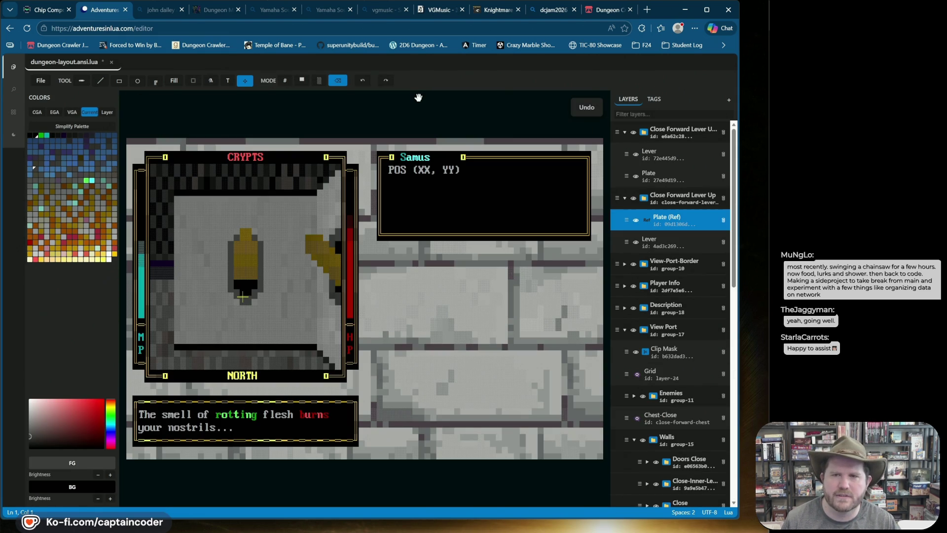
{"action": "key", "text": "ctrl+z"}
{"action": "key", "text": "ctrl+z"}
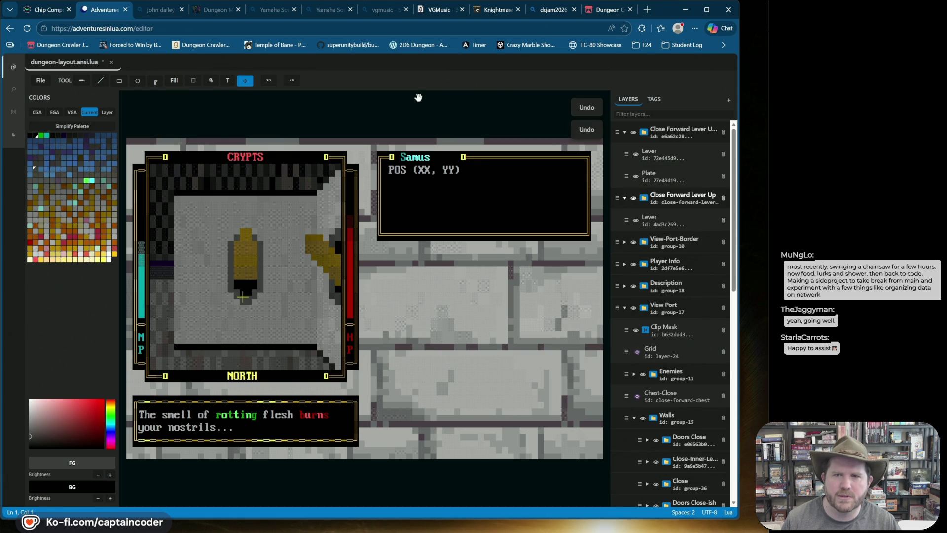
Compare the plate outline by toggling layers, then delete the top group's Plate layer
{"action": "left_click", "coordinate": [619, 198]}
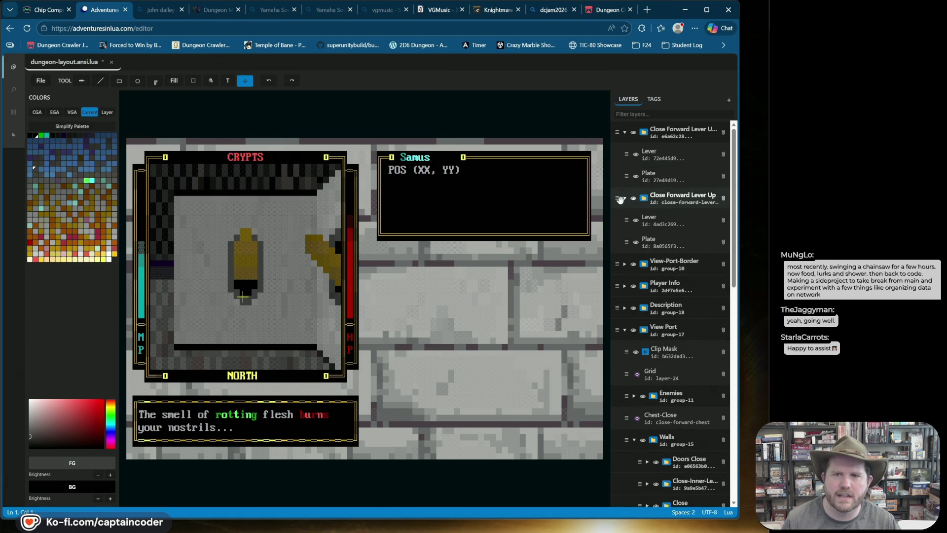
{"action": "left_click", "coordinate": [636, 176]}
{"action": "left_click", "coordinate": [635, 199]}
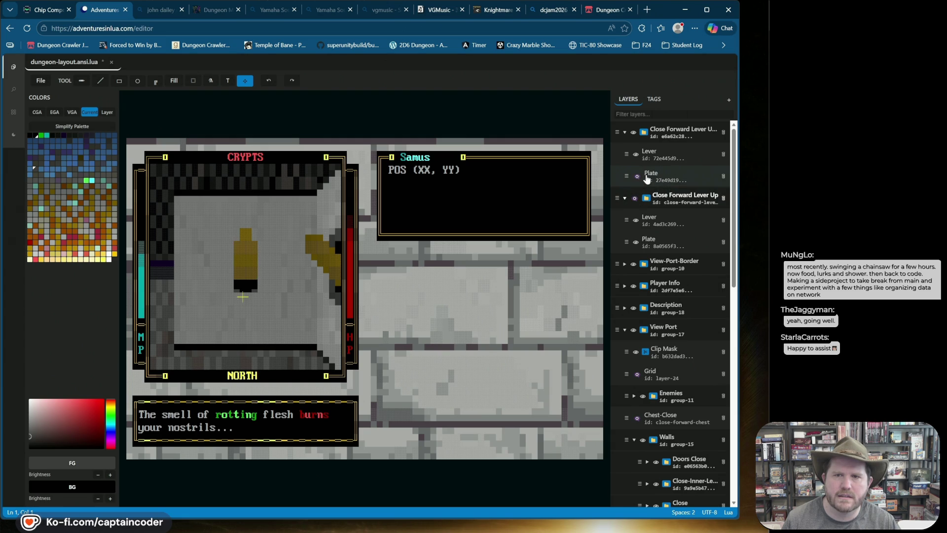
{"action": "left_click", "coordinate": [636, 176]}
{"action": "left_click", "coordinate": [635, 176]}
{"action": "left_click", "coordinate": [636, 176]}
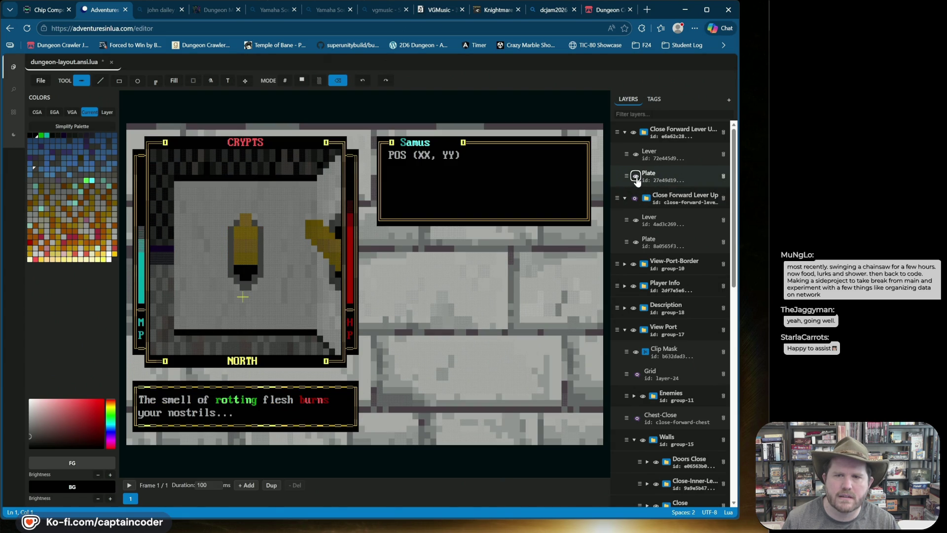
{"action": "left_click", "coordinate": [722, 177]}
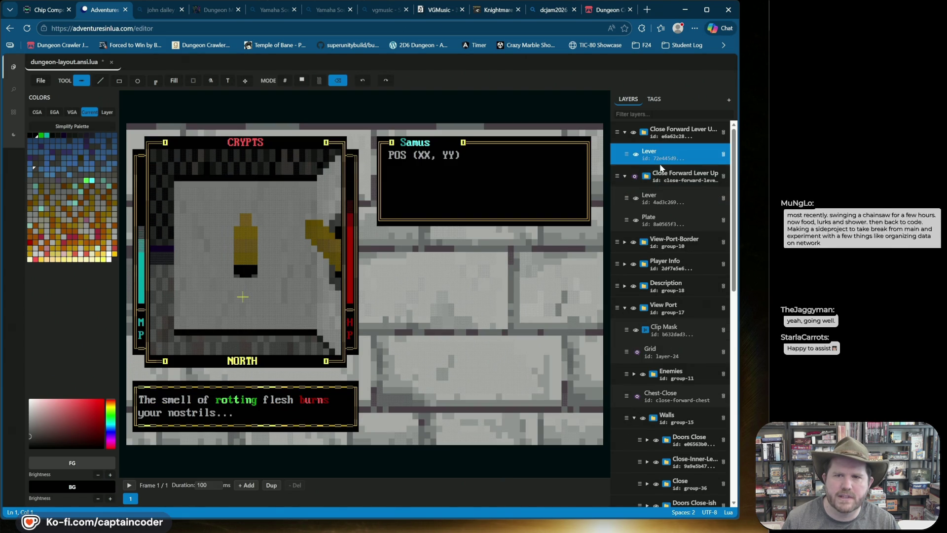
Create a Plate (Ref) from the lever-up group's Plate and place it under the top group's Lever
{"action": "right_click", "coordinate": [624, 218]}
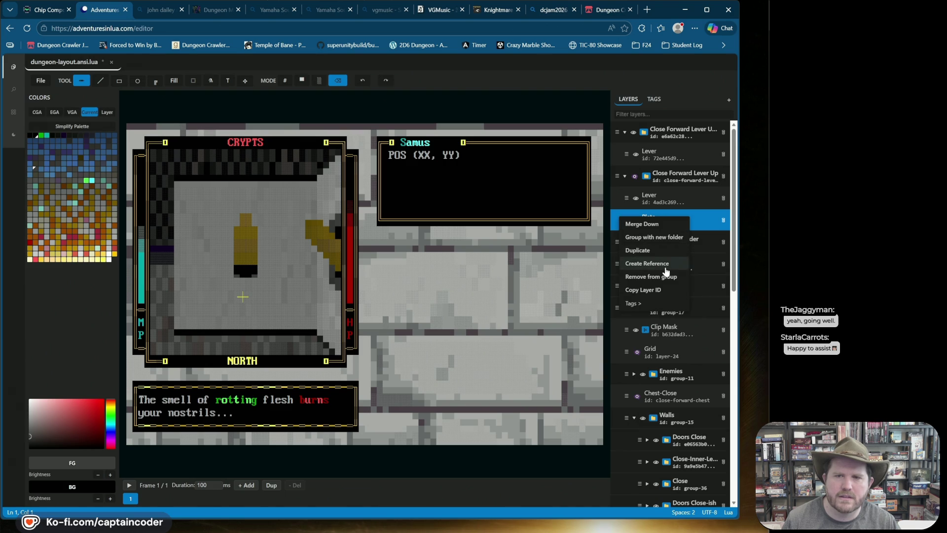
{"action": "left_click", "coordinate": [665, 269]}
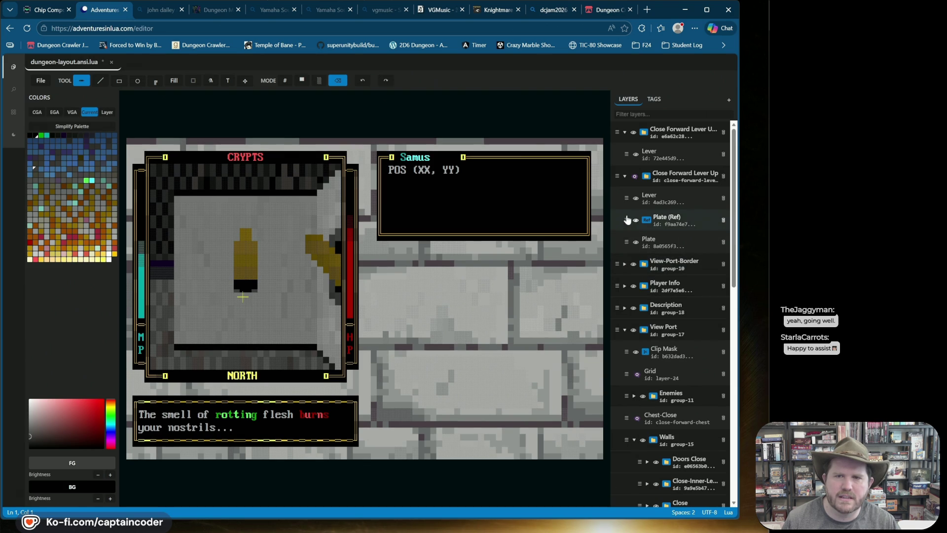
{"action": "mouse_move", "coordinate": [627, 218]}
{"action": "left_mouse_down"}
{"action": "mouse_move", "coordinate": [625, 154]}
{"action": "mouse_move", "coordinate": [635, 142]}
{"action": "left_mouse_up"}
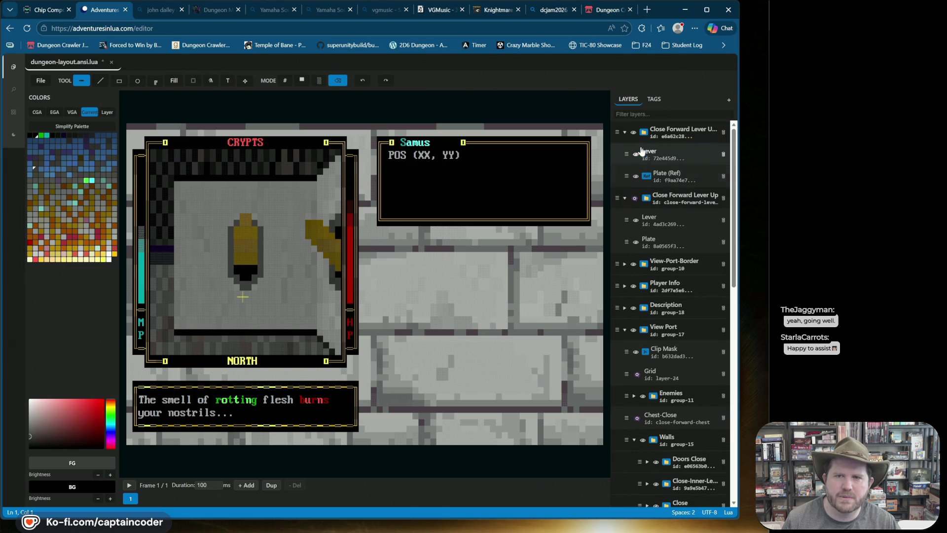
{"action": "left_click", "coordinate": [634, 132]}
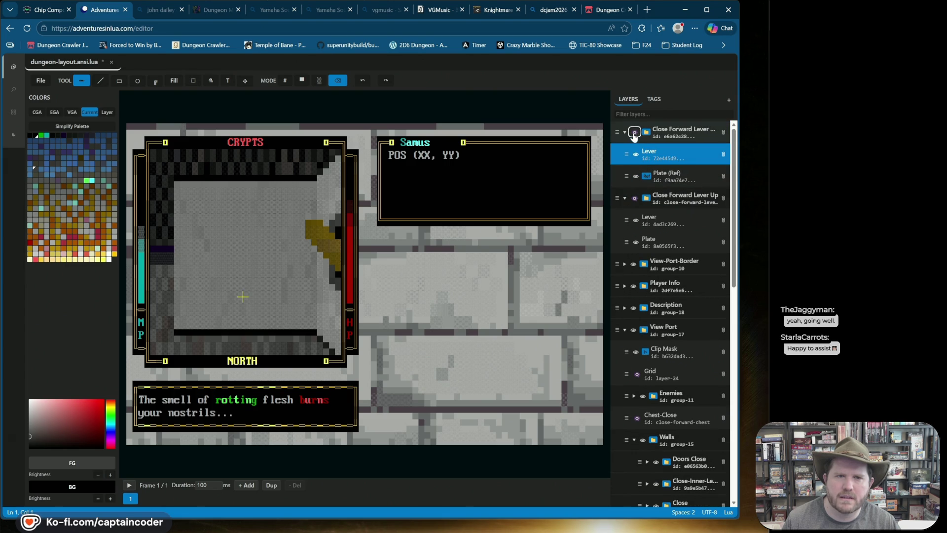
{"action": "left_click", "coordinate": [634, 198]}
{"action": "left_click", "coordinate": [633, 198]}
{"action": "left_click", "coordinate": [634, 132]}
{"action": "left_click", "coordinate": [666, 155]}
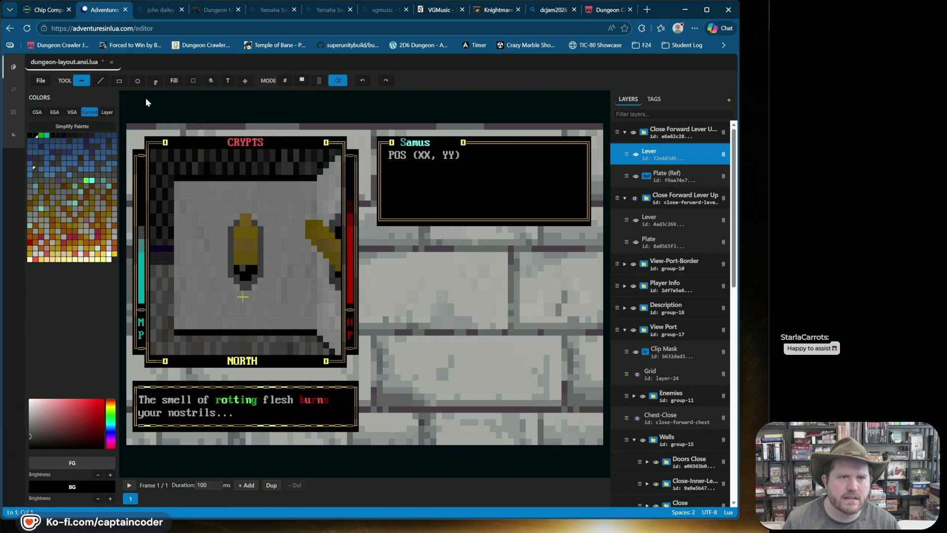
{"action": "left_click", "coordinate": [100, 80]}
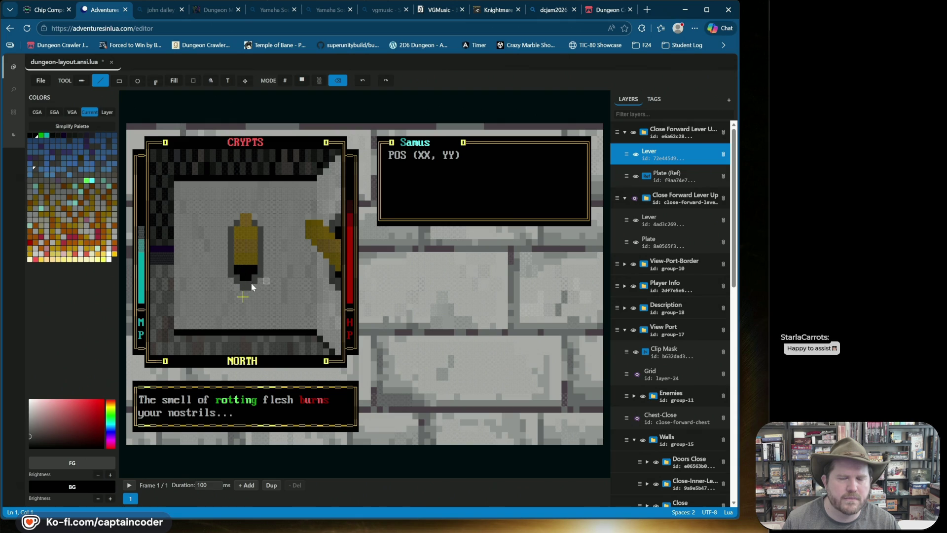
Flip the top group's lever vertically and nudge it right and up onto its shared plate
{"action": "left_click", "coordinate": [635, 176]}
{"action": "left_click", "coordinate": [636, 176]}
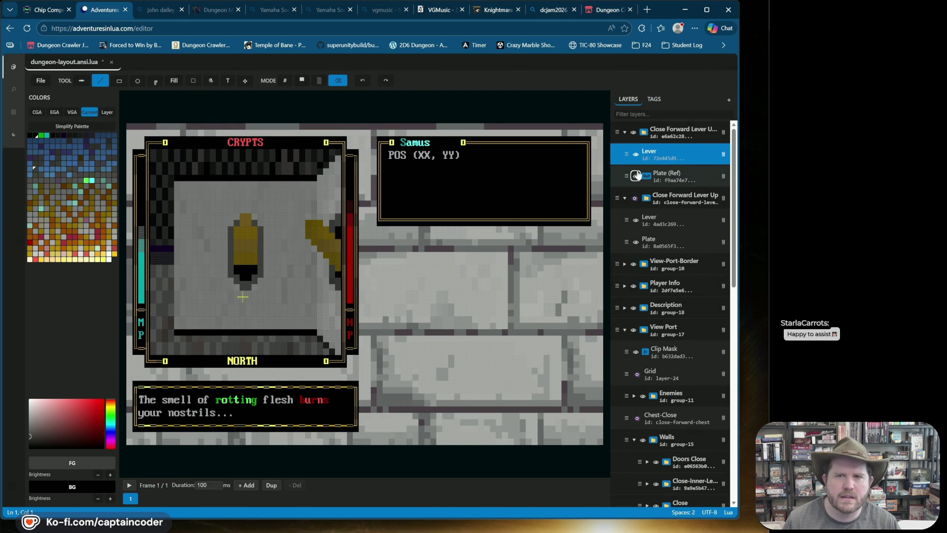
{"action": "left_click", "coordinate": [244, 81]}
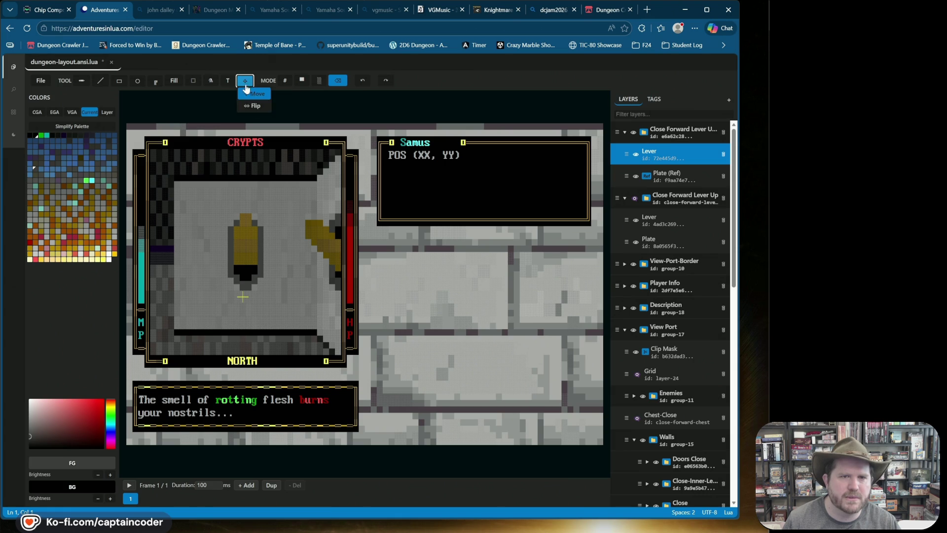
{"action": "left_click", "coordinate": [253, 105]}
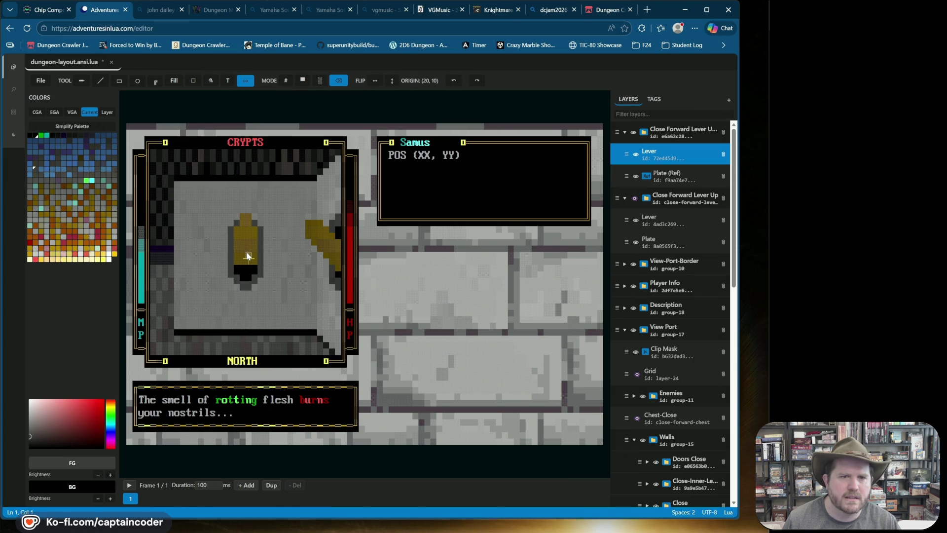
{"action": "left_click", "coordinate": [391, 81]}
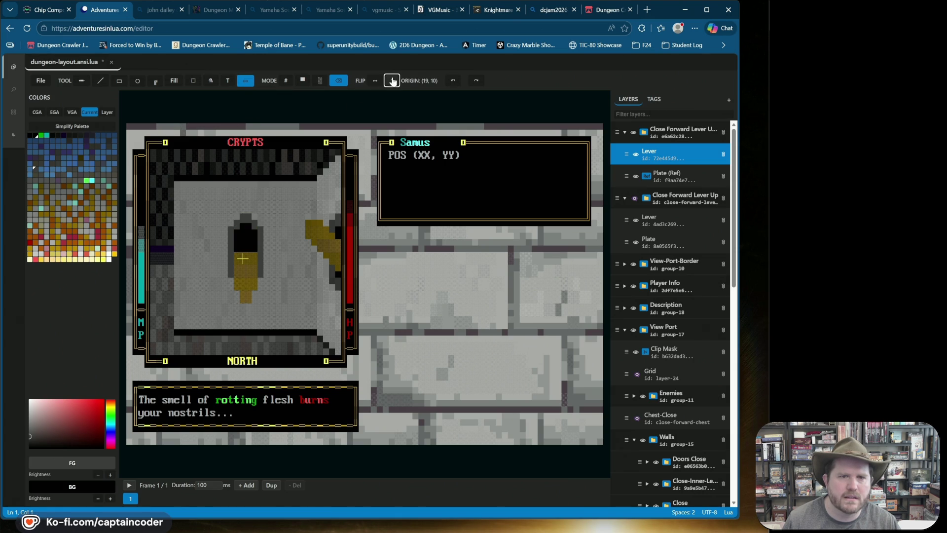
{"action": "left_click", "coordinate": [244, 270]}
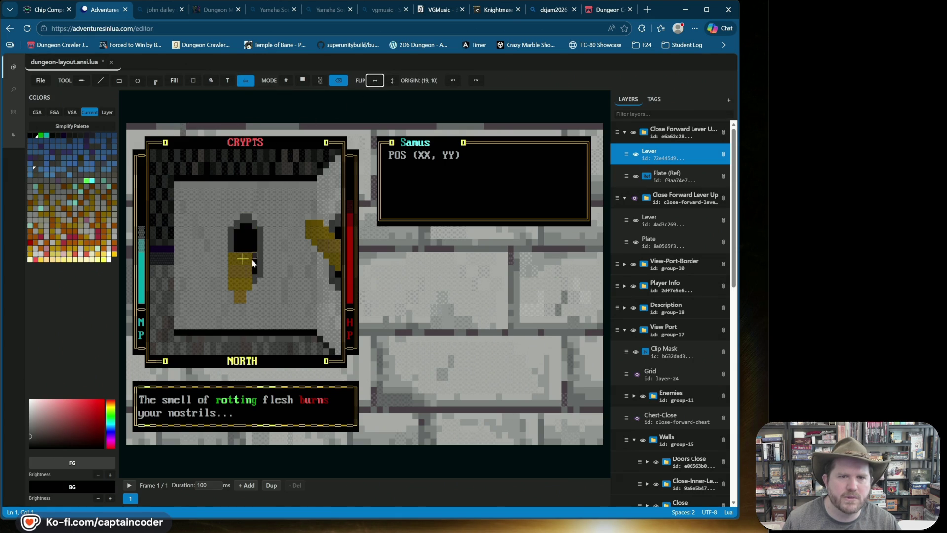
{"action": "left_click", "coordinate": [245, 82]}
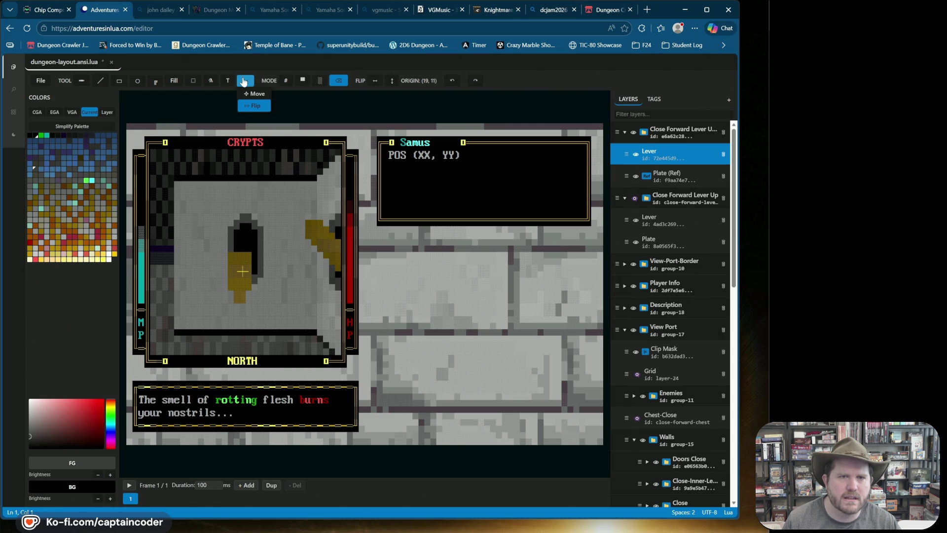
{"action": "left_click", "coordinate": [252, 94]}
{"action": "left_click_drag", "start_coordinate": [237, 269], "coordinate": [254, 256]}
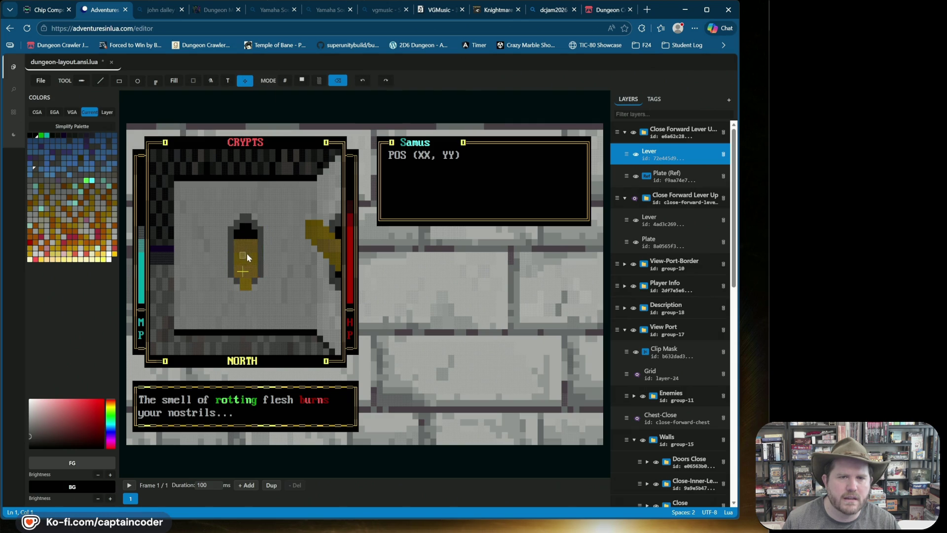
{"action": "left_click", "coordinate": [635, 154]}
Rename the copied lever group by removing its '(Copy)' suffix
{"action": "left_click", "coordinate": [635, 155]}
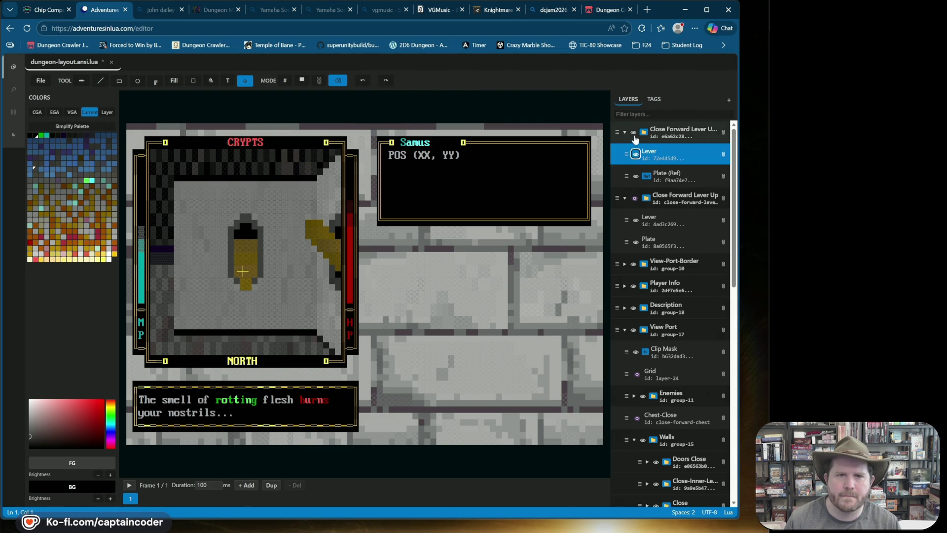
{"action": "left_click", "coordinate": [634, 132]}
{"action": "left_click", "coordinate": [634, 199]}
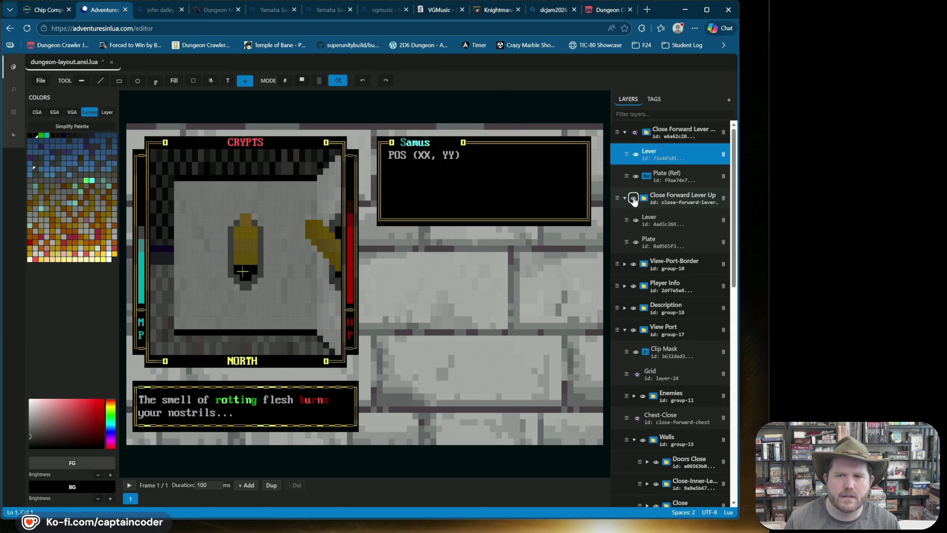
{"action": "left_click", "coordinate": [634, 199]}
{"action": "double_click", "coordinate": [683, 130]}
{"action": "key", "text": "BackSpace"}
{"action": "key", "text": "BackSpace"}
{"action": "key", "text": "BackSpace"}
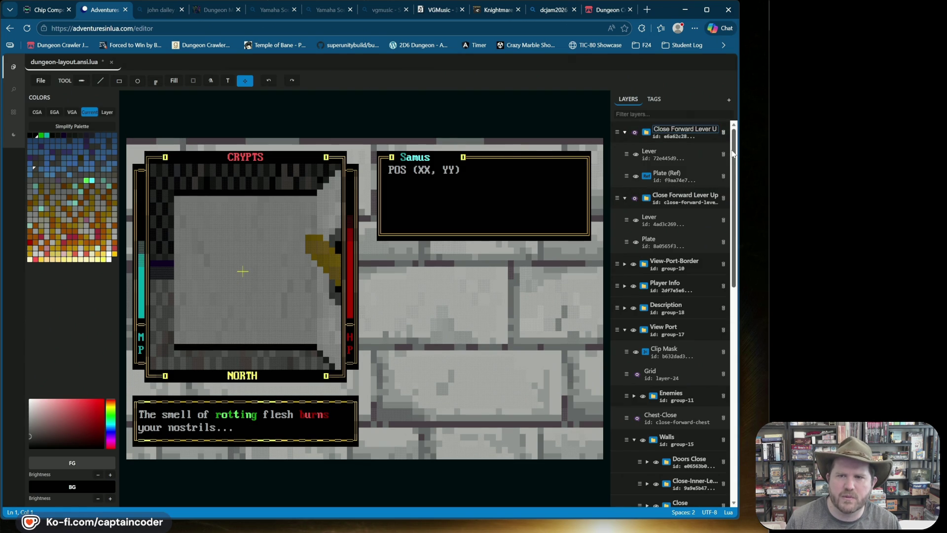
{"action": "key", "text": "Return"}
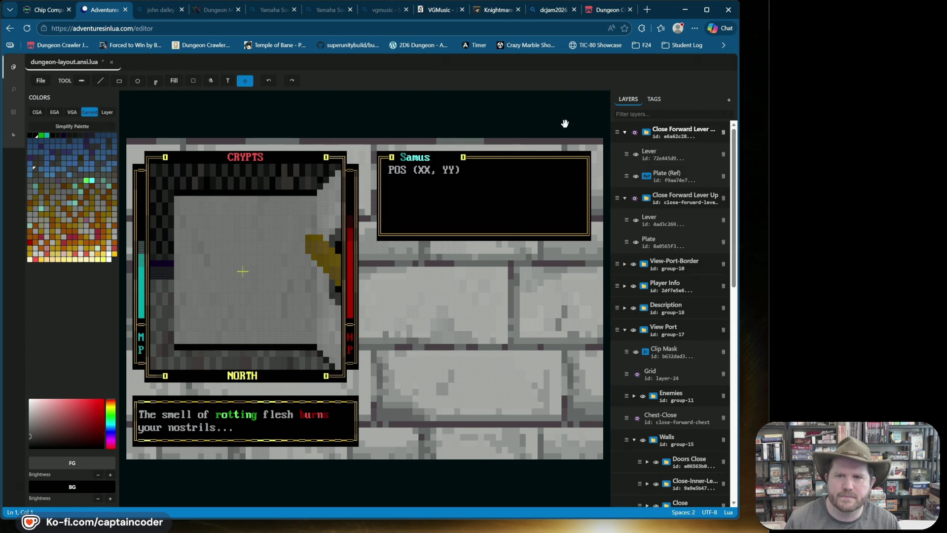
Set the renamed group's id to close-forward-lever-down
{"action": "left_click", "coordinate": [634, 133]}
{"action": "double_click", "coordinate": [685, 137]}
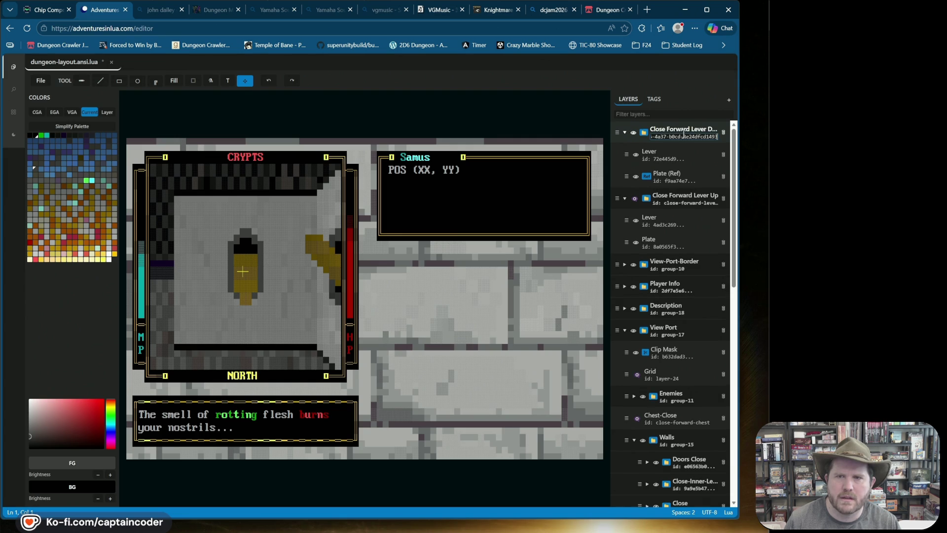
{"action": "type", "text": "close-forw"}
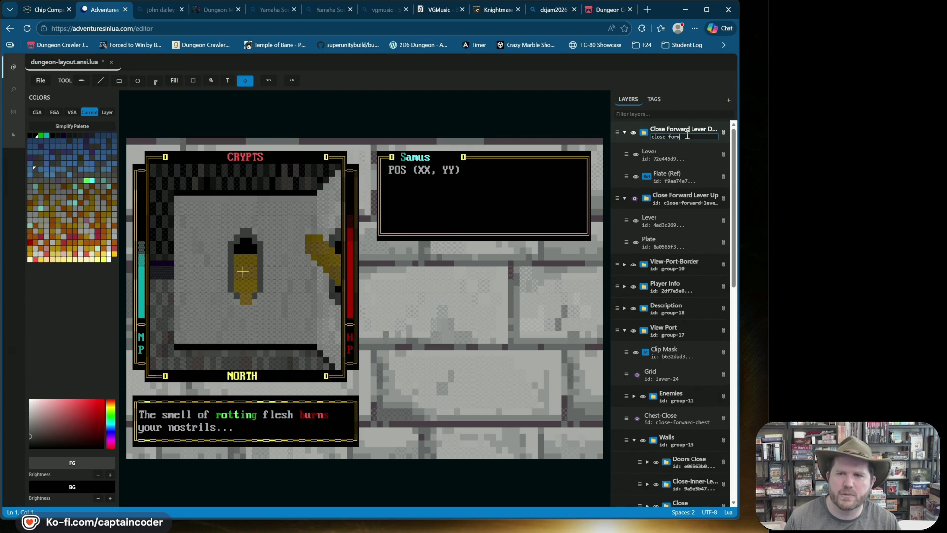
{"action": "type", "text": "n"}
{"action": "key", "text": "Return"}
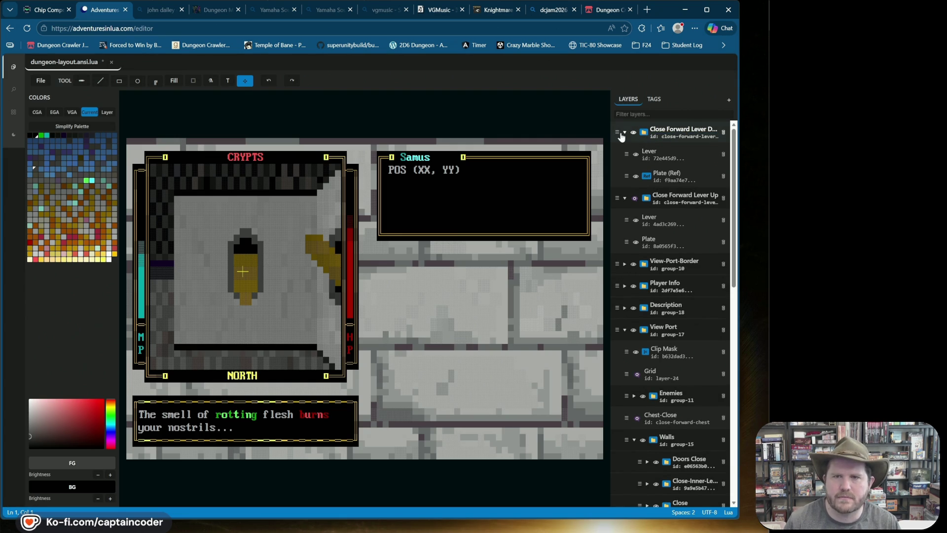
Tag the group as Lever, then hide both lever groups and collapse the lever-down group
{"action": "right_click", "coordinate": [618, 130]}
{"action": "mouse_move", "coordinate": [631, 206]}
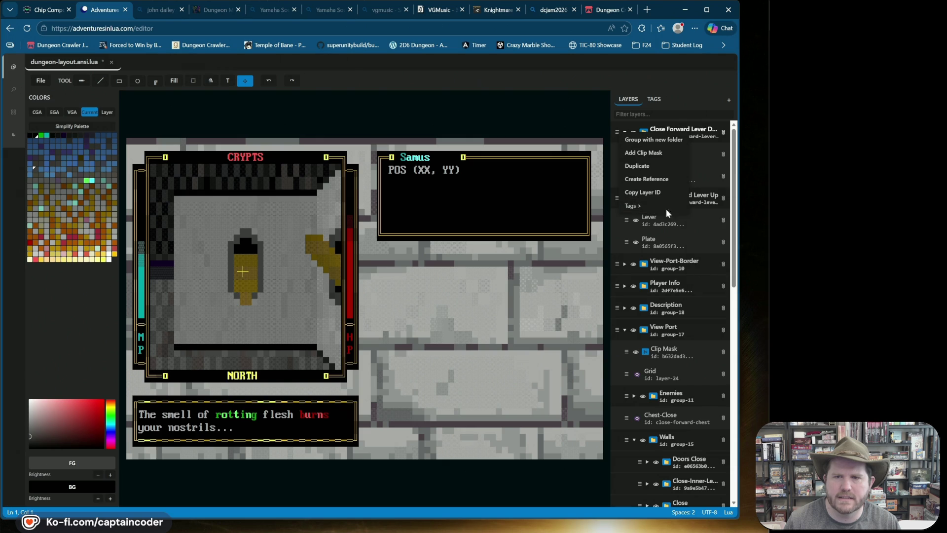
{"action": "left_click", "coordinate": [582, 284]}
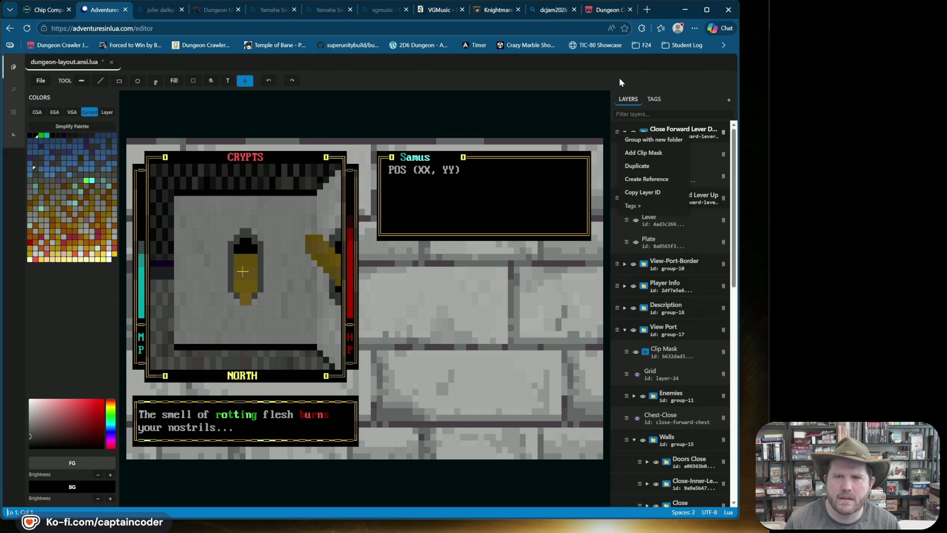
{"action": "left_click", "coordinate": [638, 76]}
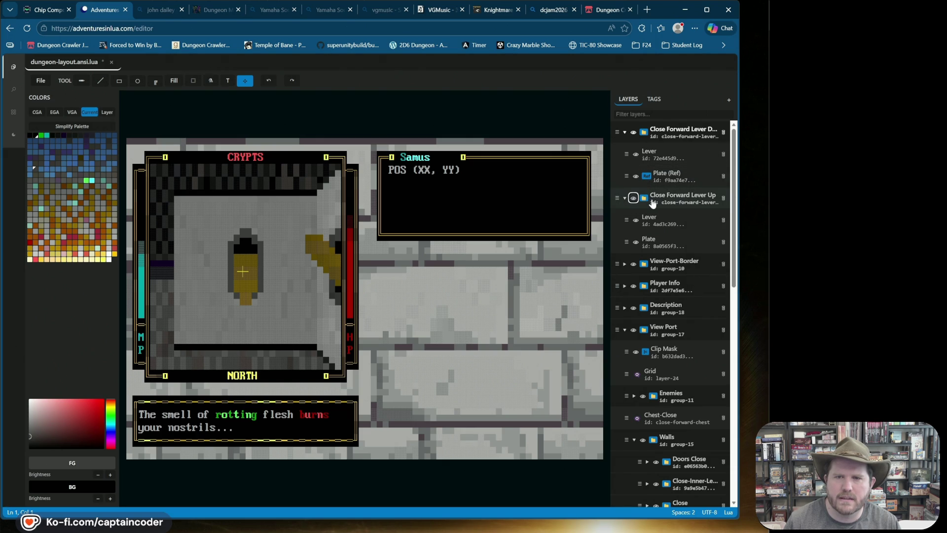
{"action": "left_click", "coordinate": [633, 133]}
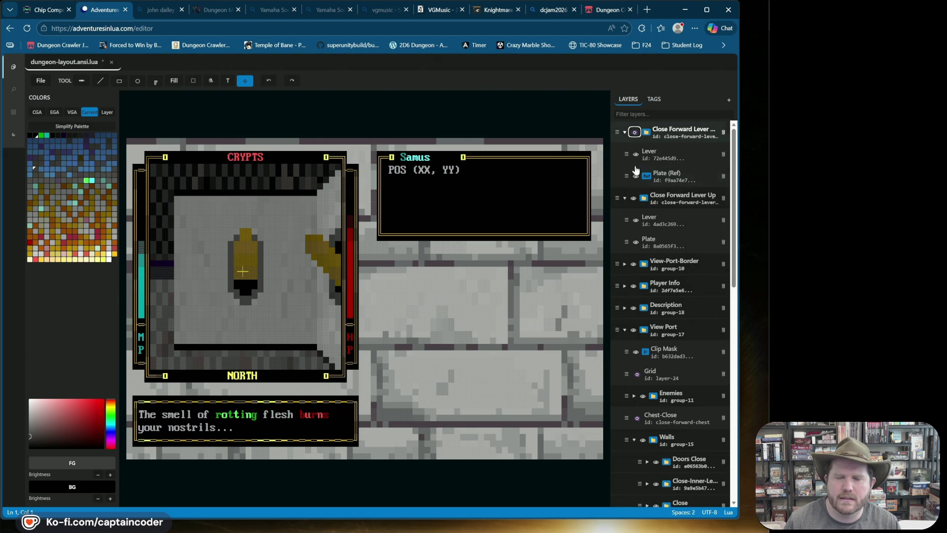
{"action": "right_click", "coordinate": [631, 198]}
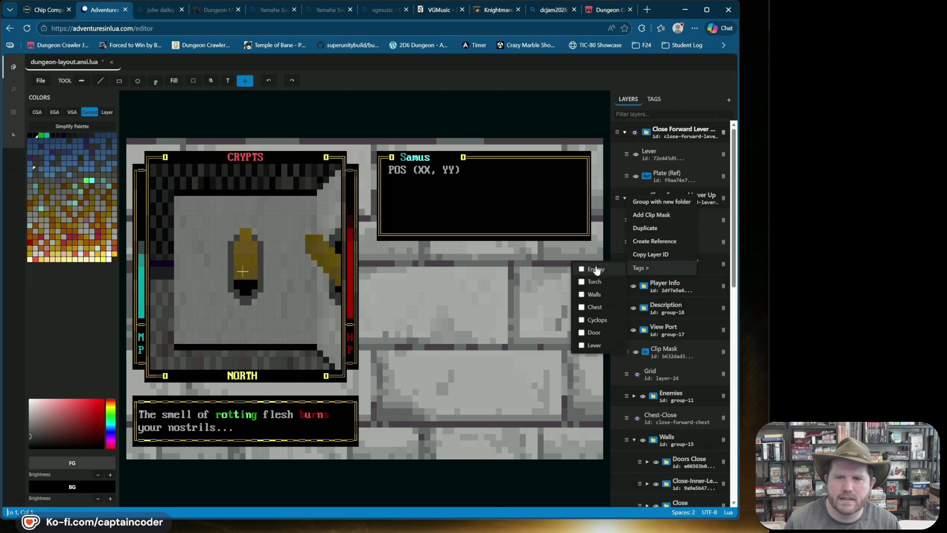
{"action": "left_click", "coordinate": [617, 196]}
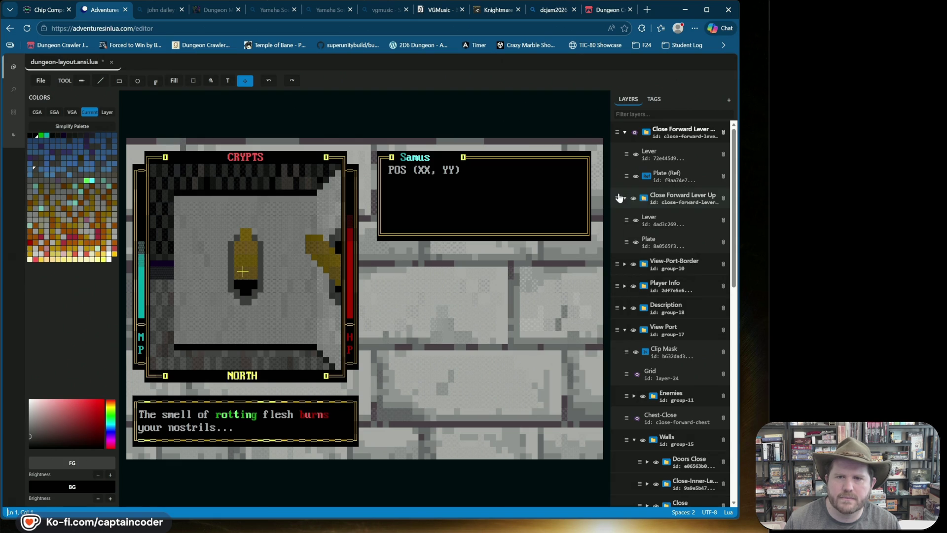
{"action": "left_click", "coordinate": [635, 198]}
{"action": "left_click", "coordinate": [624, 132]}
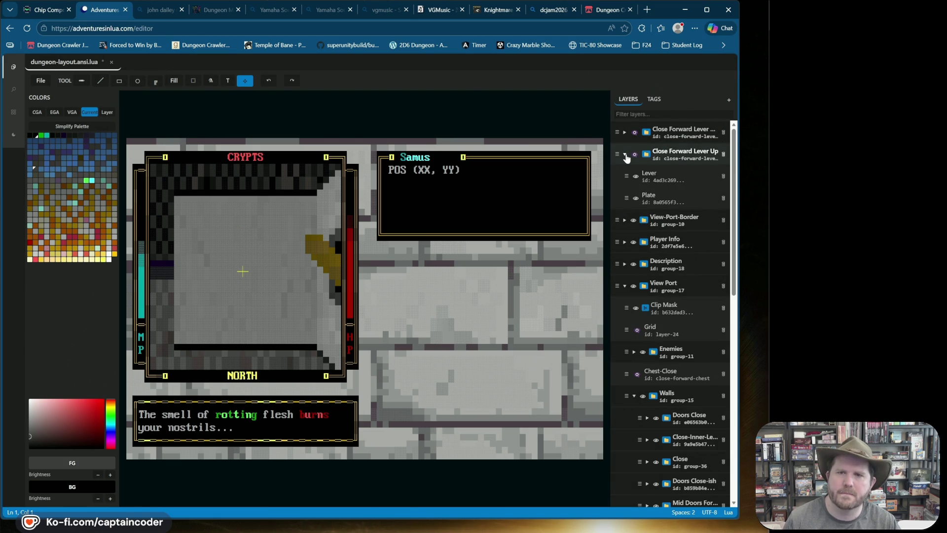
Under the Lever tag, toggle Close Forward Lever Up and Down to compare both poses
{"action": "left_click", "coordinate": [654, 99]}
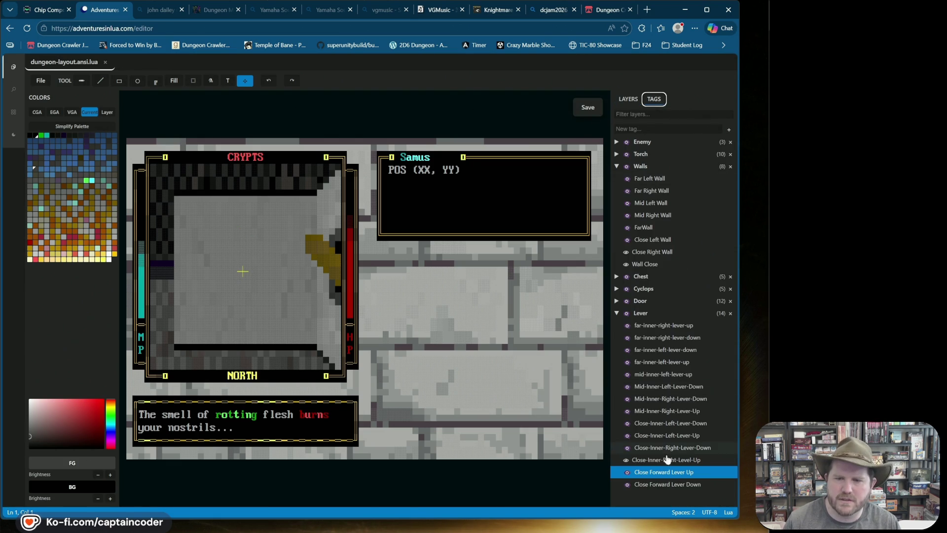
{"action": "left_click", "coordinate": [626, 472]}
{"action": "left_click", "coordinate": [627, 471]}
{"action": "left_click", "coordinate": [627, 476]}
{"action": "left_click", "coordinate": [627, 476]}
{"action": "left_click", "coordinate": [627, 474]}
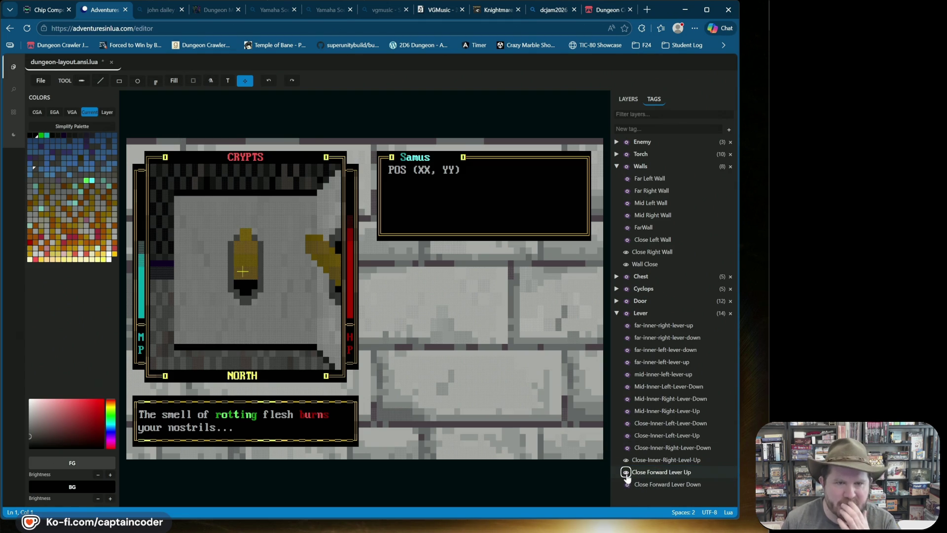
{"action": "left_click", "coordinate": [626, 479]}
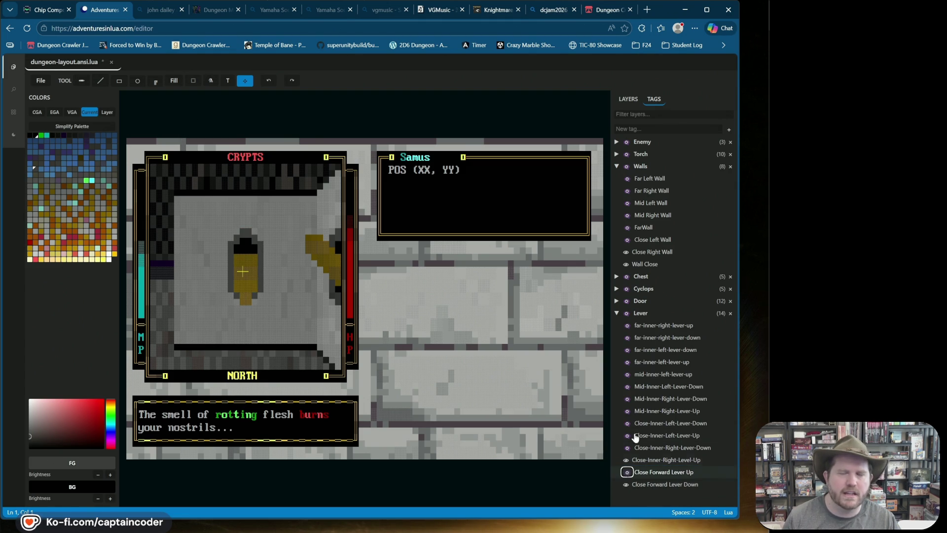
{"action": "left_click", "coordinate": [628, 99]}
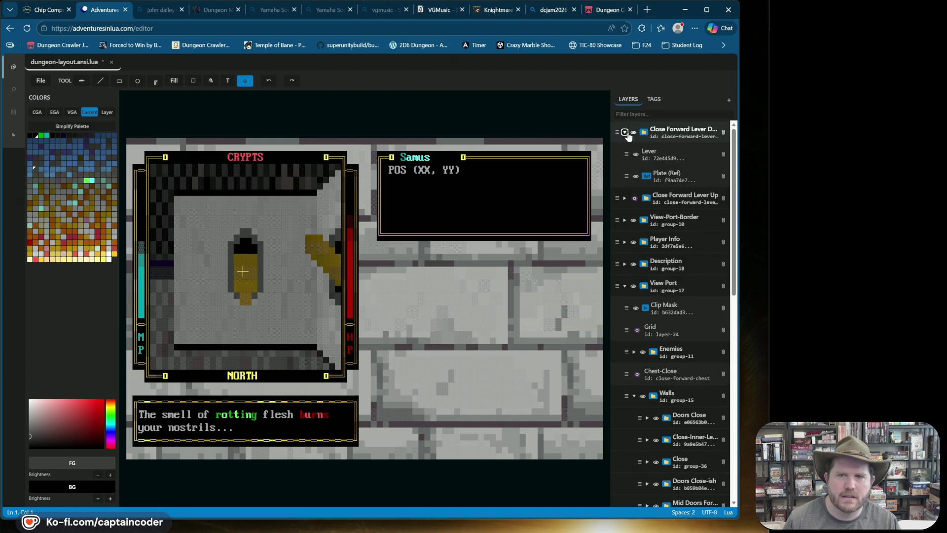
Select the lever in the lever-down group and pick up its yellow and black colours
{"action": "left_click", "coordinate": [625, 133]}
{"action": "left_click", "coordinate": [656, 156]}
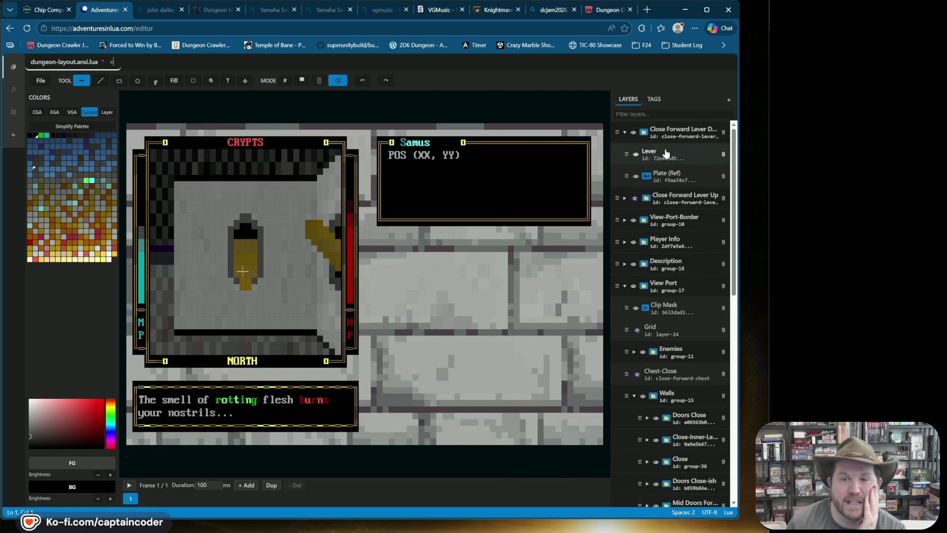
{"action": "left_click", "coordinate": [630, 153]}
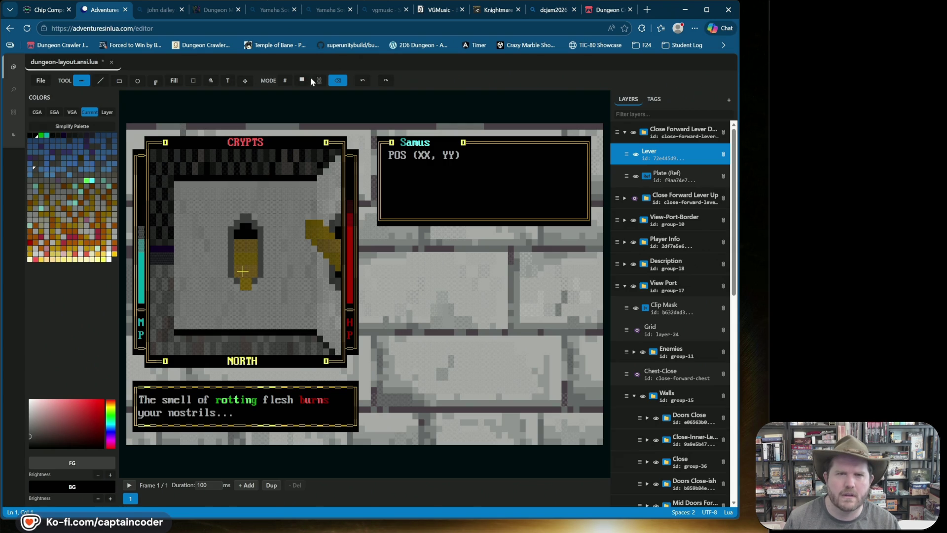
{"action": "left_click", "coordinate": [285, 80]}
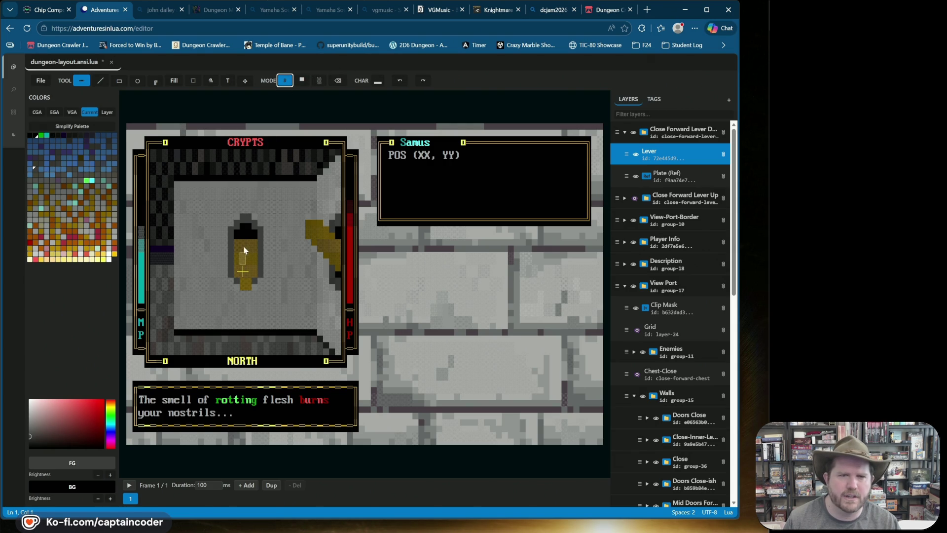
{"action": "left_click", "coordinate": [239, 246], "text": "alt"}
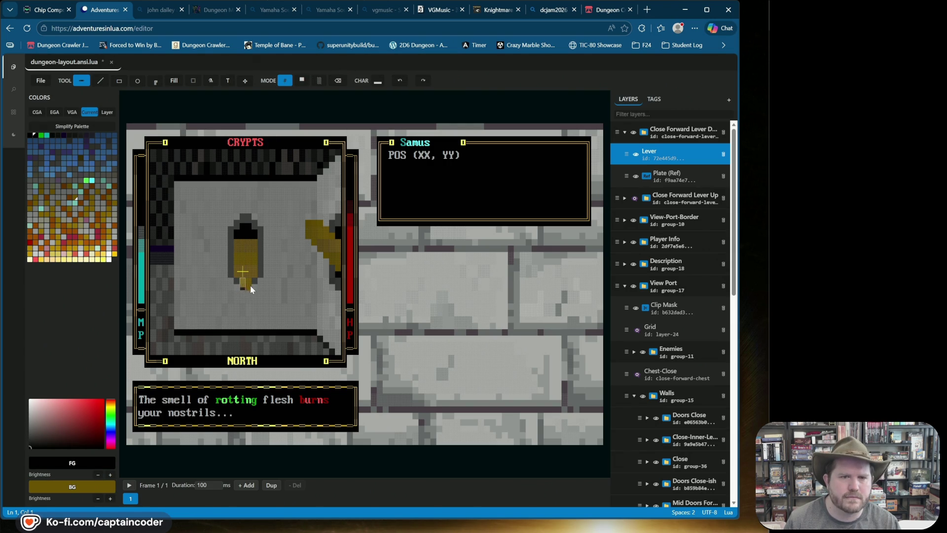
Undo the stray lever bump, save the dungeon layout, and bring up the tag list
{"action": "left_click", "coordinate": [400, 82]}
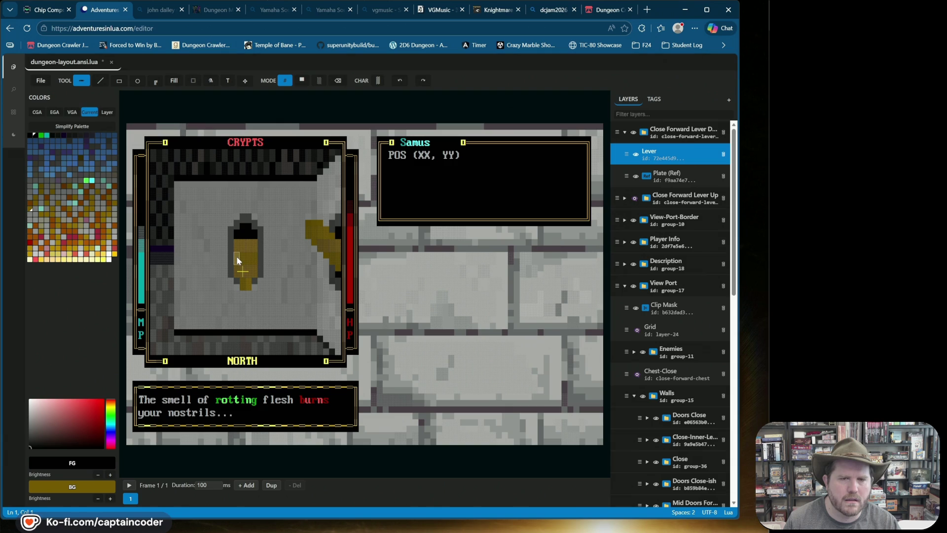
{"action": "left_click", "coordinate": [403, 81]}
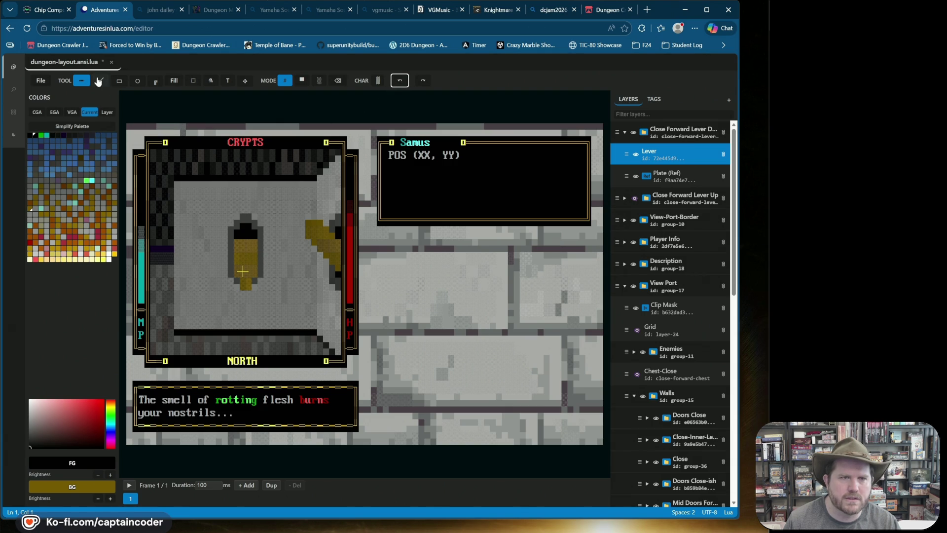
{"action": "key", "text": "l"}
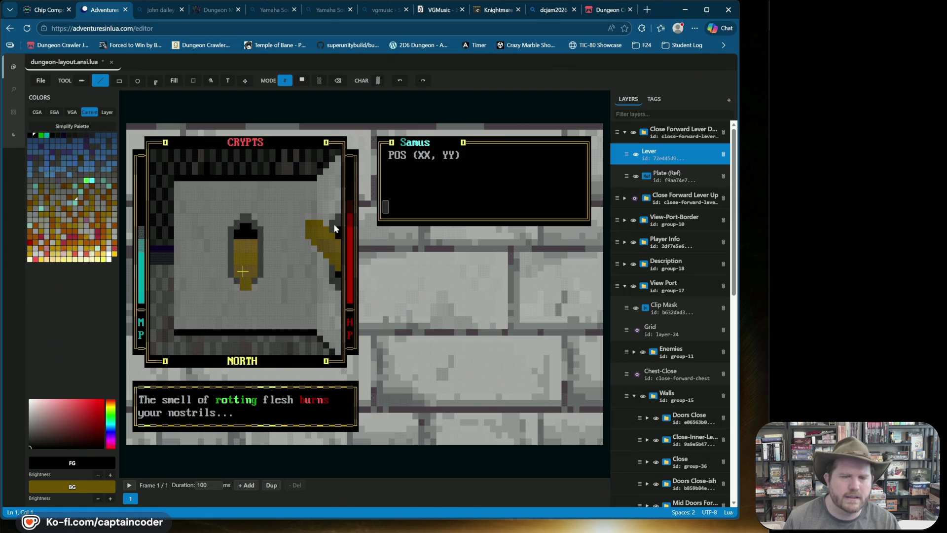
{"action": "key", "text": "ctrl+s"}
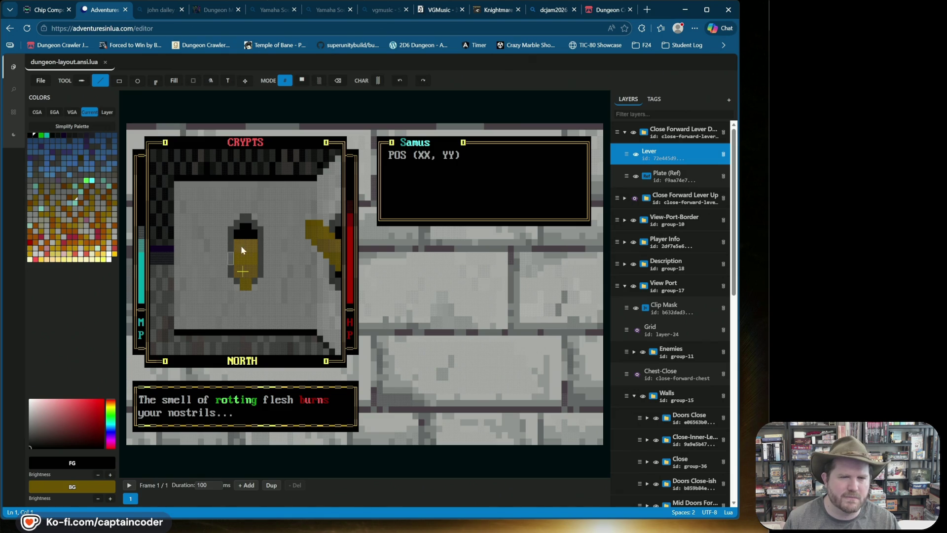
{"action": "left_click", "coordinate": [653, 100]}
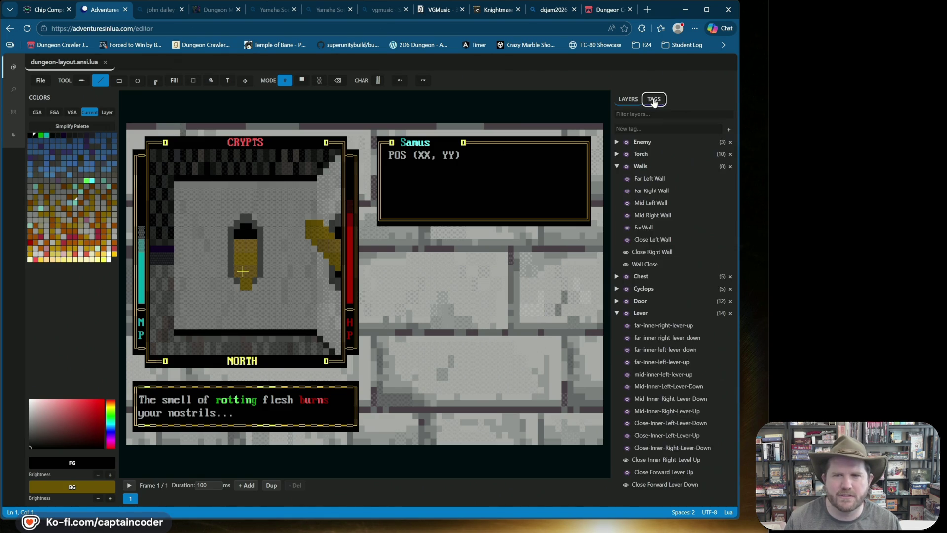
Toggle the right-wall lever and flip the centre lever between Close Forward Lever Up and Down
{"action": "left_click", "coordinate": [625, 460]}
{"action": "left_click", "coordinate": [625, 460]}
{"action": "left_click", "coordinate": [626, 472]}
{"action": "left_click", "coordinate": [626, 485]}
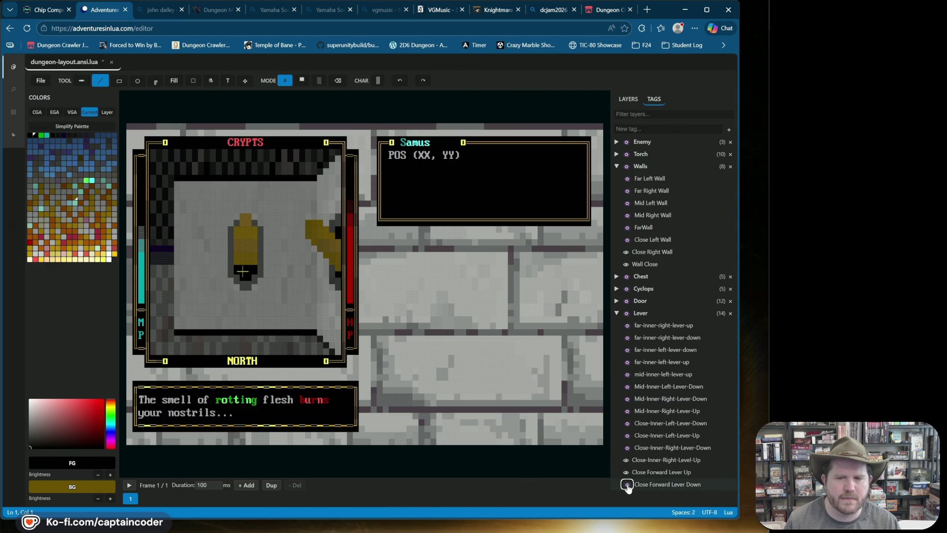
{"action": "left_click", "coordinate": [626, 485]}
{"action": "left_click", "coordinate": [627, 472]}
{"action": "left_click", "coordinate": [626, 484]}
{"action": "left_click", "coordinate": [626, 484]}
{"action": "left_click", "coordinate": [627, 472]}
{"action": "left_click", "coordinate": [625, 485]}
Repeatedly toggle Close Forward Lever Down to compare the centre lever's up and down poses
{"action": "left_click", "coordinate": [625, 484]}
{"action": "left_click", "coordinate": [625, 485]}
{"action": "left_click", "coordinate": [624, 484]}
{"action": "left_click", "coordinate": [625, 485]}
{"action": "left_click", "coordinate": [625, 485]}
{"action": "left_click", "coordinate": [624, 485]}
{"action": "left_click", "coordinate": [625, 484]}
{"action": "left_click", "coordinate": [625, 484]}
{"action": "left_click", "coordinate": [625, 485]}
{"action": "left_click", "coordinate": [625, 485]}
{"action": "left_click", "coordinate": [625, 485]}
{"action": "left_click", "coordinate": [625, 485]}
{"action": "left_click", "coordinate": [625, 485]}
{"action": "left_click", "coordinate": [625, 485]}
{"action": "left_click", "coordinate": [624, 484]}
{"action": "left_click", "coordinate": [625, 485]}
{"action": "left_click", "coordinate": [624, 485]}
{"action": "left_click", "coordinate": [625, 485]}
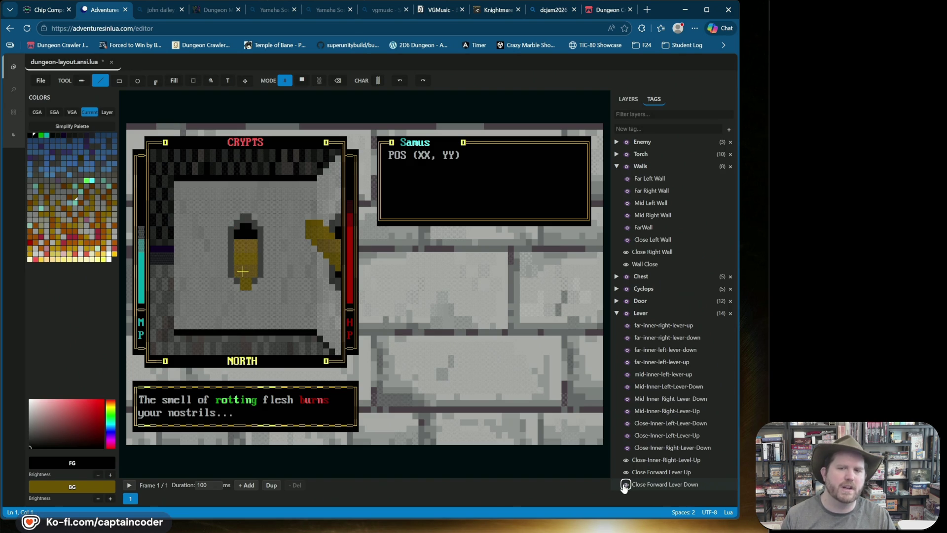
Save the dungeon layout and return to the tag list
{"action": "key", "text": "ctrl+s"}
{"action": "left_click", "coordinate": [625, 99]}
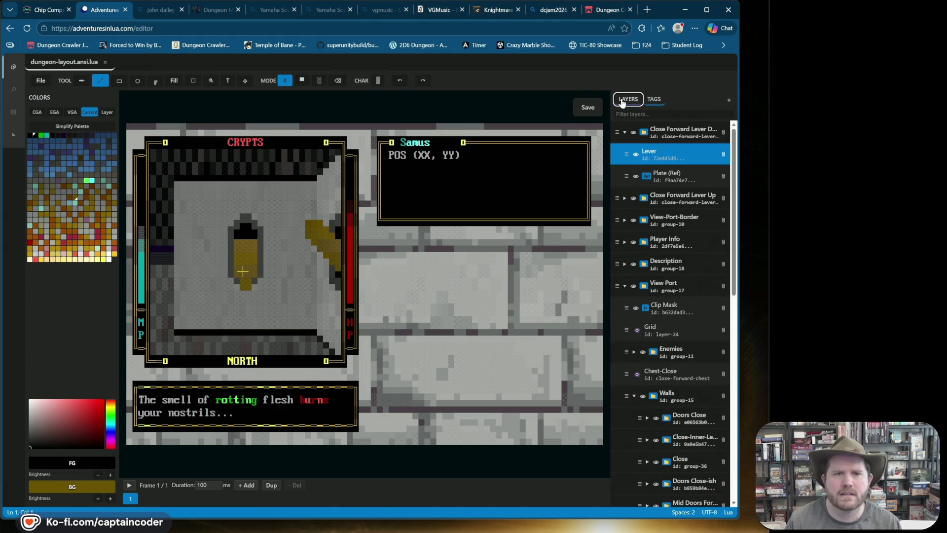
{"action": "left_click", "coordinate": [652, 99]}
Hide Close Forward Lever Up, Close Forward Lever Down and Close-Inner-Right-Level-Up, leaving the back wall bare
{"action": "left_click", "coordinate": [626, 485]}
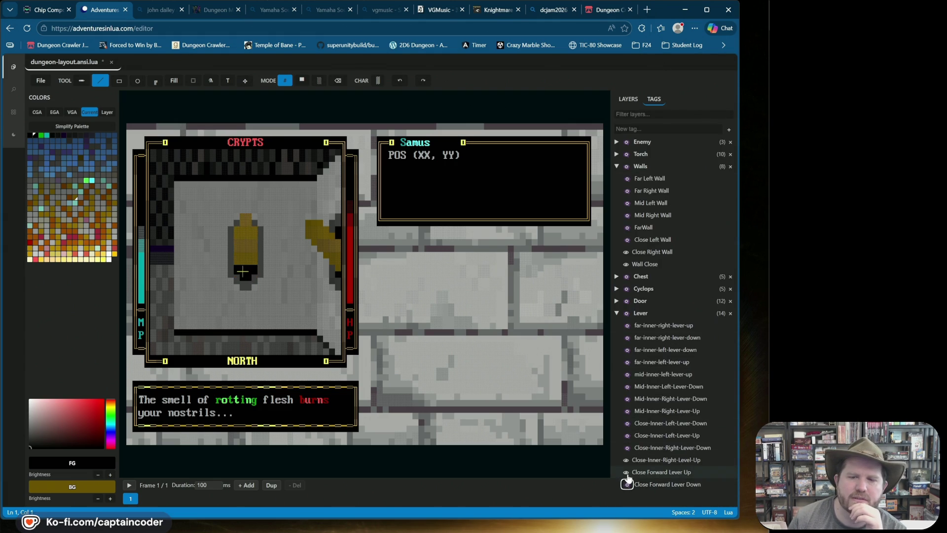
{"action": "left_click", "coordinate": [626, 472]}
{"action": "left_click", "coordinate": [625, 460]}
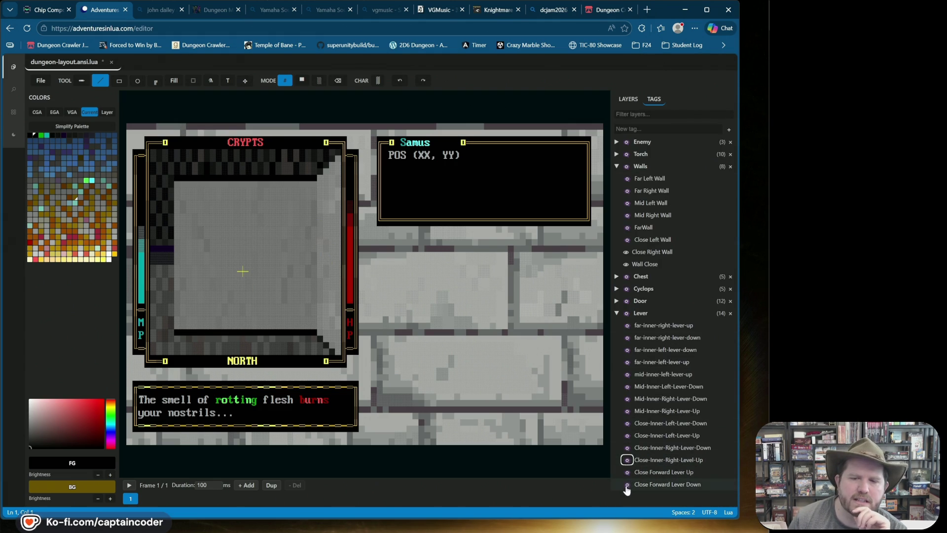
{"action": "left_click", "coordinate": [625, 485]}
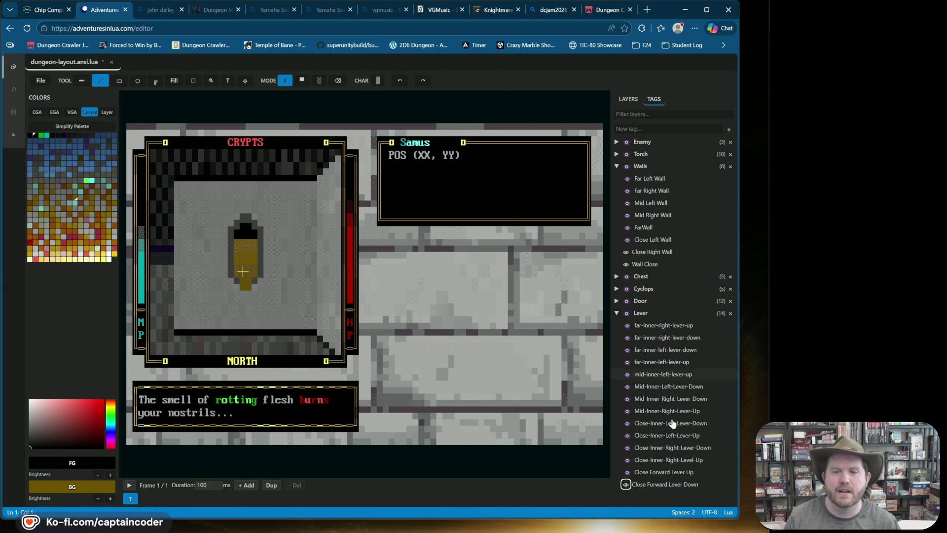
{"action": "left_click", "coordinate": [625, 485]}
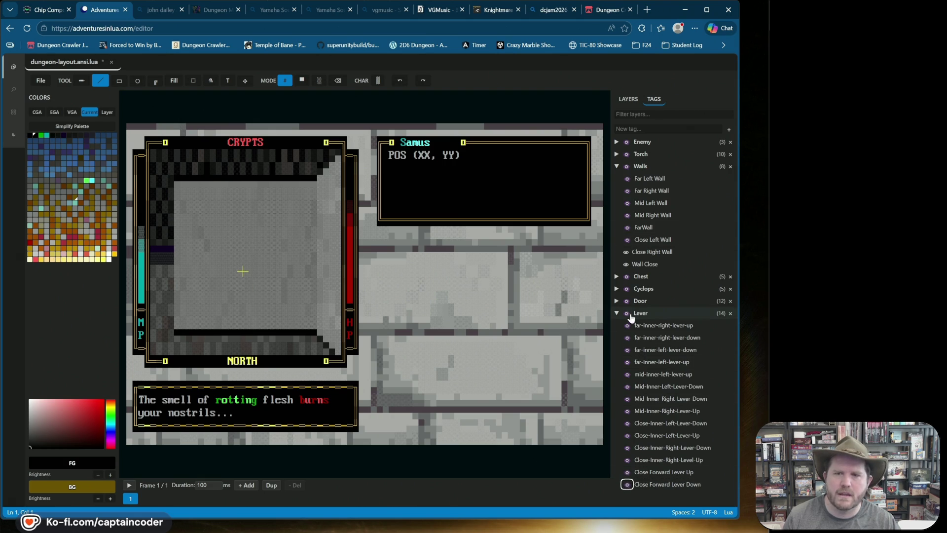
{"action": "left_click", "coordinate": [634, 98]}
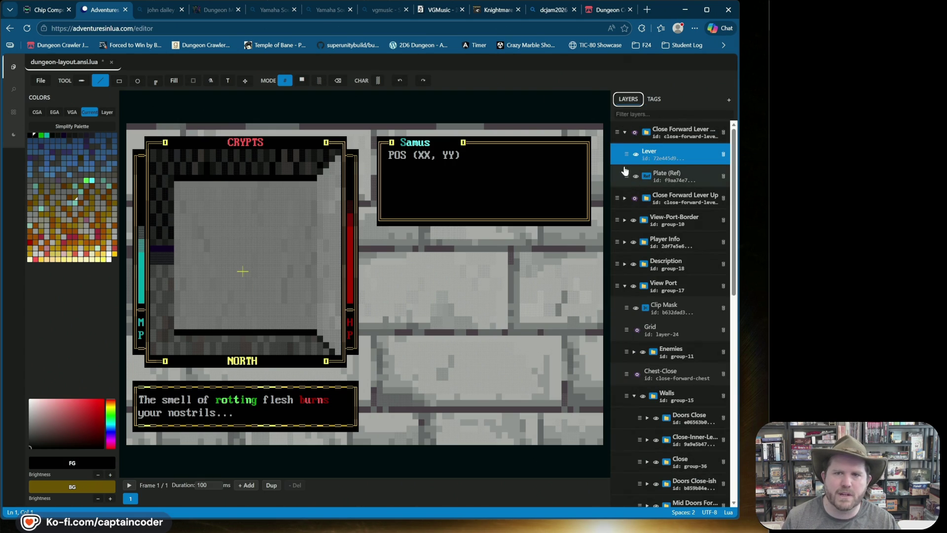
{"action": "left_click", "coordinate": [654, 99]}
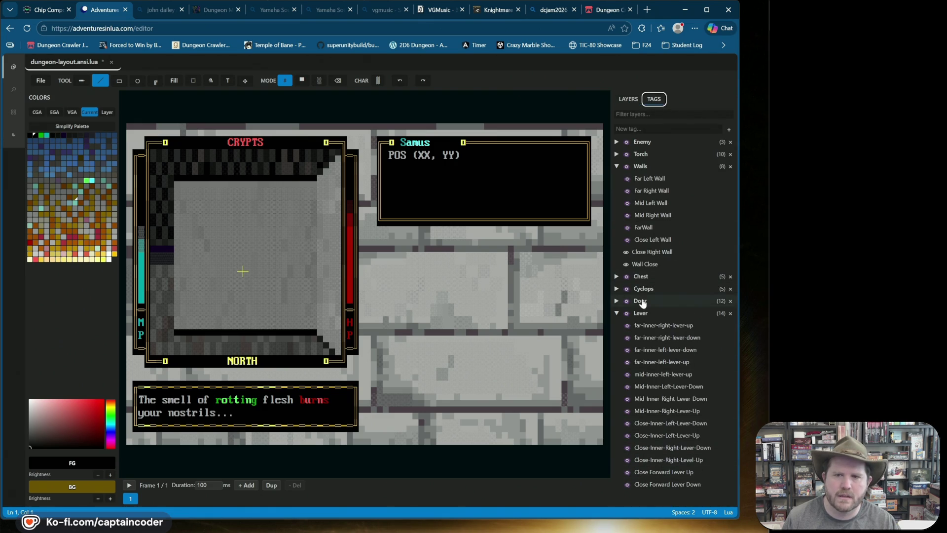
Hide Close Right Wall and Wall Close, and show FarWall and Mid Right Wall
{"action": "left_click", "coordinate": [625, 251]}
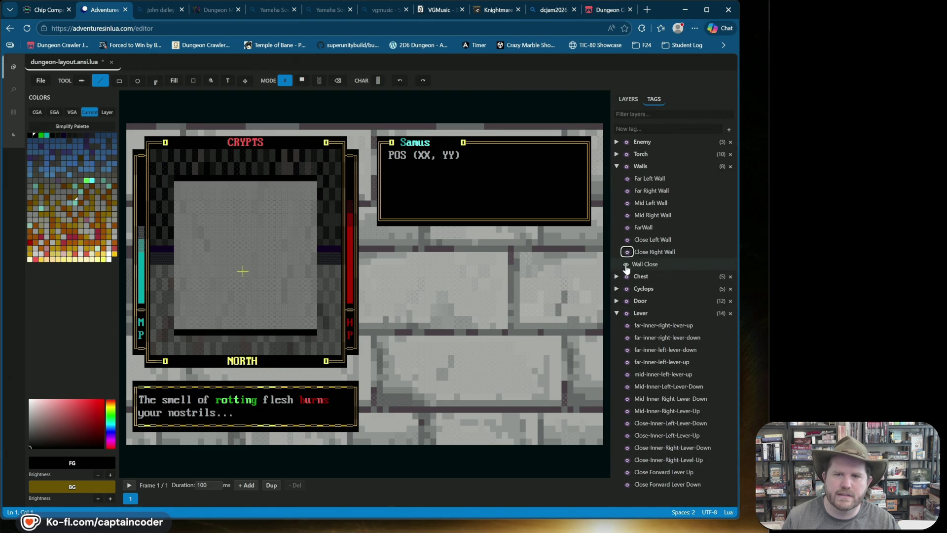
{"action": "left_click", "coordinate": [626, 264]}
{"action": "left_click", "coordinate": [625, 227]}
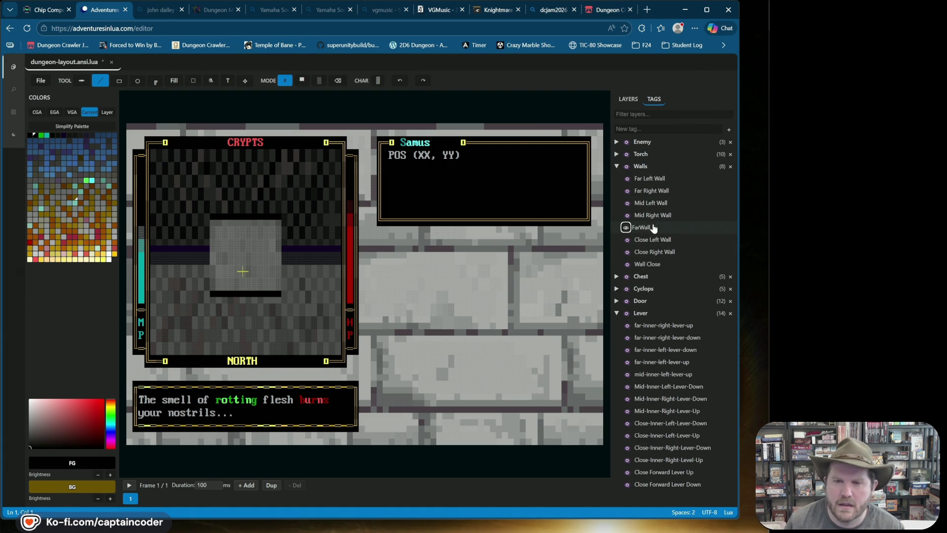
{"action": "left_click", "coordinate": [626, 215]}
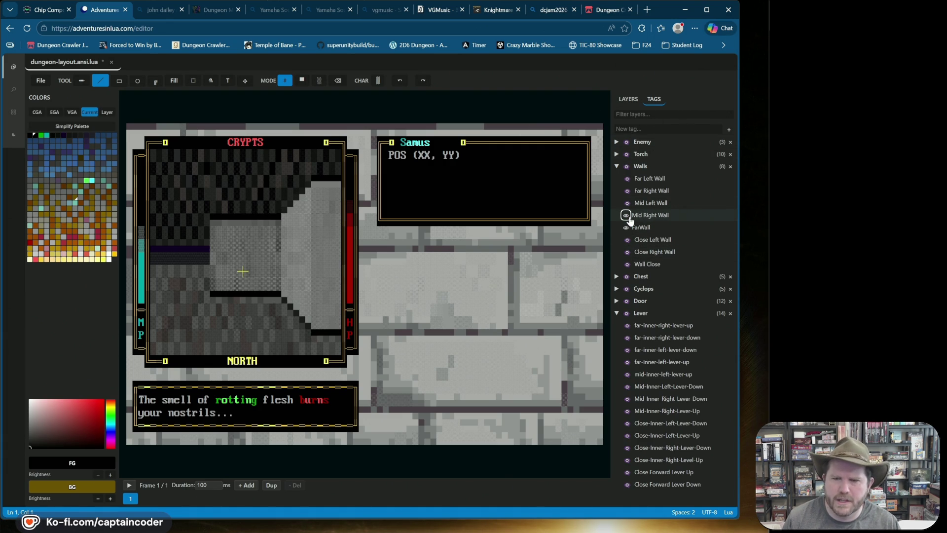
Preview then hide Mid-Inner-Left-Lever-Down, show Mid-Inner-Right-Lever-Down, and save dungeon-layout.ansi.lua
{"action": "left_click", "coordinate": [629, 100]}
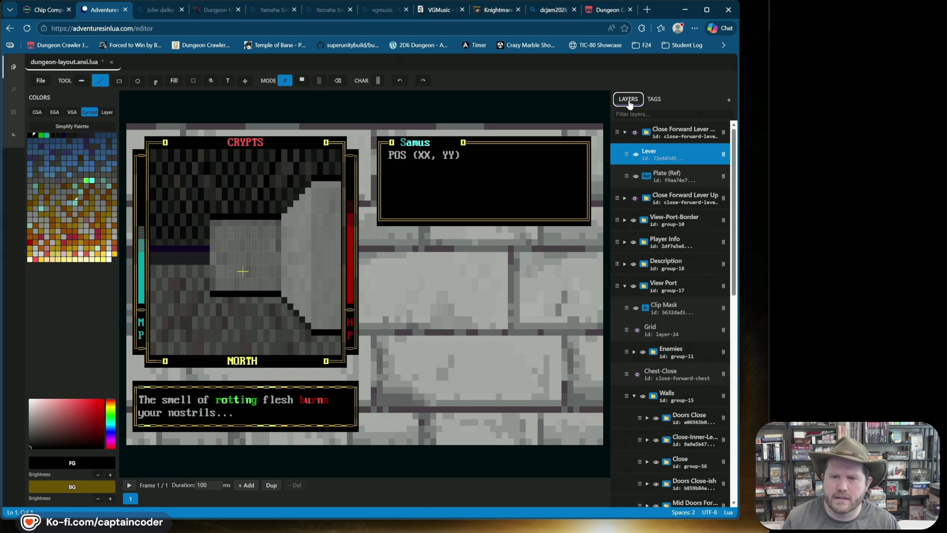
{"action": "left_click", "coordinate": [653, 99]}
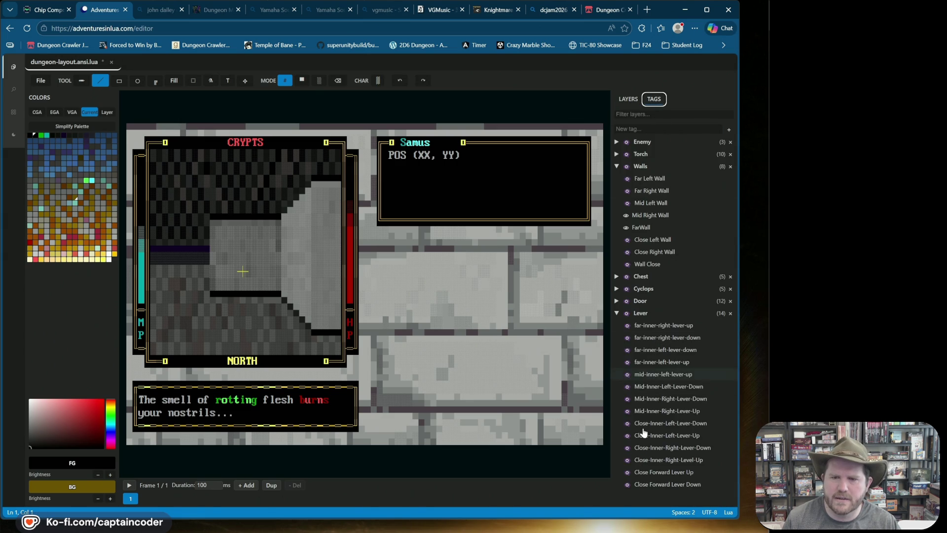
{"action": "left_click", "coordinate": [627, 386]}
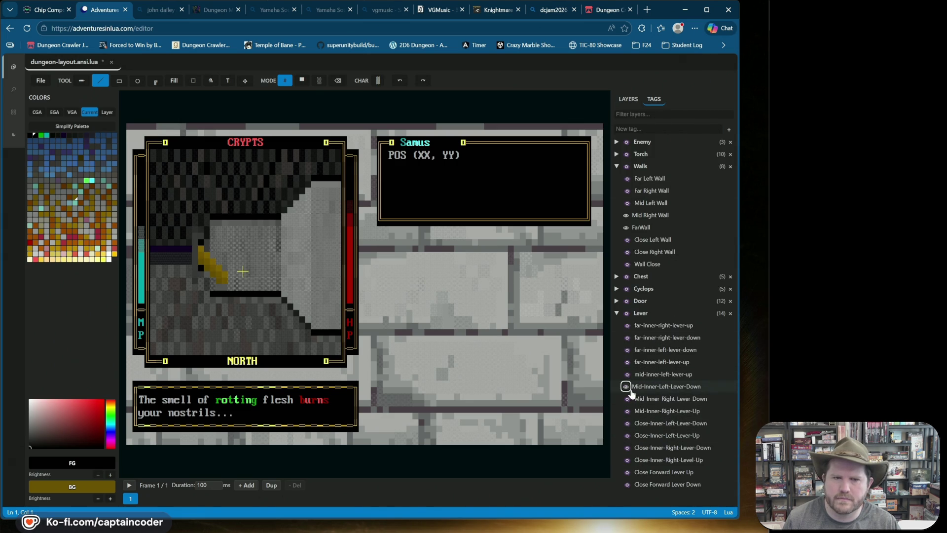
{"action": "left_click", "coordinate": [626, 386]}
{"action": "left_click", "coordinate": [625, 398]}
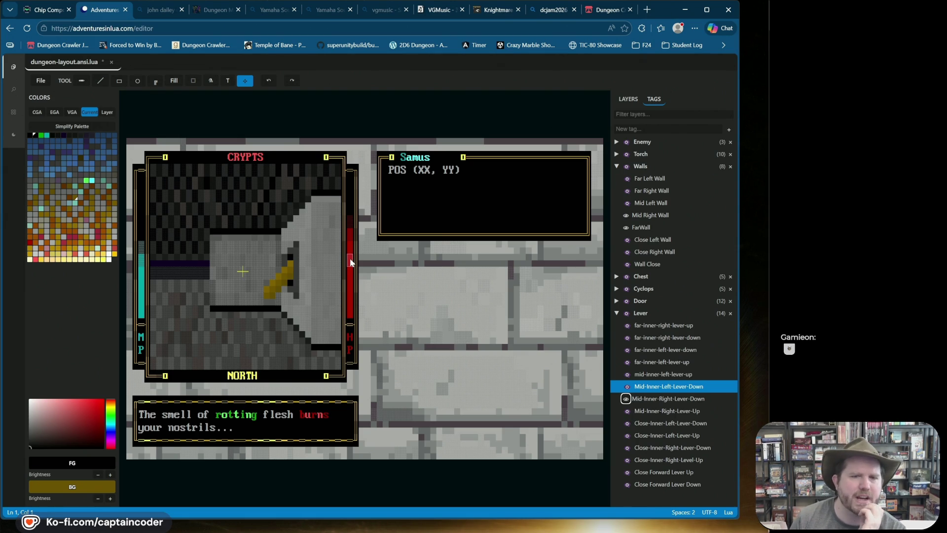
{"action": "key", "text": "ctrl+s"}
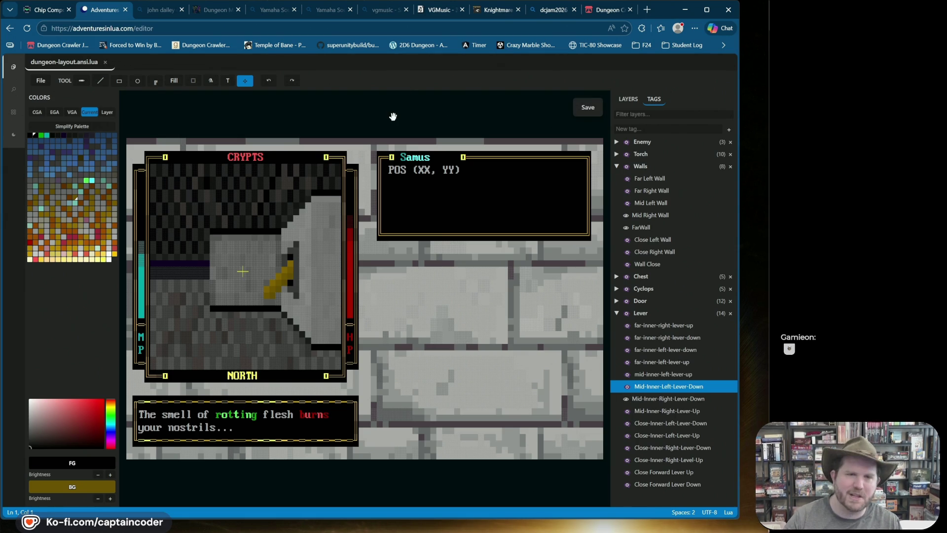
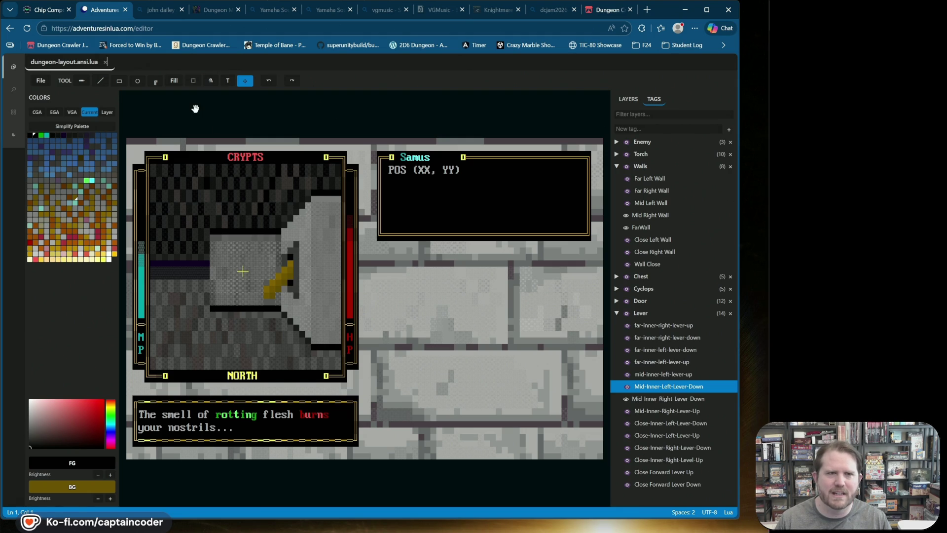
In the layer tree, show the Close Forward Lever layer and collapse the Close Forward Lever Down group
{"action": "left_click", "coordinate": [245, 82]}
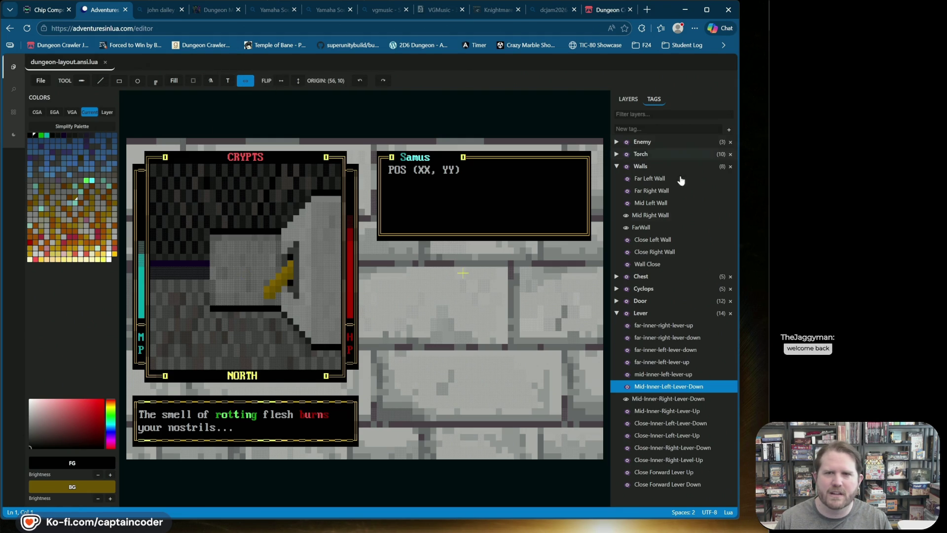
{"action": "left_click", "coordinate": [637, 101]}
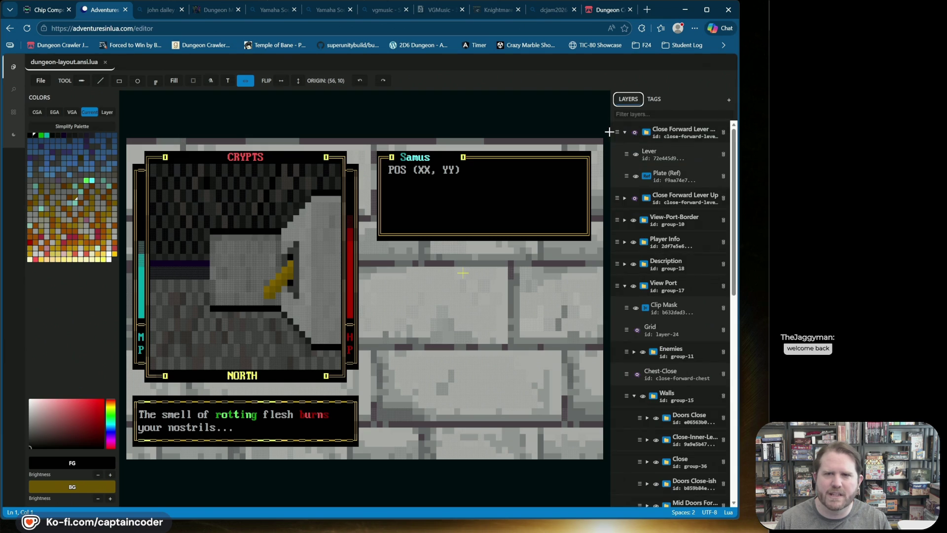
{"action": "left_click", "coordinate": [634, 133]}
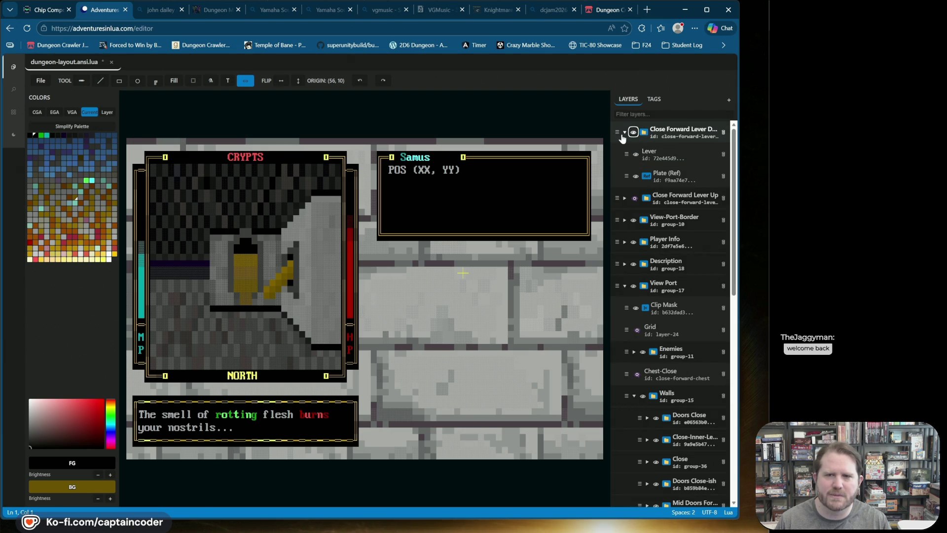
{"action": "left_click", "coordinate": [625, 133]}
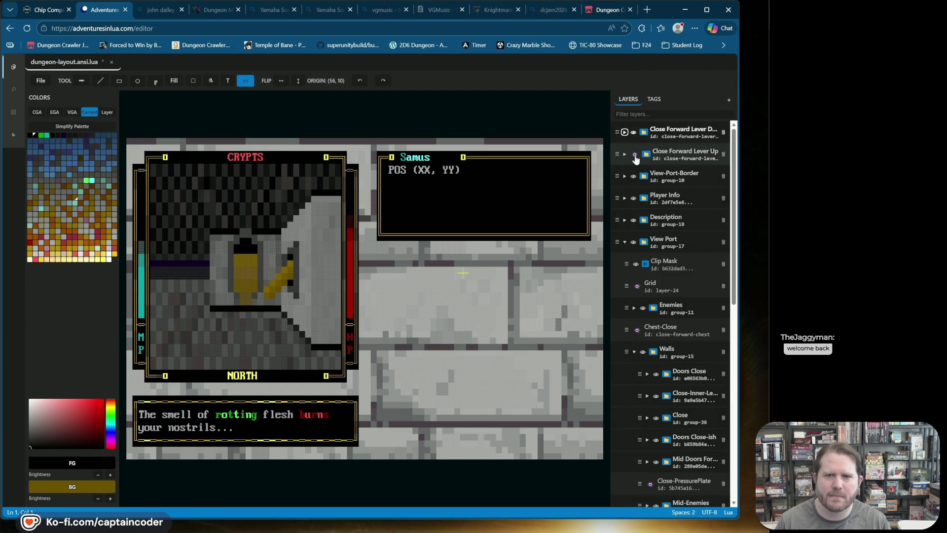
{"action": "left_click", "coordinate": [617, 130]}
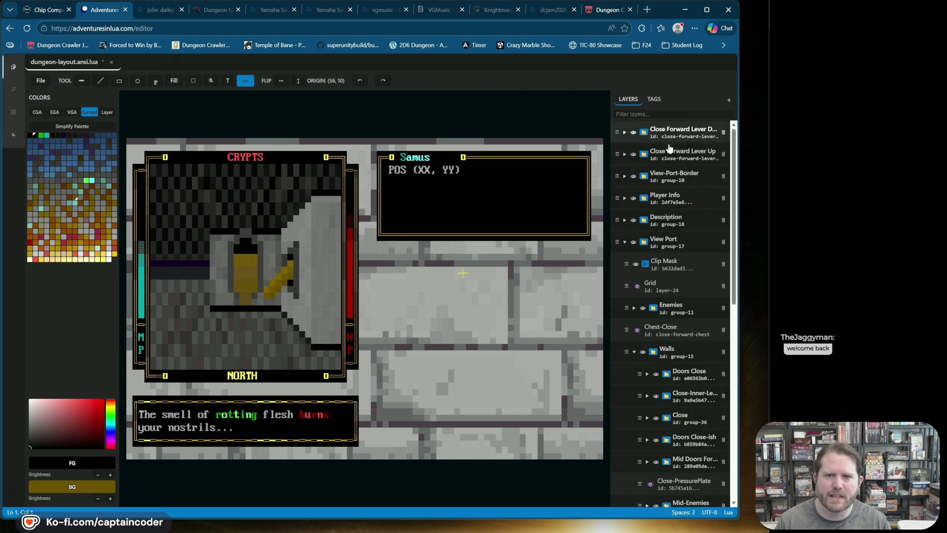
{"action": "right_click", "coordinate": [631, 150]}
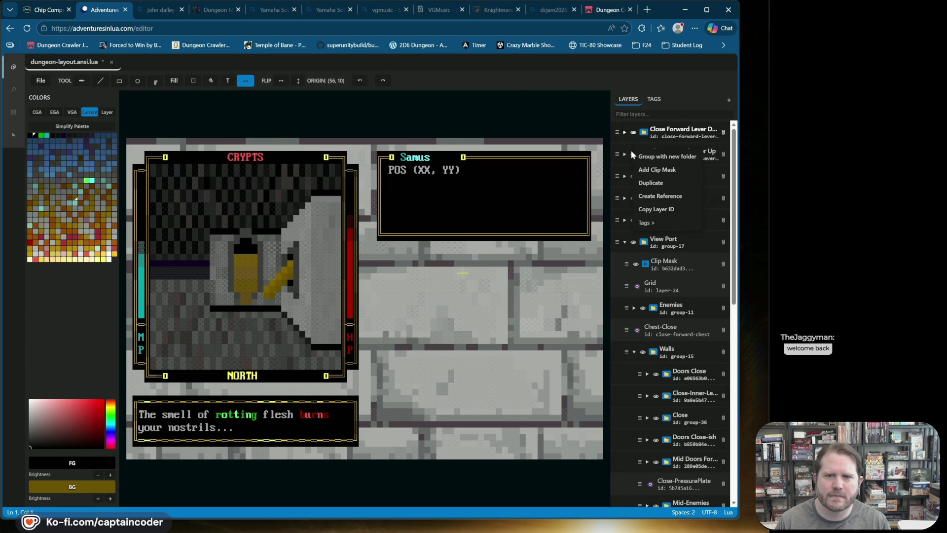
{"action": "left_click", "coordinate": [681, 98]}
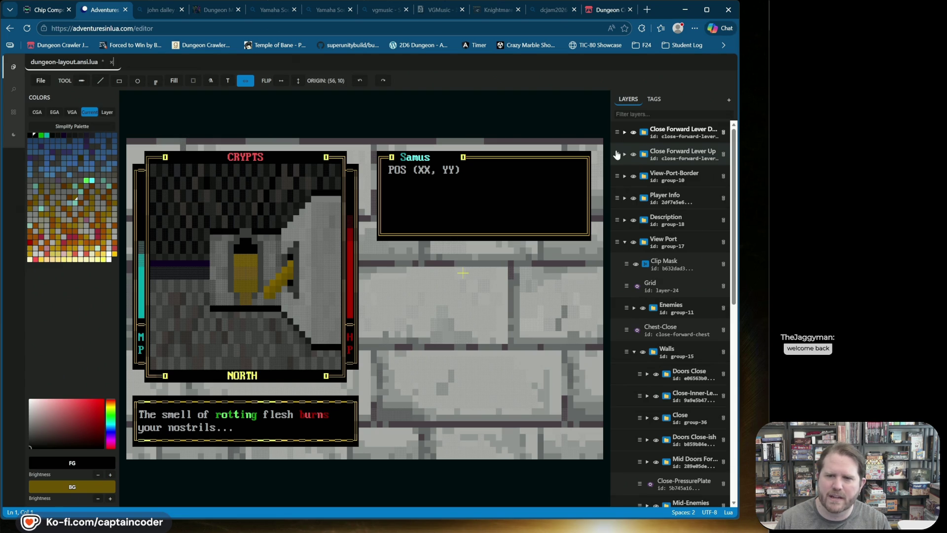
{"action": "scroll", "coordinate": [616, 154], "scroll_direction": "down", "scroll_amount": 1}
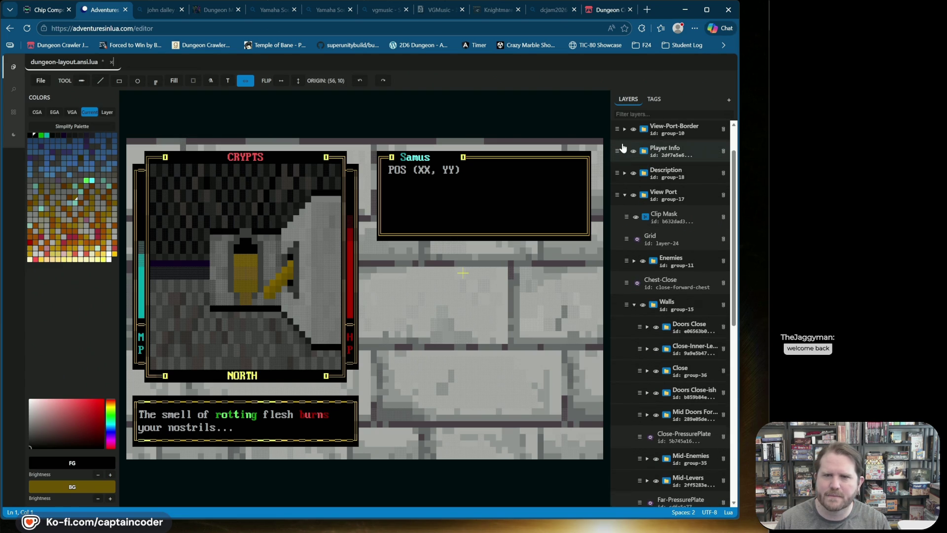
{"action": "scroll", "coordinate": [621, 149], "scroll_direction": "up", "scroll_amount": 1}
Move the Close Forward Lever Up and Down groups into Walls and hide the gold lever
{"action": "mouse_move", "coordinate": [614, 151]}
{"action": "left_mouse_down"}
{"action": "mouse_move", "coordinate": [649, 365]}
{"action": "mouse_move", "coordinate": [651, 352]}
{"action": "left_mouse_up"}
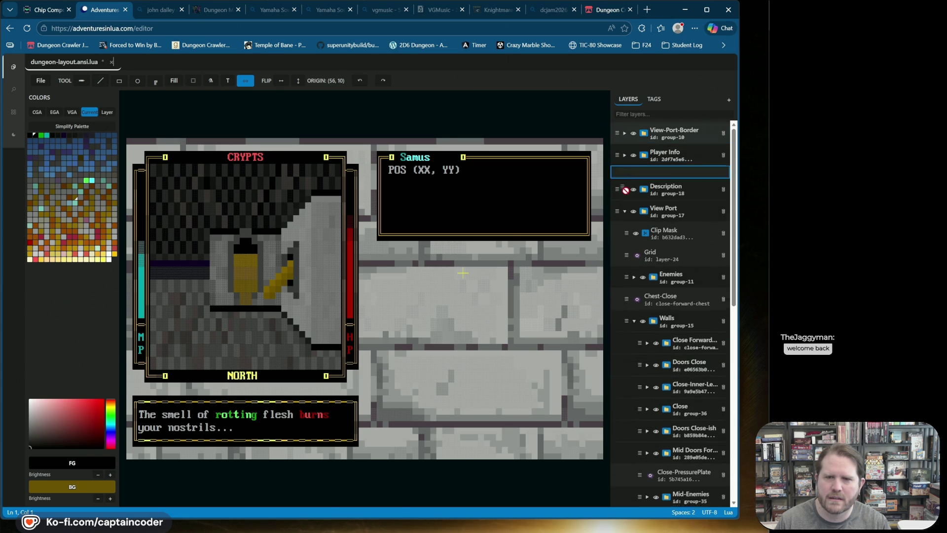
{"action": "left_click", "coordinate": [660, 337]}
{"action": "left_click_drag", "start_coordinate": [654, 322], "coordinate": [658, 334]}
{"action": "left_click", "coordinate": [649, 353]}
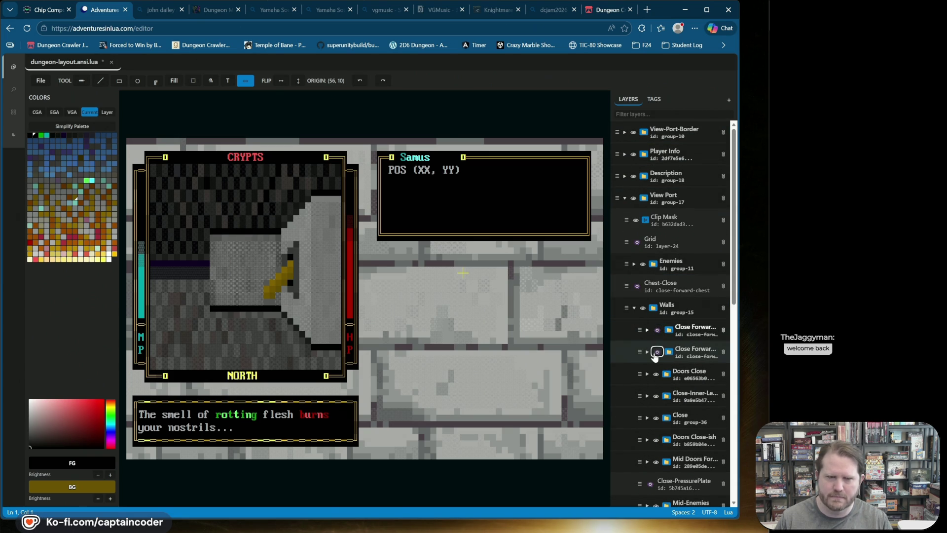
{"action": "left_click", "coordinate": [654, 99]}
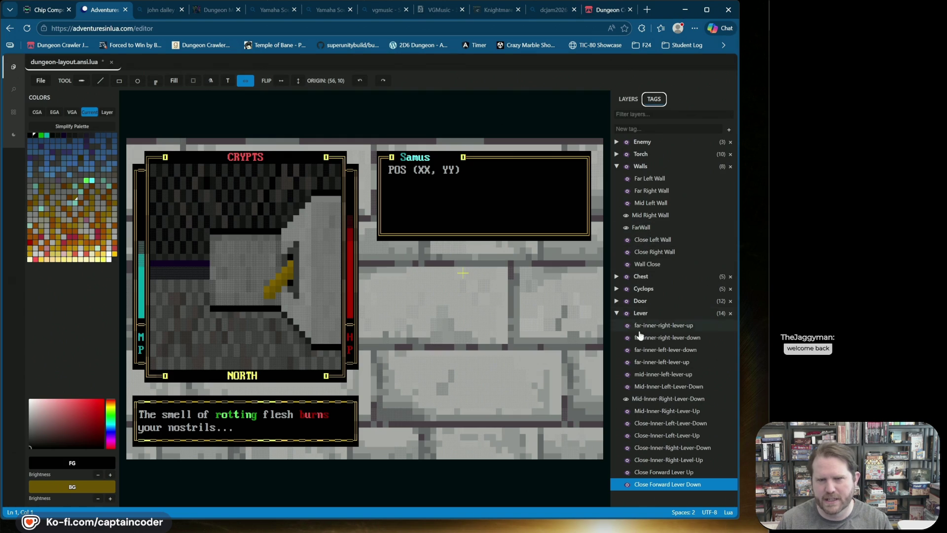
Under the Cyclops and Lever tags, show Close-Cyclops and both Close Forward Lever layers
{"action": "left_click", "coordinate": [617, 289]}
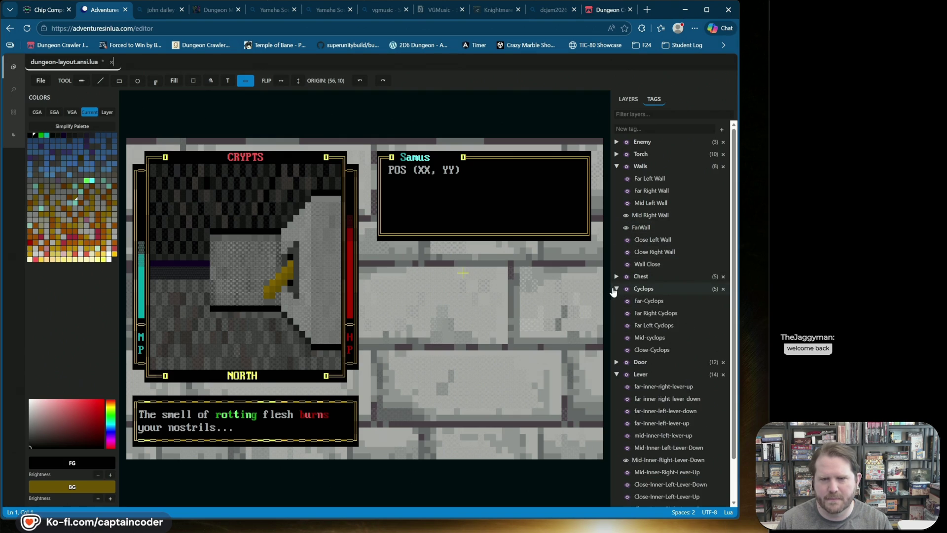
{"action": "left_click", "coordinate": [616, 289]}
{"action": "left_click", "coordinate": [627, 289]}
{"action": "left_click", "coordinate": [626, 288]}
{"action": "left_click", "coordinate": [617, 289]}
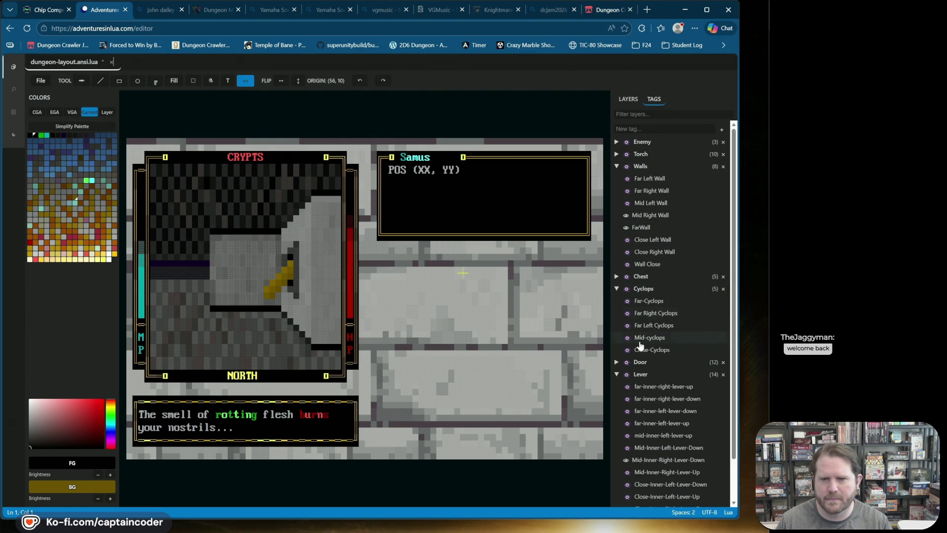
{"action": "left_click", "coordinate": [626, 349]}
{"action": "scroll", "coordinate": [626, 350], "scroll_direction": "down", "scroll_amount": 1}
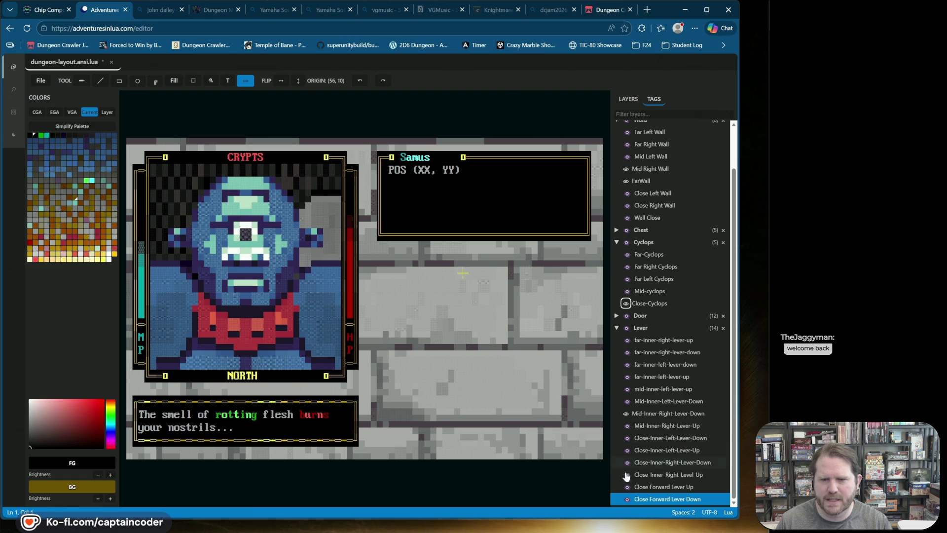
{"action": "left_click", "coordinate": [626, 499]}
{"action": "left_click", "coordinate": [626, 486]}
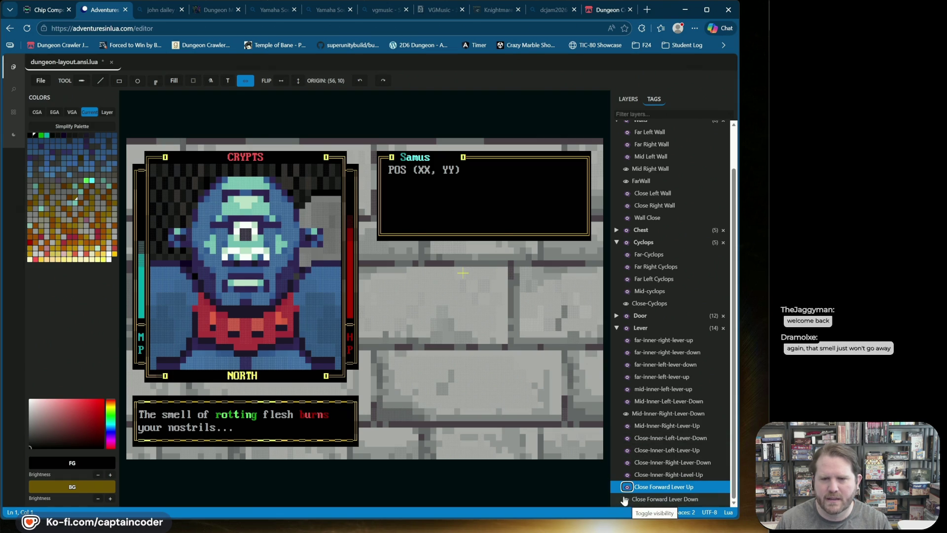
{"action": "scroll", "coordinate": [657, 363], "scroll_direction": "up", "scroll_amount": 1}
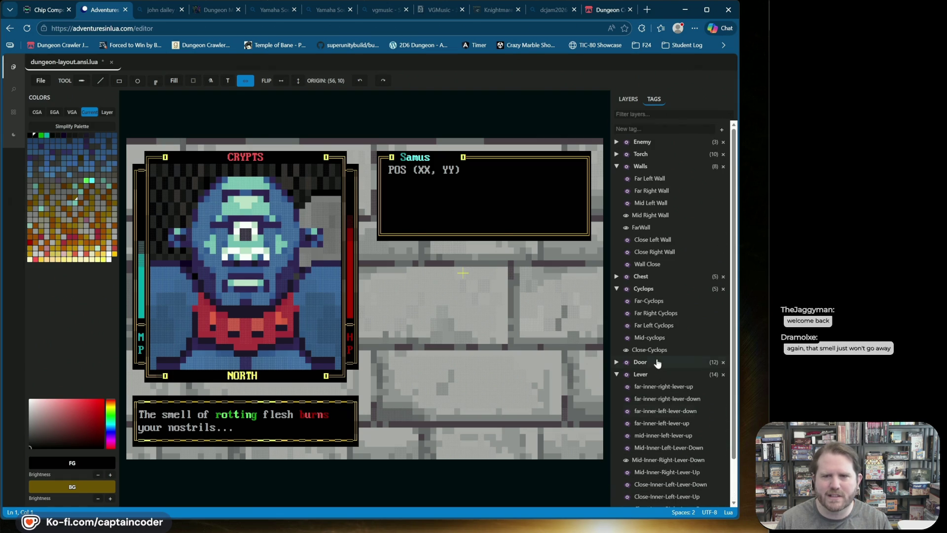
Toggle the wall layers, hide Close-Cyclops, and turn FarWall back on
{"action": "left_click", "coordinate": [626, 227]}
{"action": "left_click", "coordinate": [626, 215]}
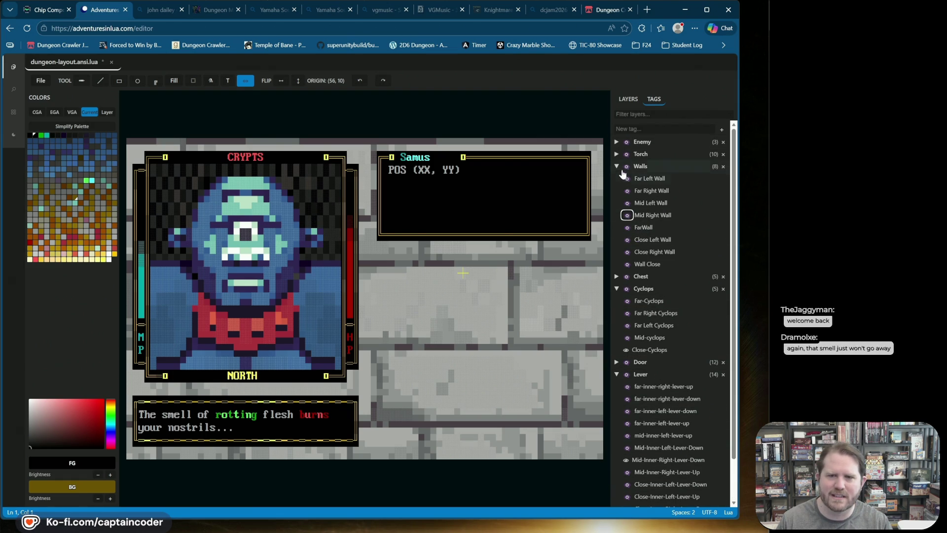
{"action": "left_click", "coordinate": [630, 227]}
{"action": "left_click", "coordinate": [626, 215]}
{"action": "left_click", "coordinate": [626, 203]}
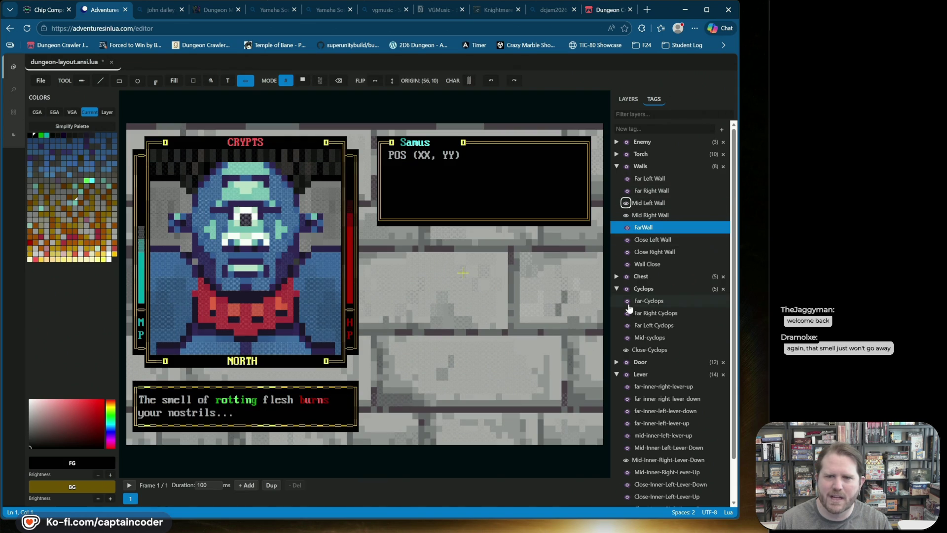
{"action": "left_click", "coordinate": [631, 352]}
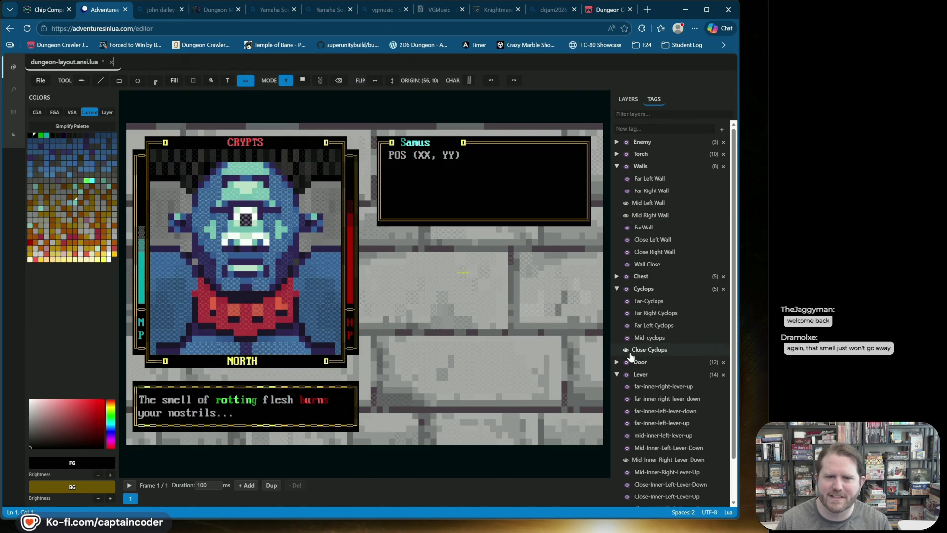
{"action": "left_click", "coordinate": [627, 350]}
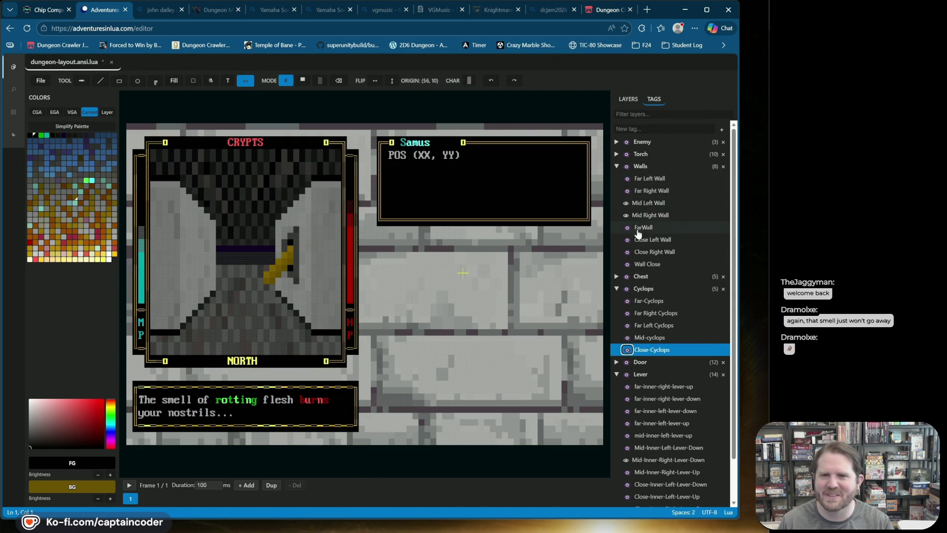
{"action": "left_click", "coordinate": [627, 264]}
{"action": "left_click", "coordinate": [627, 263]}
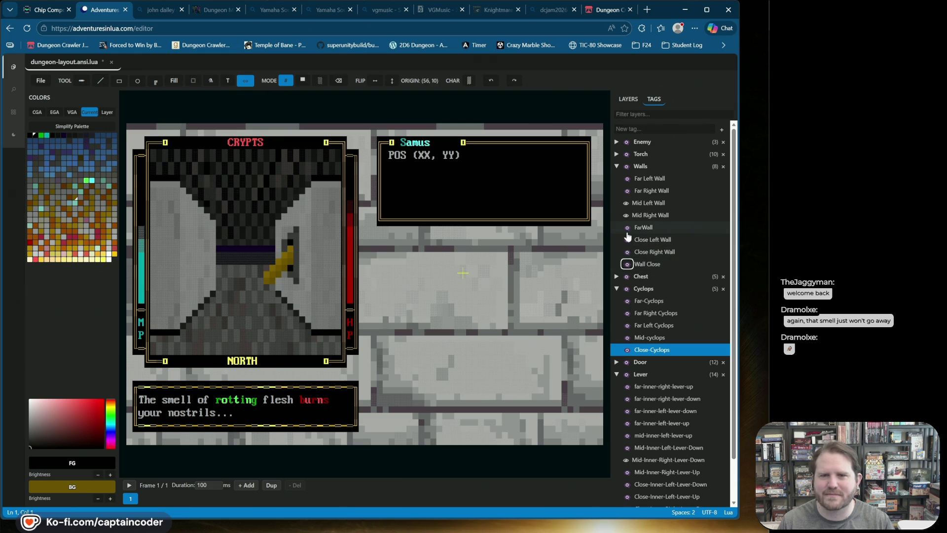
{"action": "left_click", "coordinate": [626, 228]}
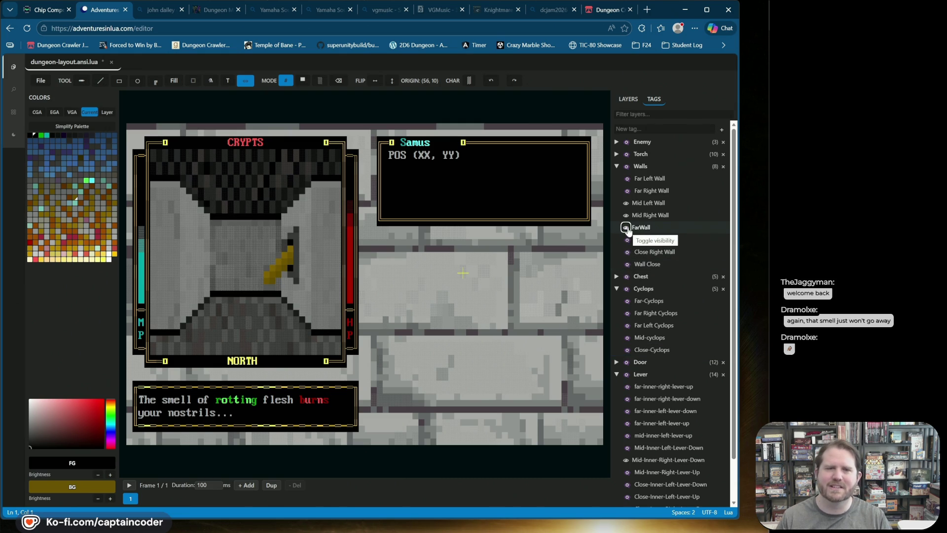
{"action": "left_click", "coordinate": [627, 99]}
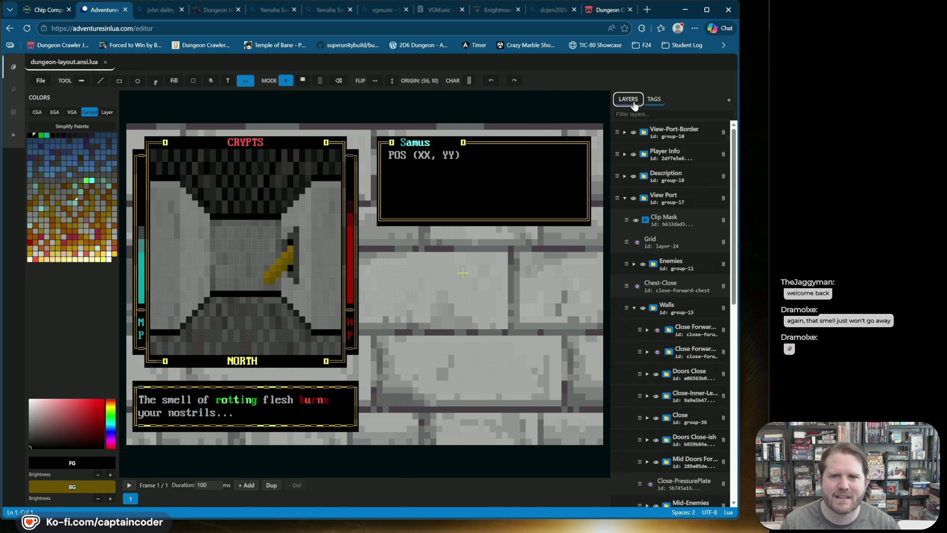
Add a new layer and name it 'plate'
{"action": "left_click", "coordinate": [729, 100]}
{"action": "double_click", "coordinate": [664, 129]}
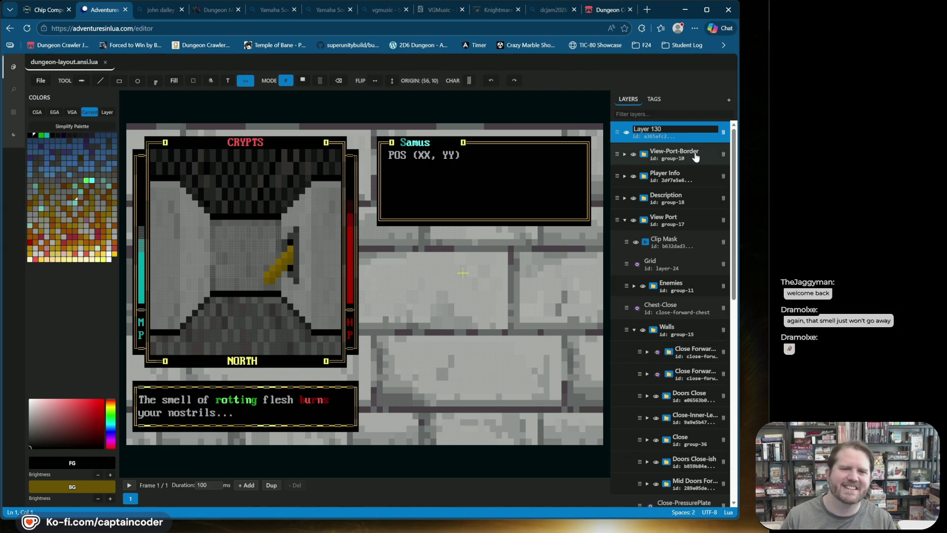
{"action": "type", "text": "mi"}
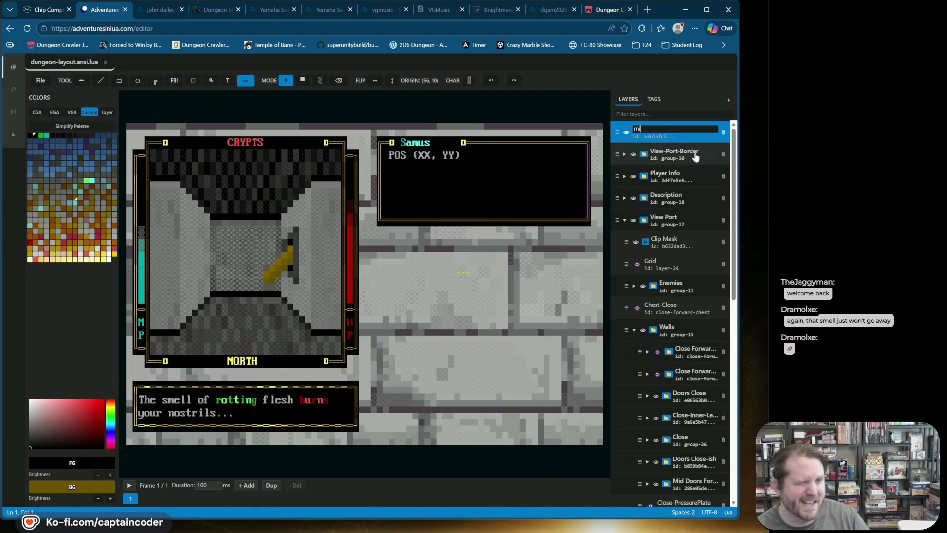
{"action": "type", "text": "d-fc"}
{"action": "type", "text": "d-lever"}
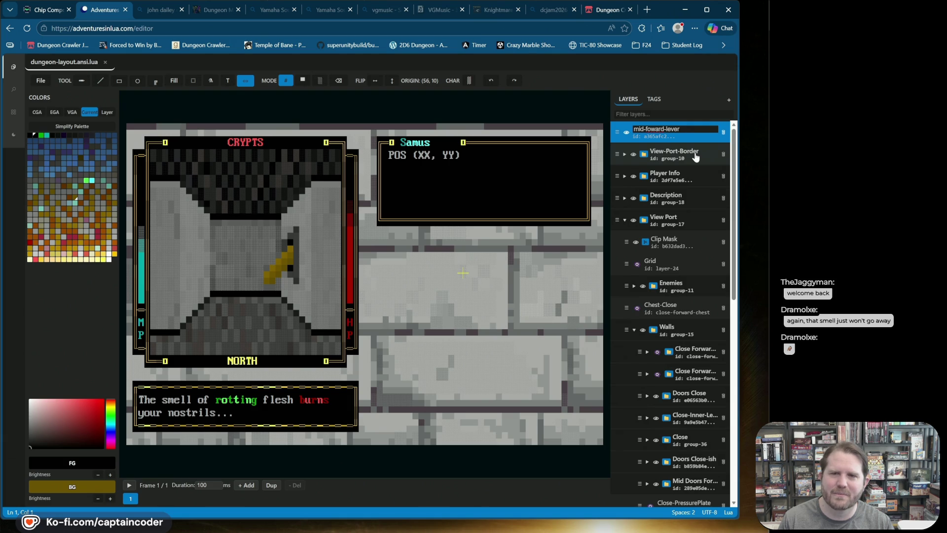
{"action": "key", "text": "ctrl+a"}
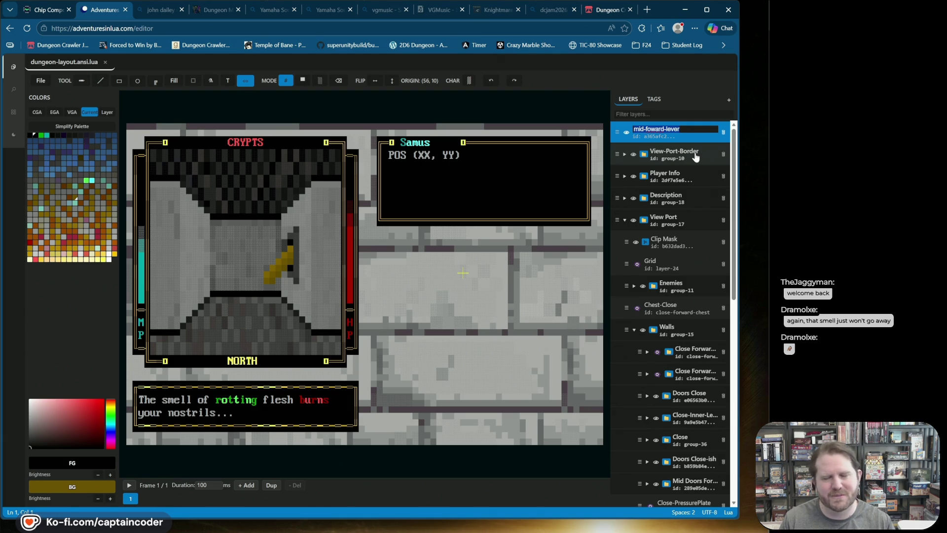
{"action": "type", "text": "plate"}
{"action": "key", "text": "Return"}
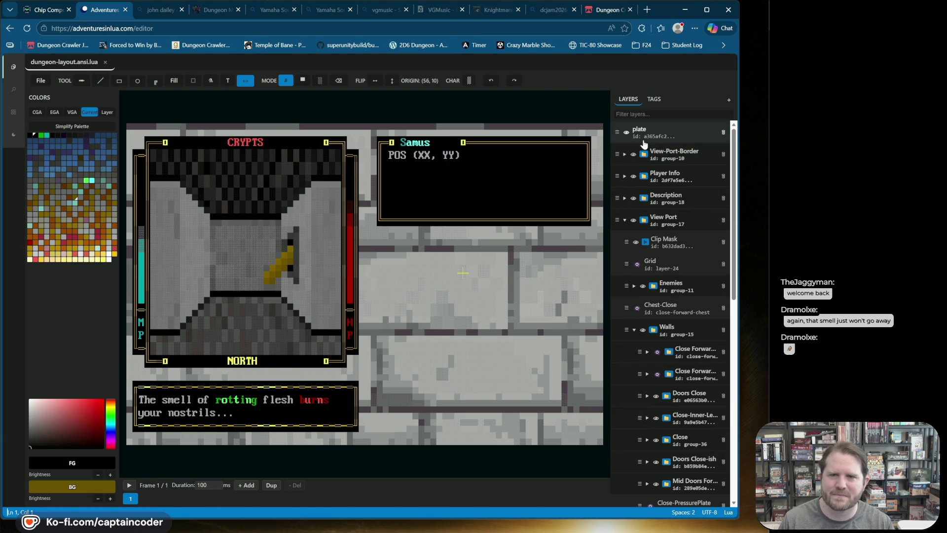
Wrap the plate layer in a new group named mid-forward-lever-up
{"action": "right_click", "coordinate": [616, 132]}
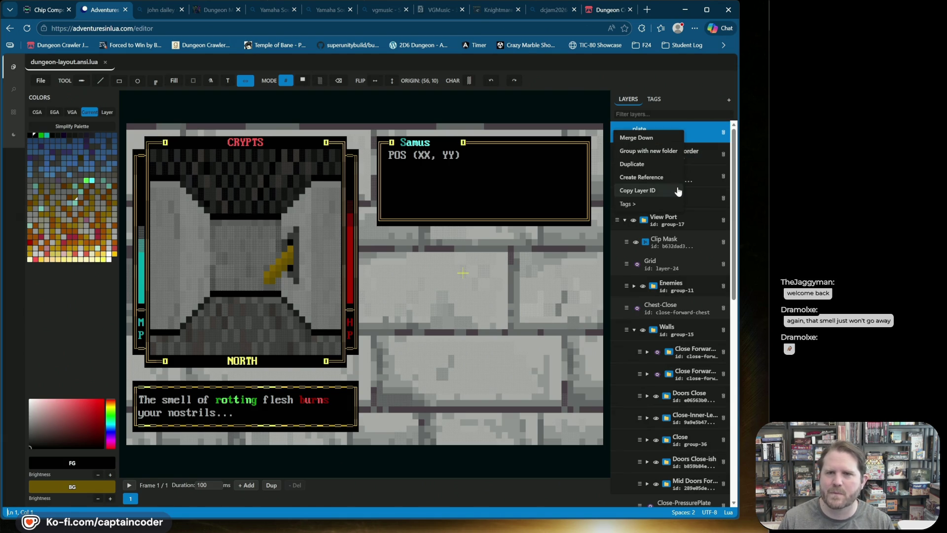
{"action": "left_click", "coordinate": [652, 151]}
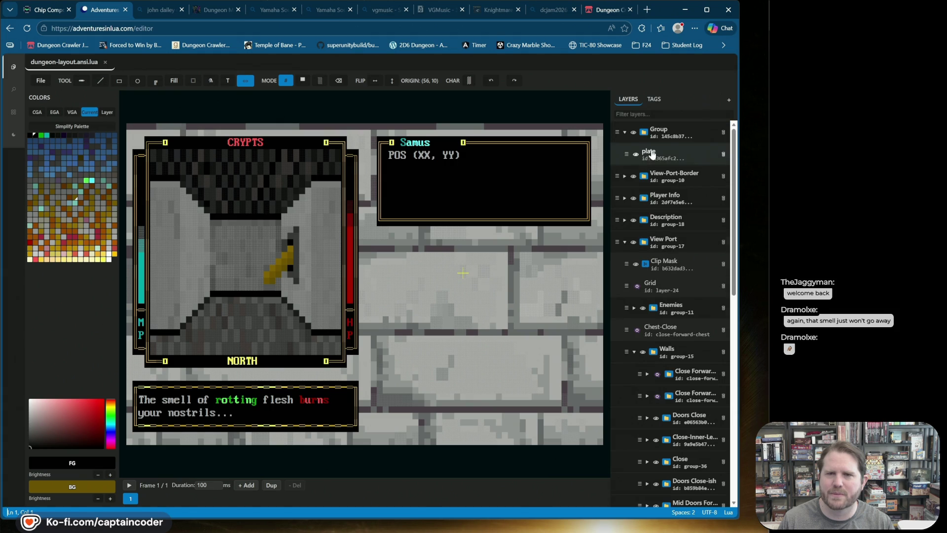
{"action": "double_click", "coordinate": [652, 130]}
{"action": "type", "text": "mid-forward-lever-u"}
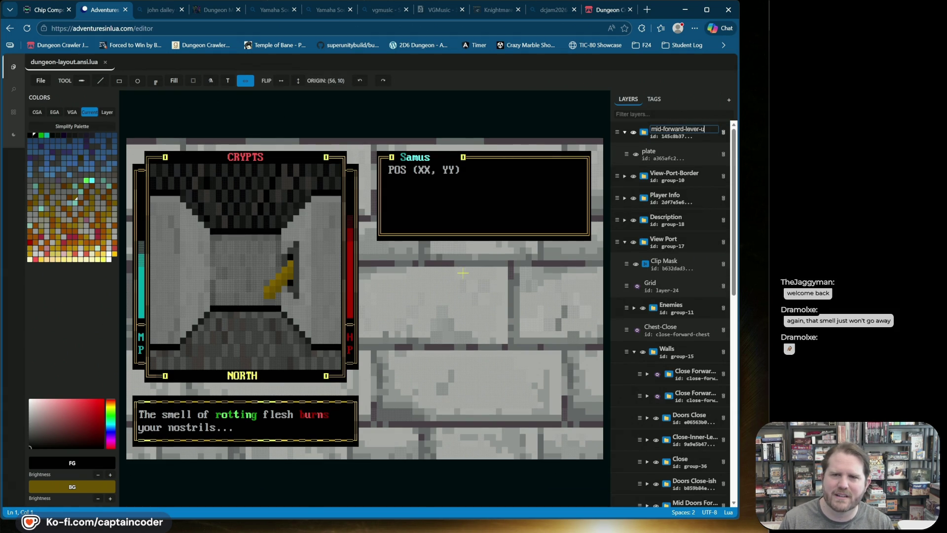
{"action": "type", "text": "p"}
{"action": "key", "text": "Return"}
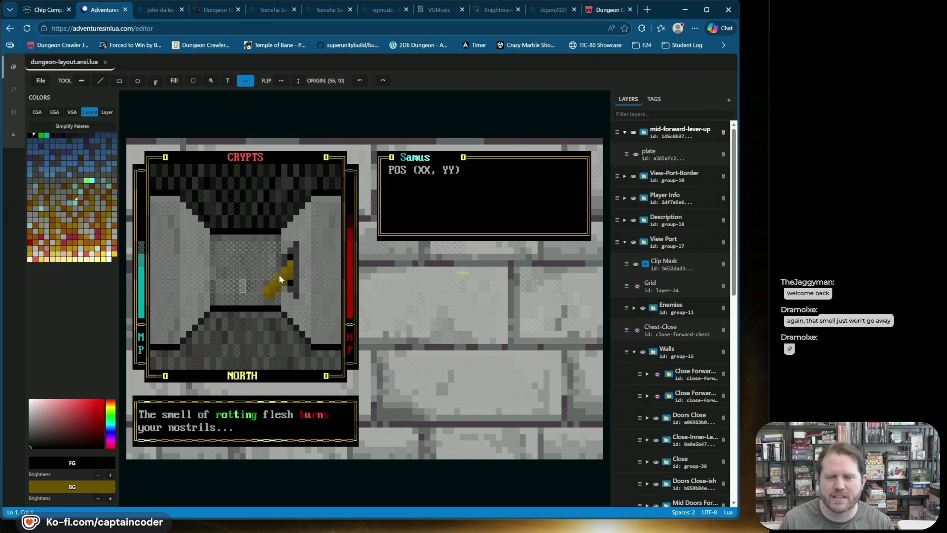
On the plate layer, try grey half-block lines on the door, then undo them
{"action": "left_click", "coordinate": [643, 162]}
{"action": "left_click", "coordinate": [157, 86]}
{"action": "left_click", "coordinate": [100, 80]}
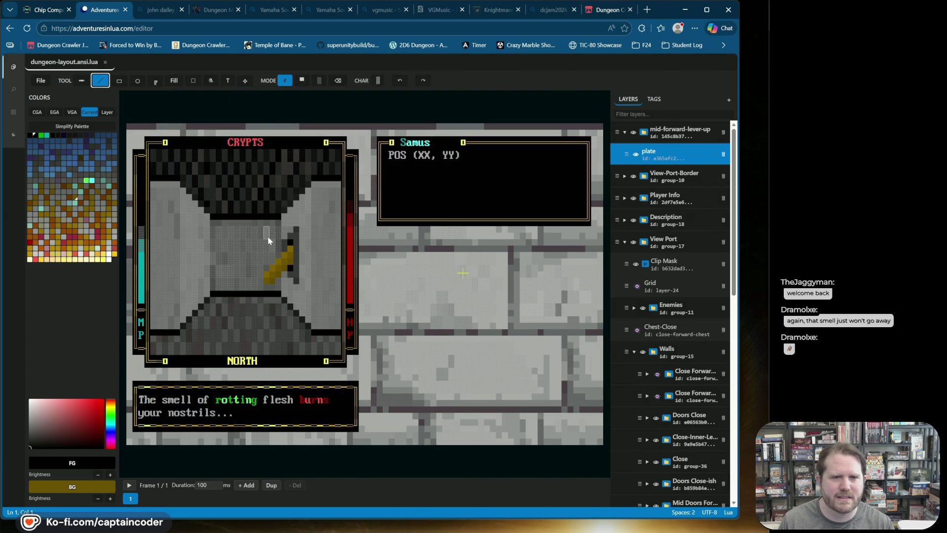
{"action": "left_click", "coordinate": [297, 277], "text": "alt"}
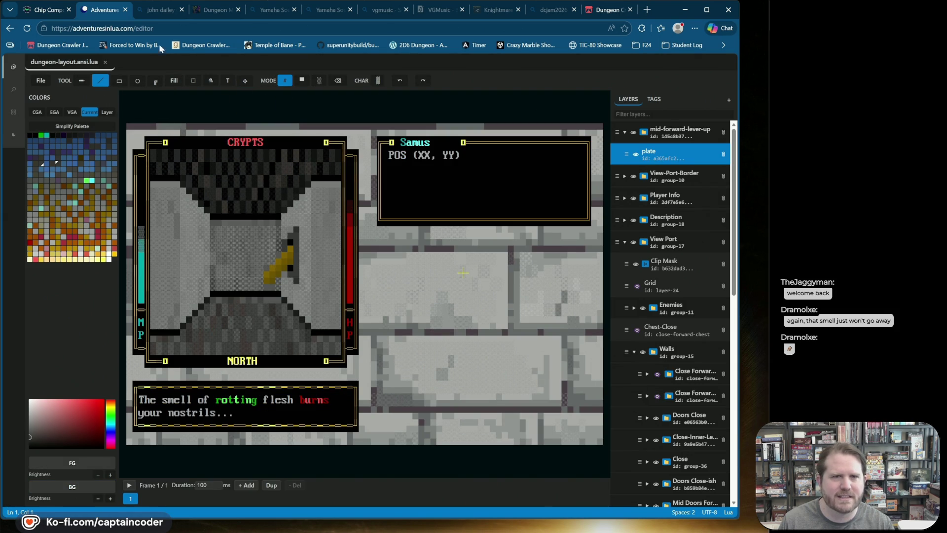
{"action": "left_click", "coordinate": [302, 80]}
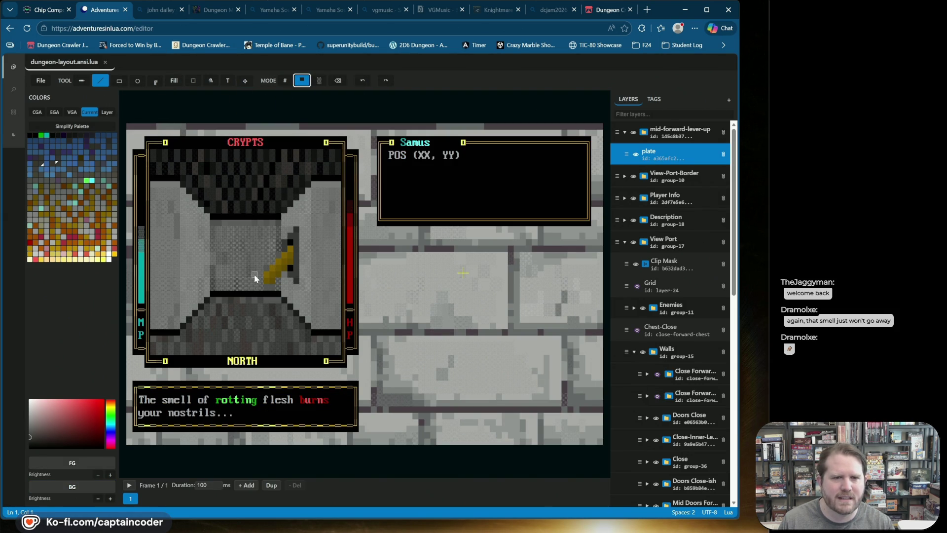
{"action": "left_click", "coordinate": [241, 276]}
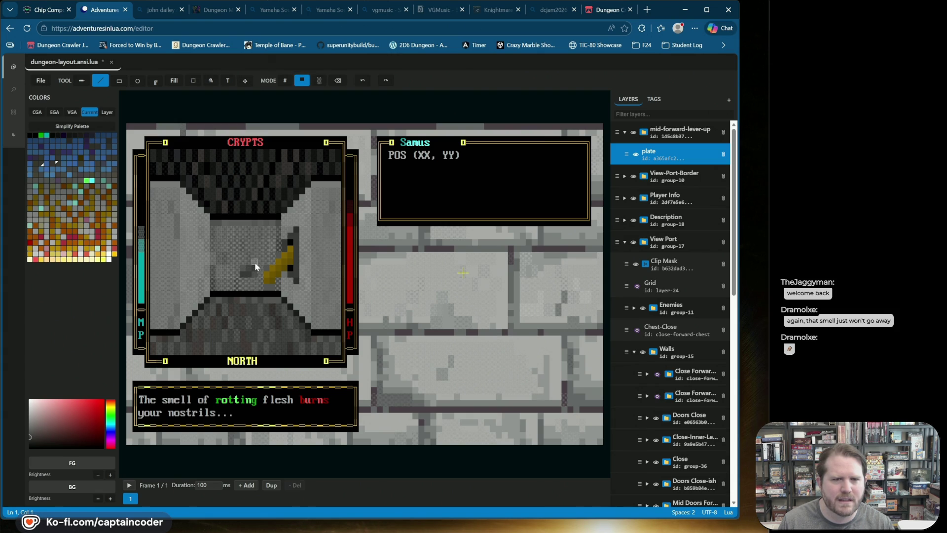
{"action": "left_click_drag", "start_coordinate": [254, 262], "coordinate": [255, 251]}
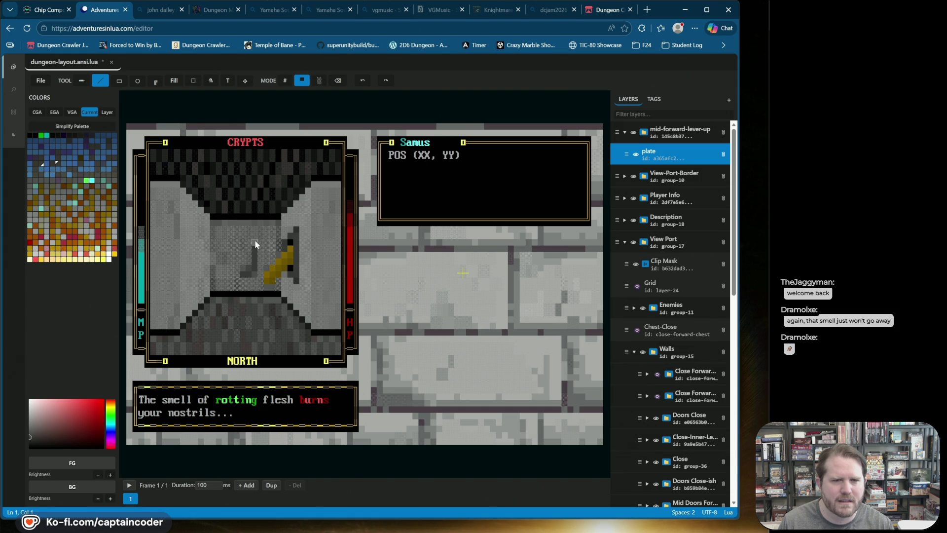
{"action": "key", "text": "ctrl+z"}
{"action": "key", "text": "ctrl+z"}
{"action": "key", "text": "ctrl+z"}
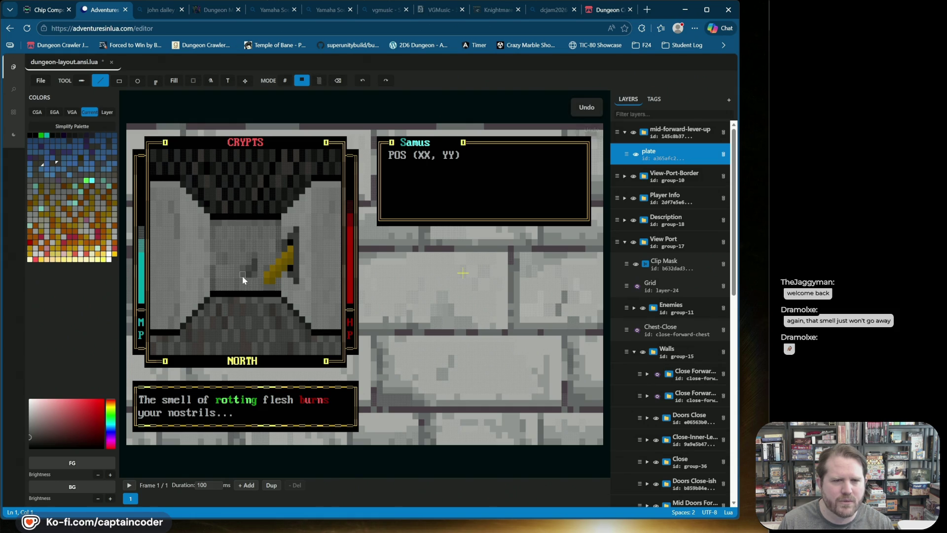
{"action": "key", "text": "ctrl+z"}
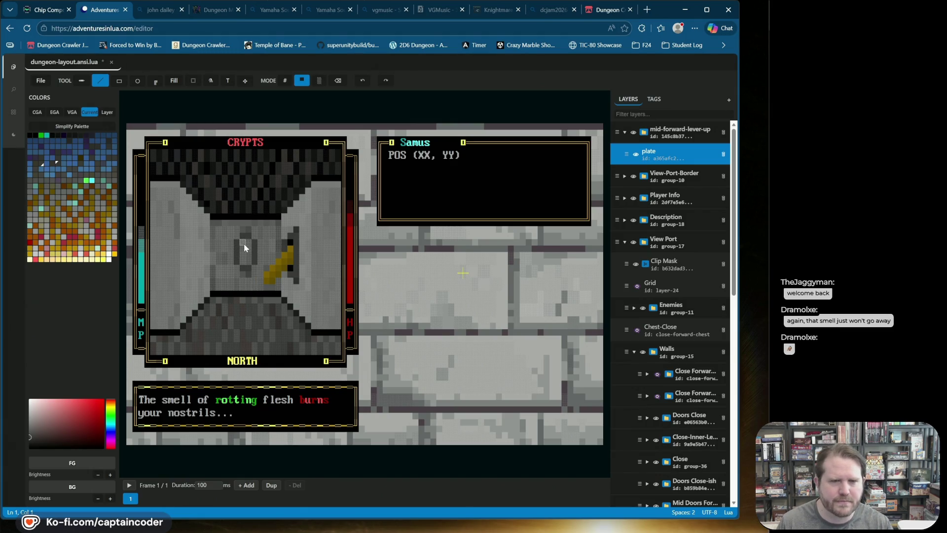
Fill a 2x4 black rectangle on the door and paint a solid block beside it
{"action": "left_click", "coordinate": [34, 135]}
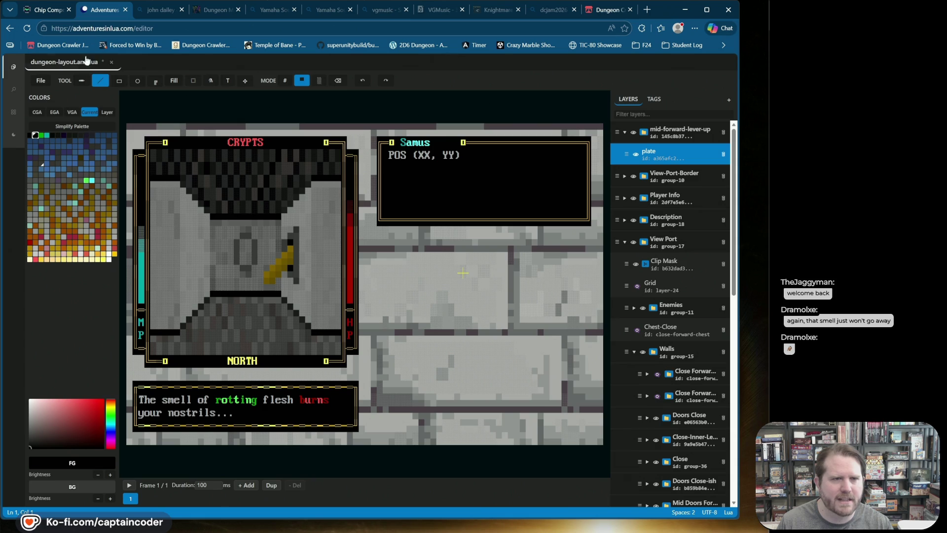
{"action": "left_click", "coordinate": [119, 80]}
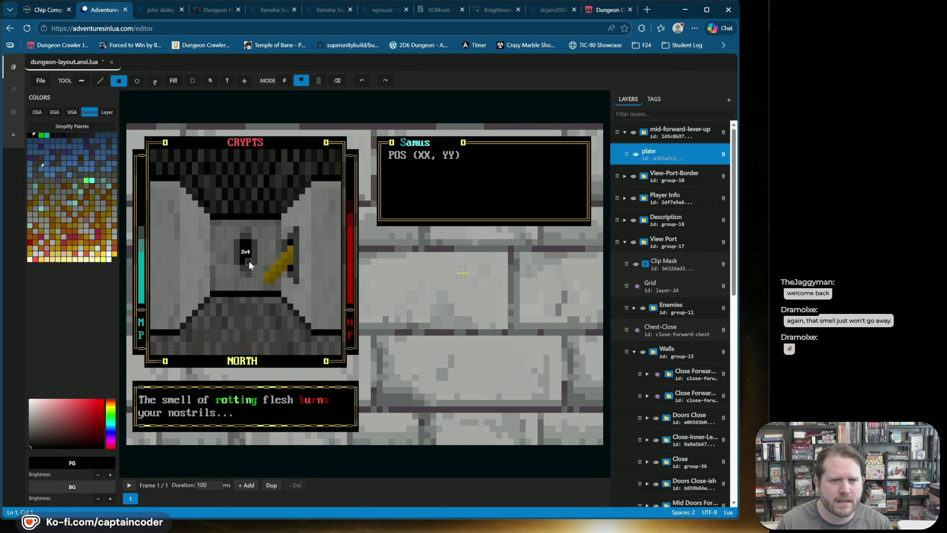
{"action": "left_click_drag", "start_coordinate": [249, 265], "coordinate": [249, 265]}
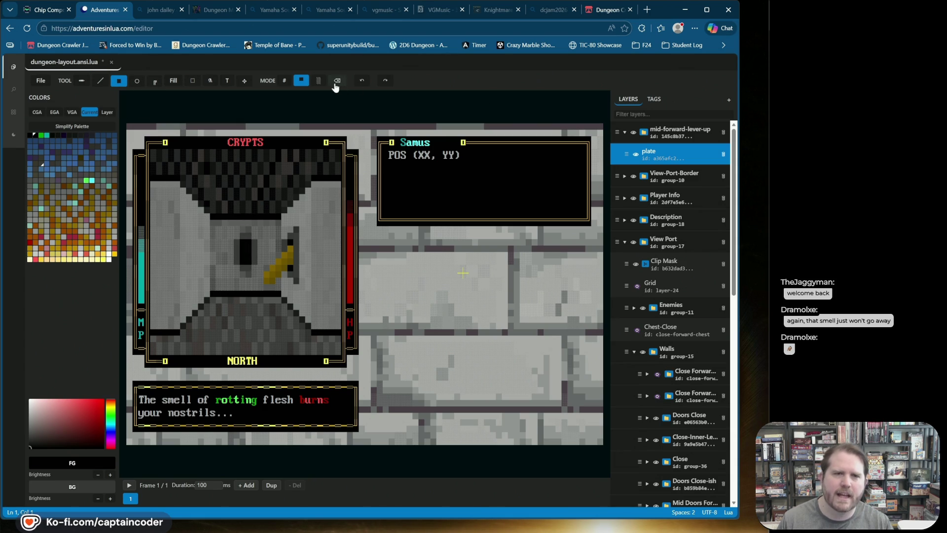
{"action": "left_click", "coordinate": [284, 80]}
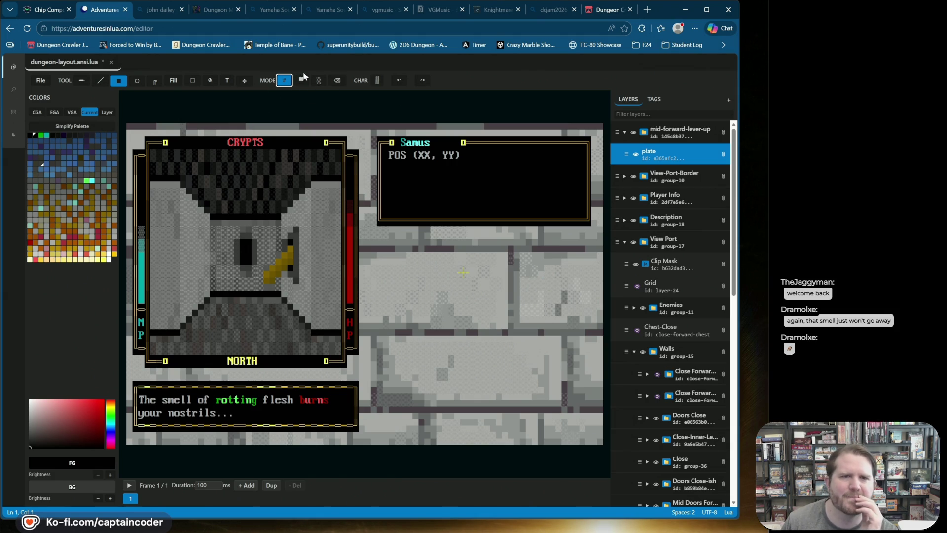
{"action": "left_click", "coordinate": [377, 80]}
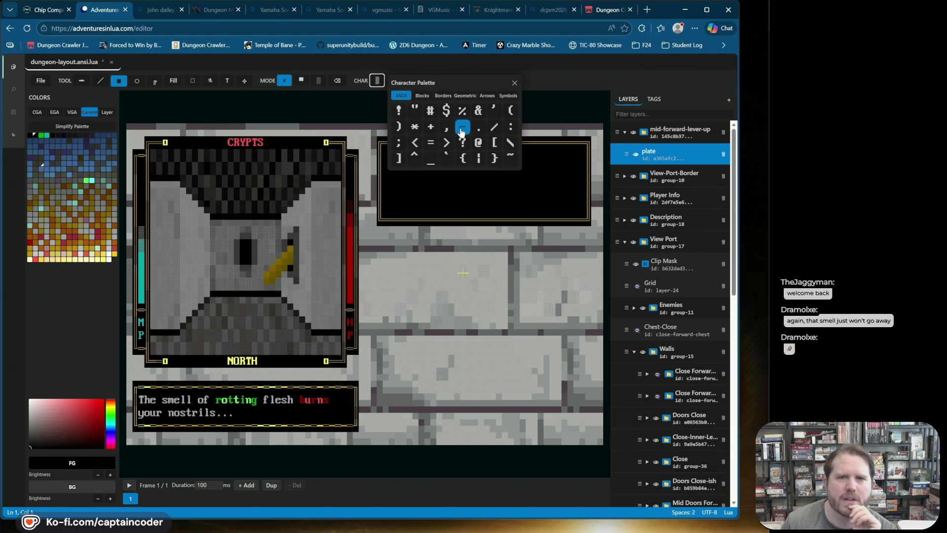
{"action": "left_click", "coordinate": [426, 96]}
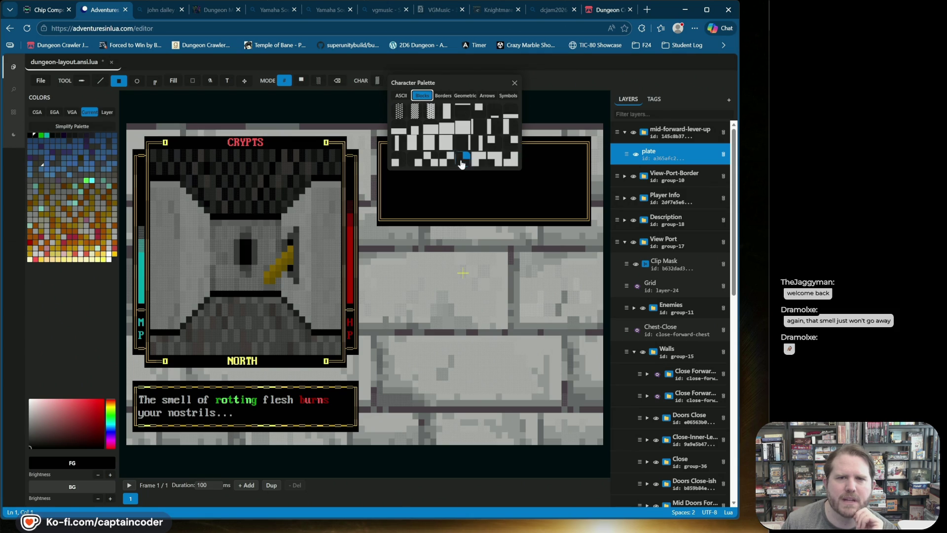
{"action": "left_click", "coordinate": [414, 163]}
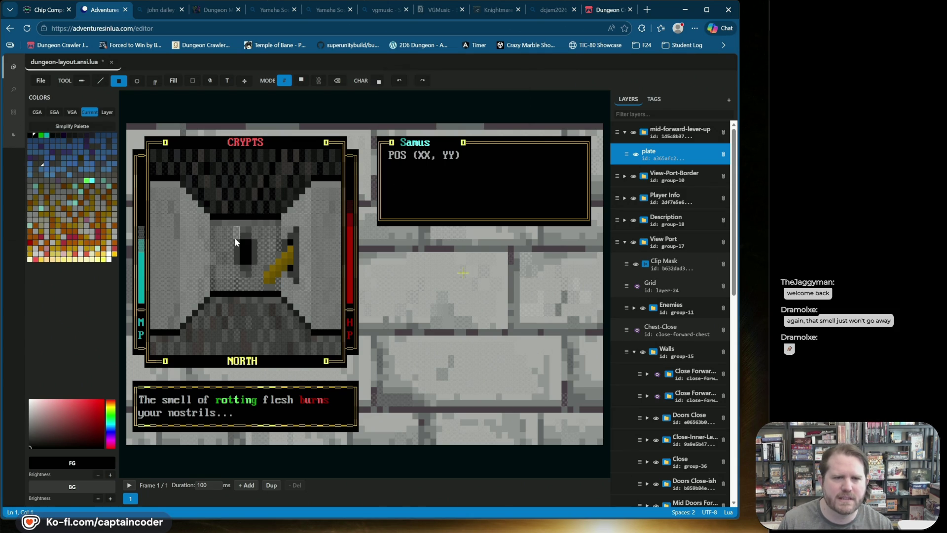
{"action": "left_click", "coordinate": [247, 239]}
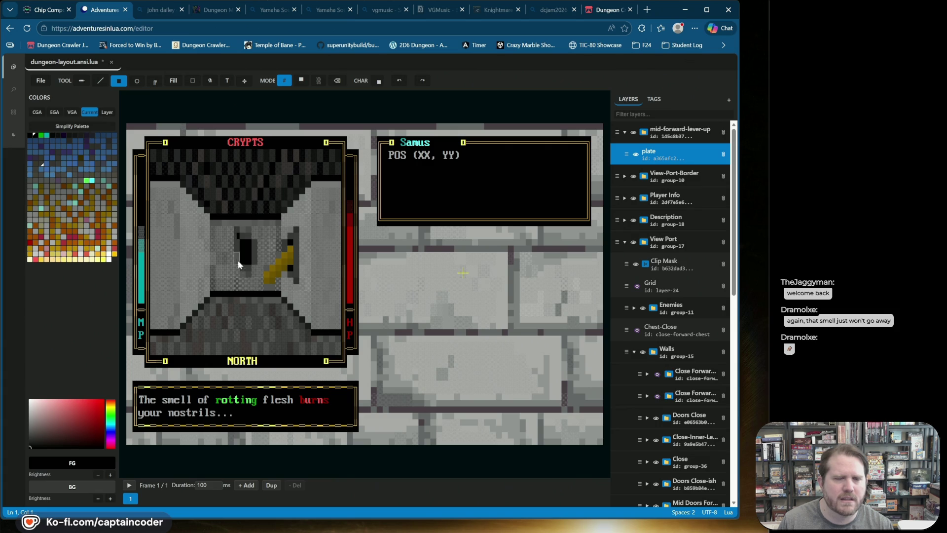
Set grey foreground on black background and choose a lower block glyph
{"action": "left_click", "coordinate": [42, 166]}
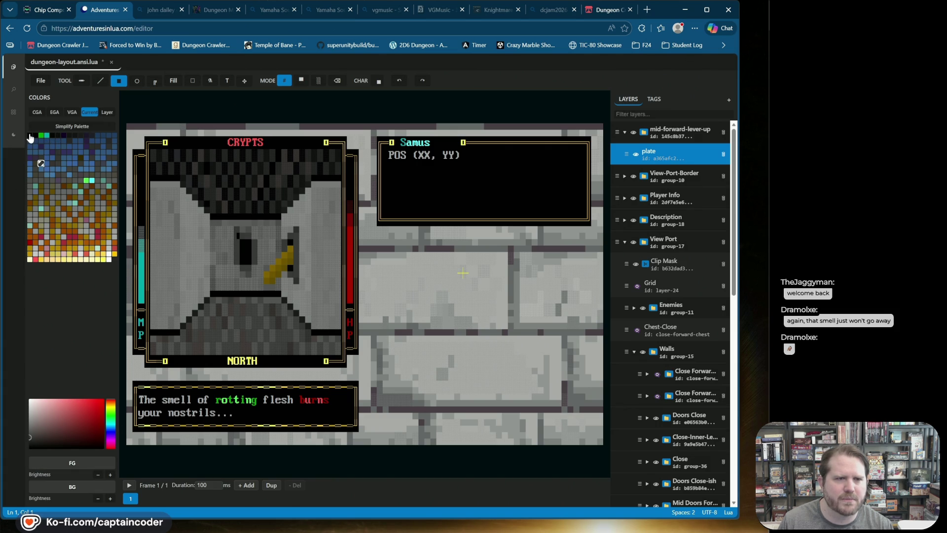
{"action": "right_click", "coordinate": [30, 136]}
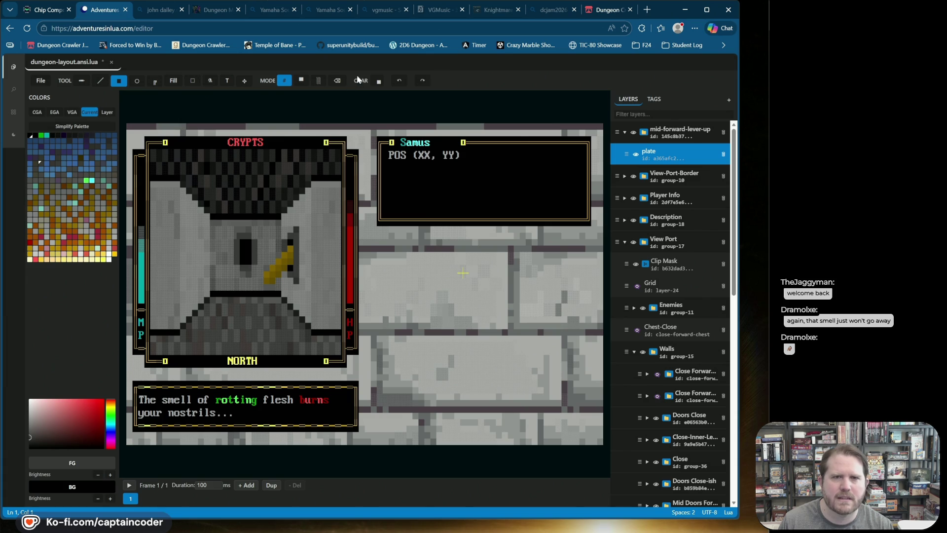
{"action": "left_click", "coordinate": [373, 79]}
{"action": "left_click", "coordinate": [422, 95]}
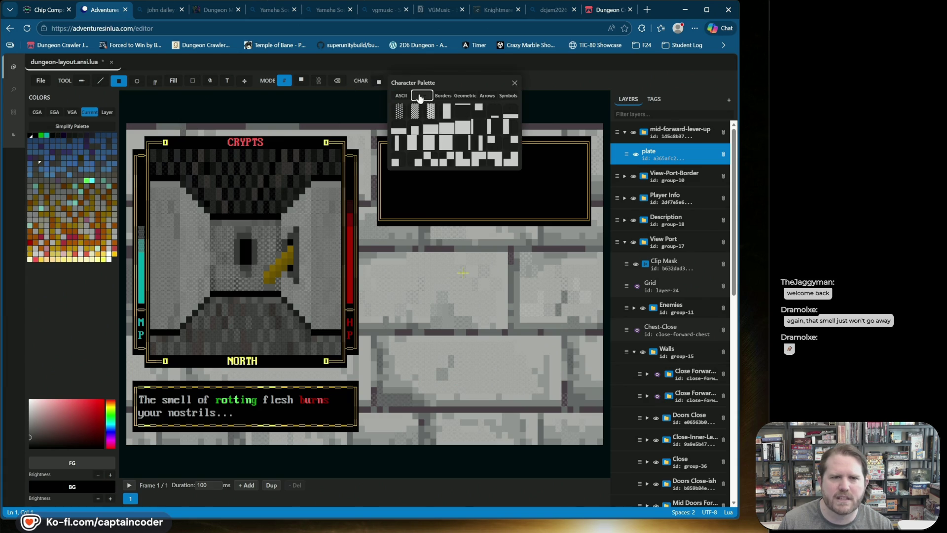
{"action": "left_click", "coordinate": [492, 140]}
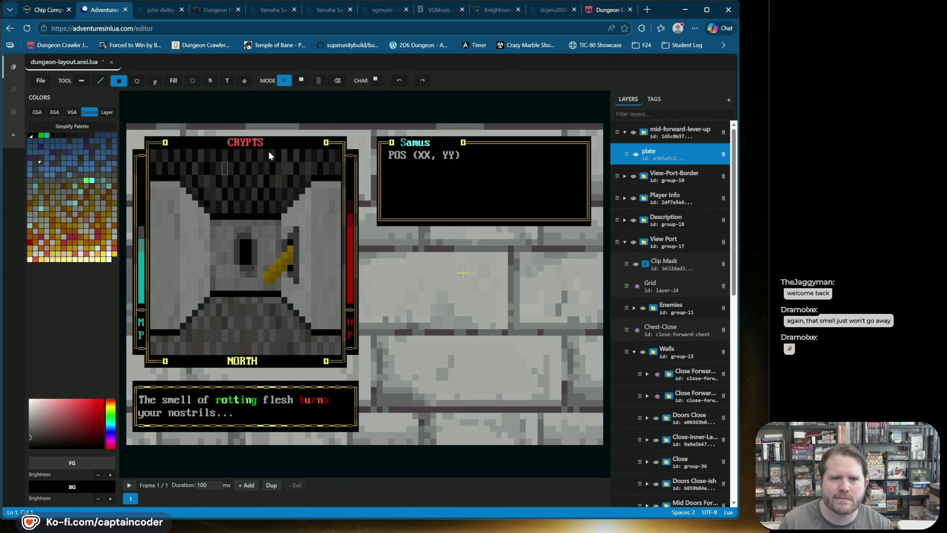
{"action": "left_click", "coordinate": [376, 79]}
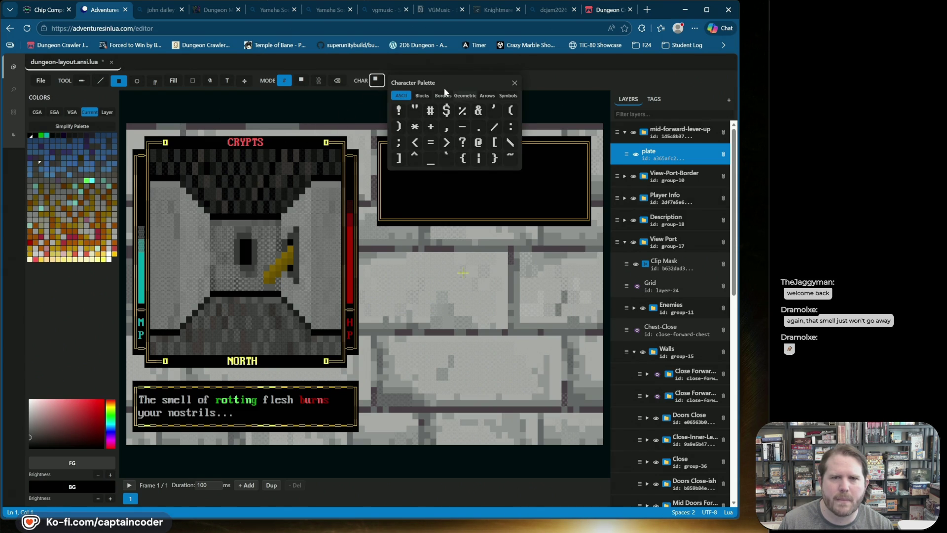
{"action": "left_click", "coordinate": [422, 95]}
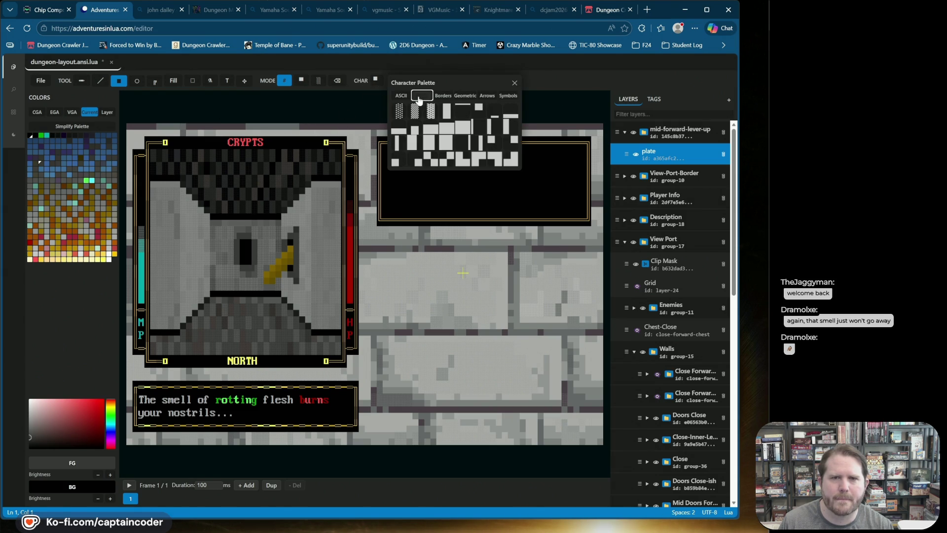
{"action": "left_click", "coordinate": [508, 143]}
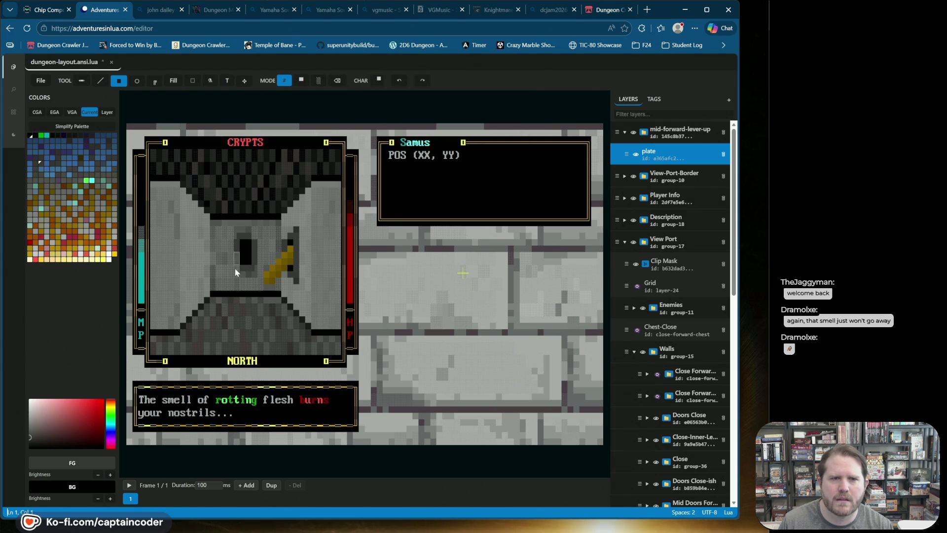
{"action": "left_click", "coordinate": [378, 80]}
{"action": "left_click", "coordinate": [419, 96]}
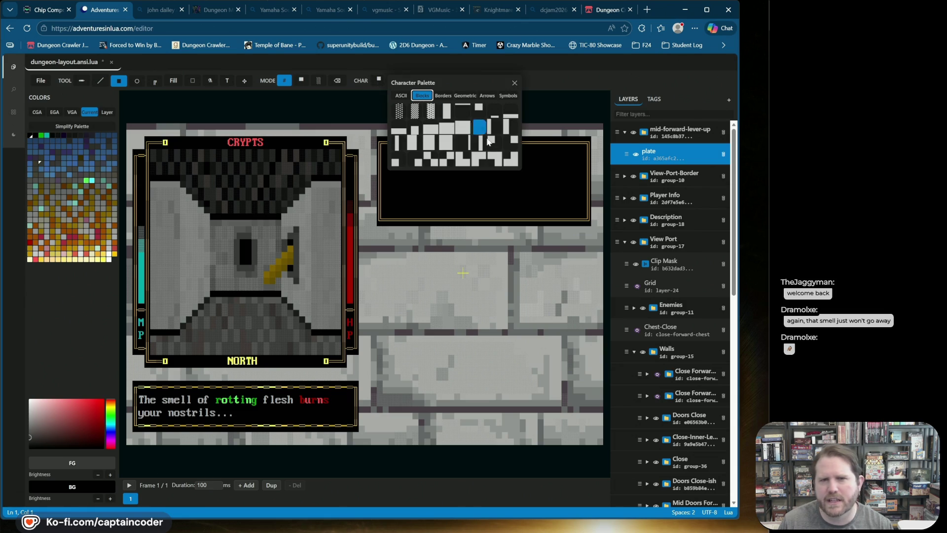
{"action": "left_click", "coordinate": [398, 157]}
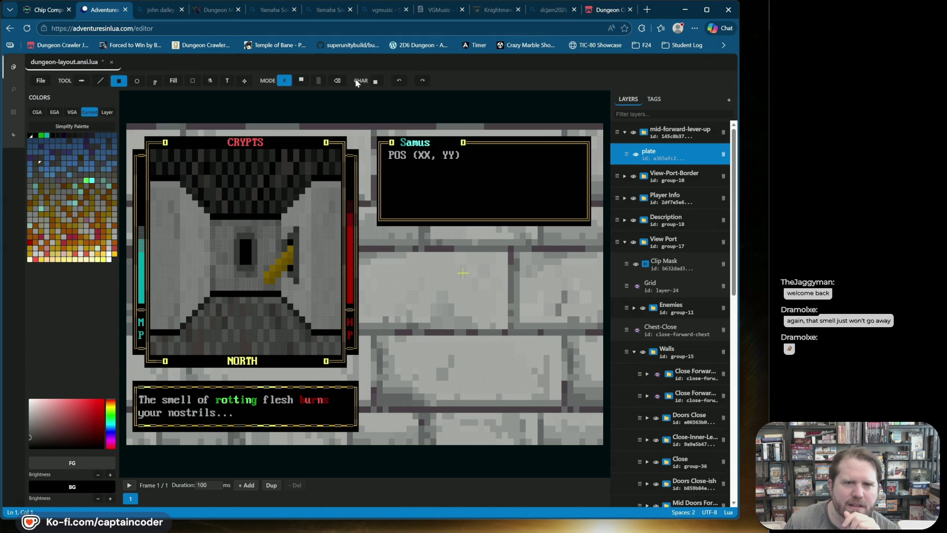
Repaint a doorway cell black and stamp a small block glyph into the dark doorway
{"action": "left_click_drag", "start_coordinate": [242, 261], "coordinate": [242, 261]}
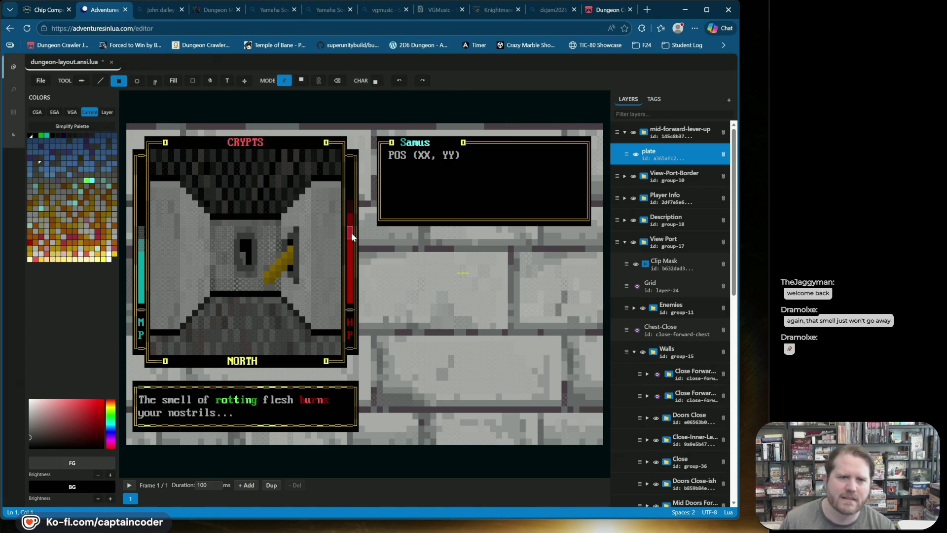
{"action": "key", "text": "ctrl+z"}
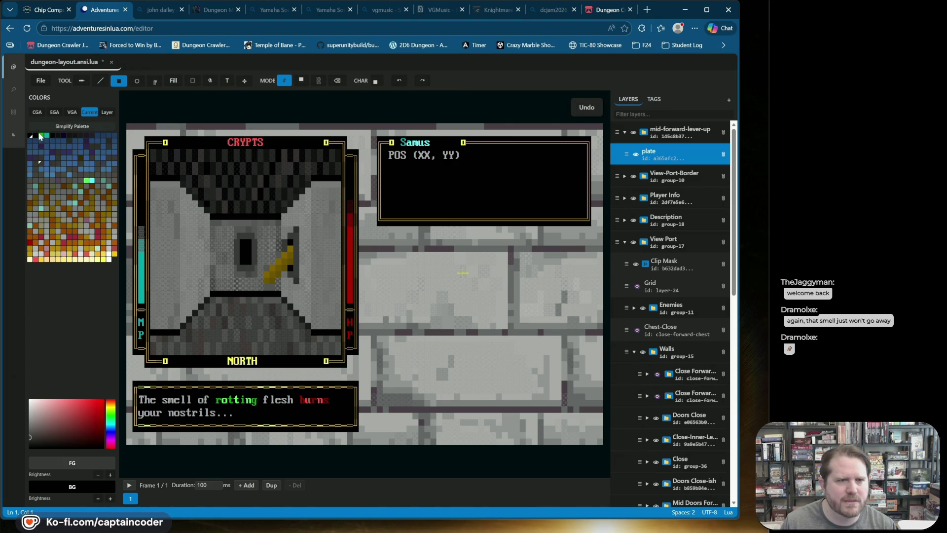
{"action": "left_click", "coordinate": [35, 137]}
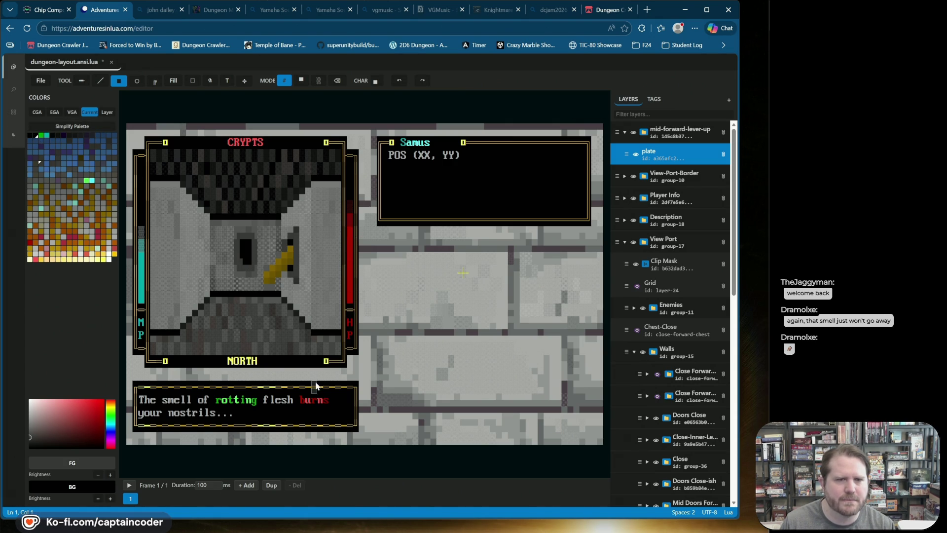
{"action": "left_click", "coordinate": [248, 260]}
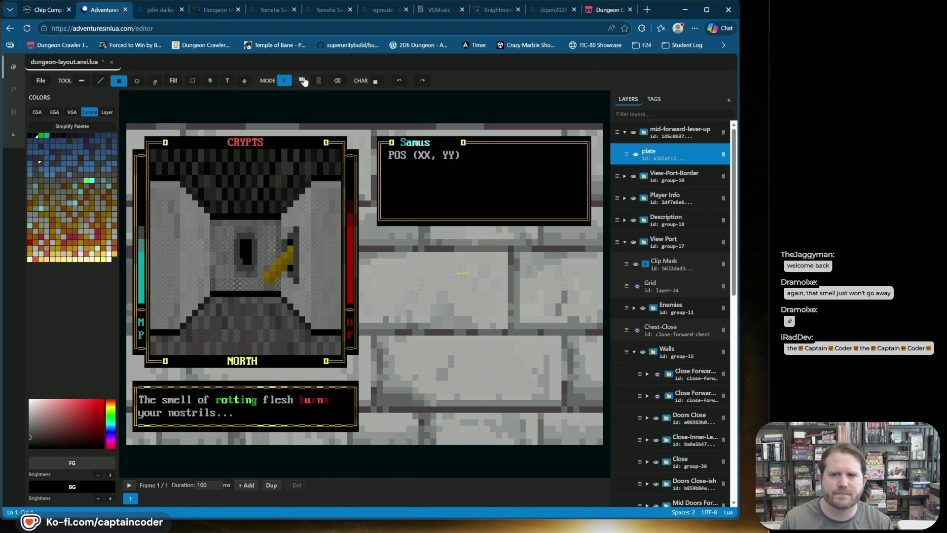
{"action": "left_click", "coordinate": [376, 82]}
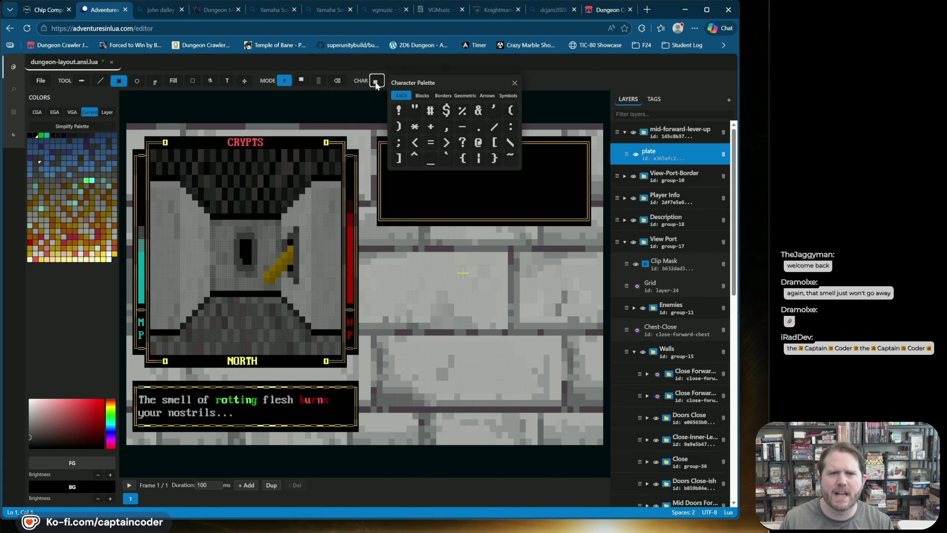
{"action": "left_click", "coordinate": [422, 95]}
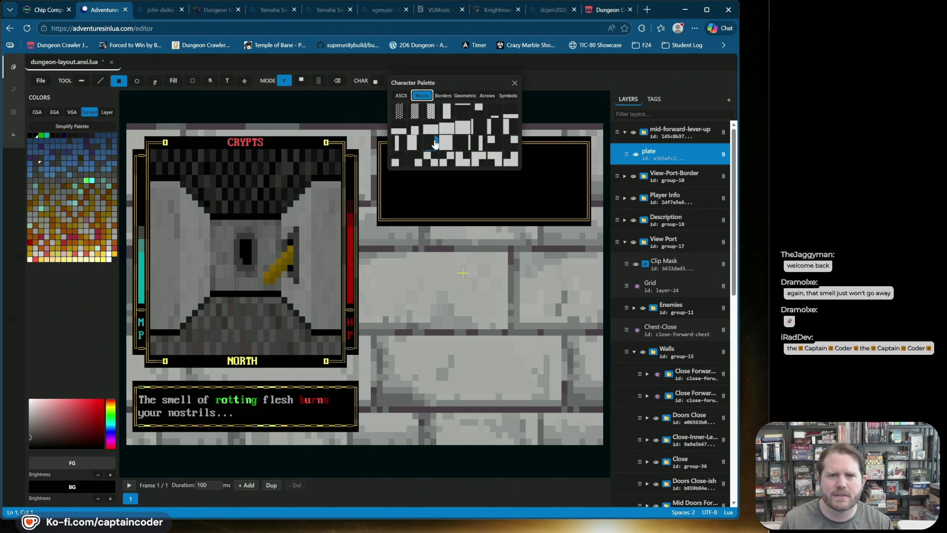
{"action": "left_click", "coordinate": [418, 162]}
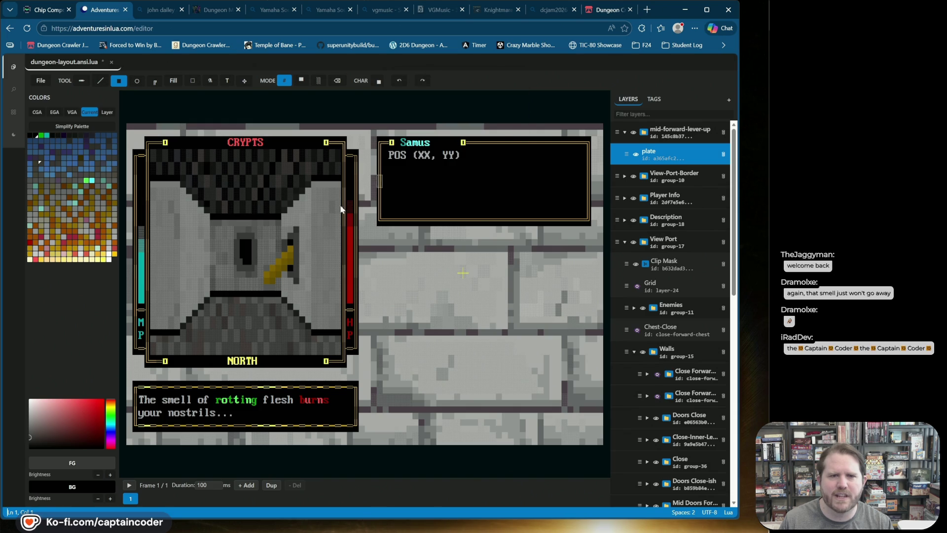
{"action": "left_click", "coordinate": [248, 260]}
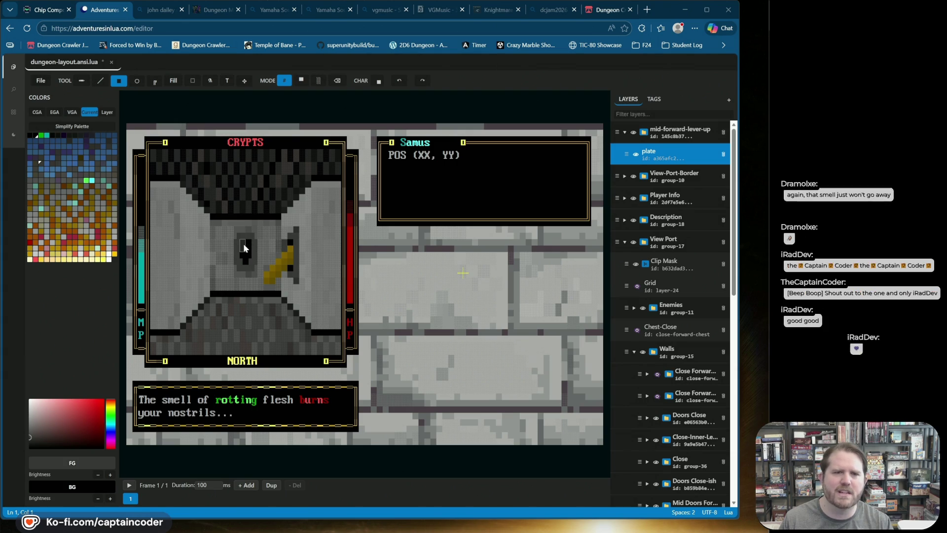
Place a grey block in the doorway and pick another block glyph
{"action": "left_click", "coordinate": [243, 243]}
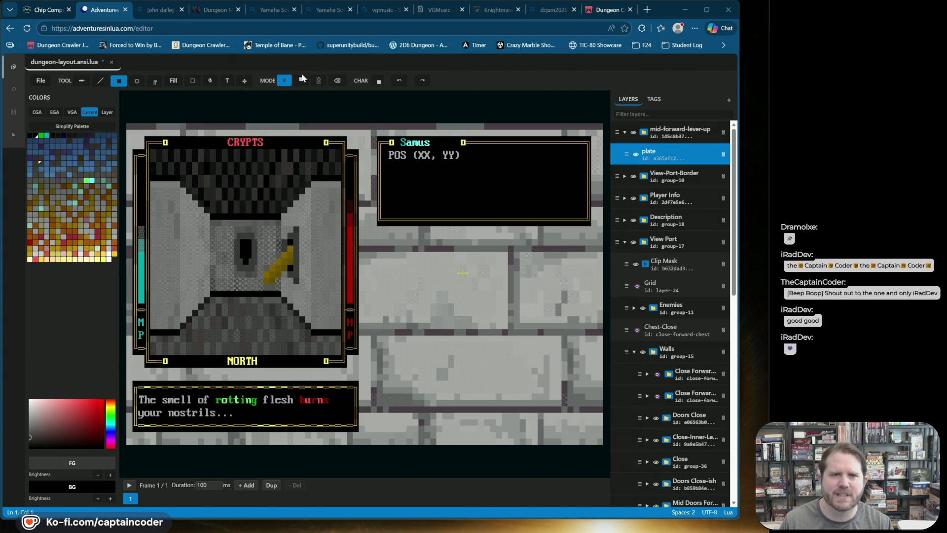
{"action": "left_click", "coordinate": [378, 81]}
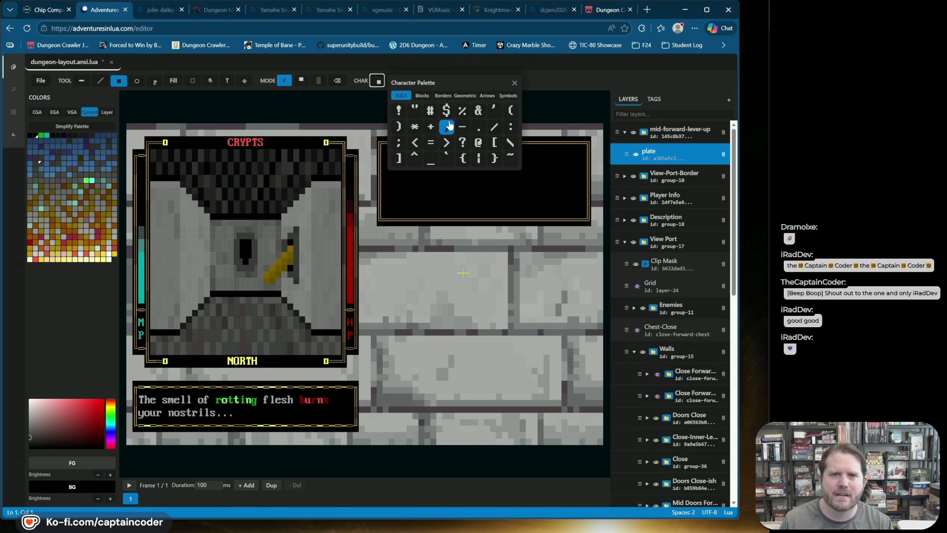
{"action": "left_click", "coordinate": [422, 95]}
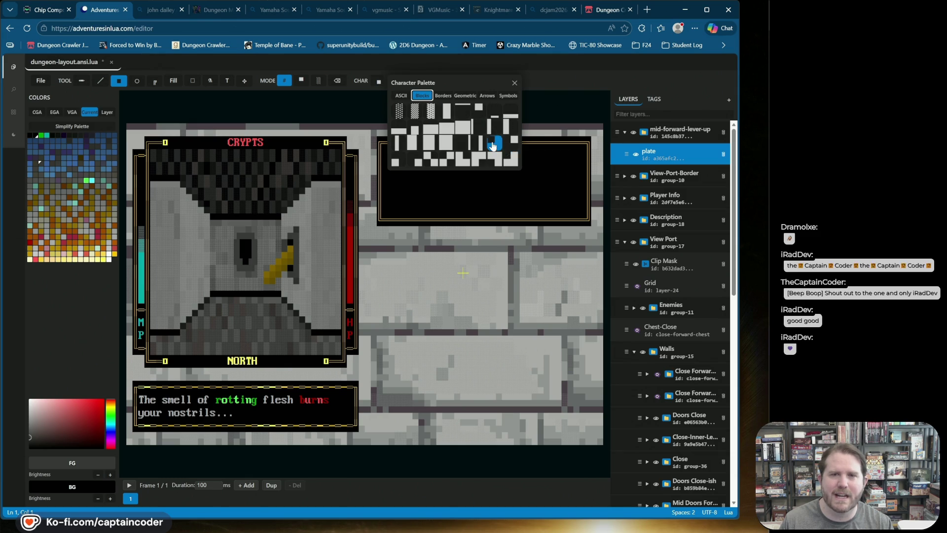
{"action": "left_click", "coordinate": [509, 146]}
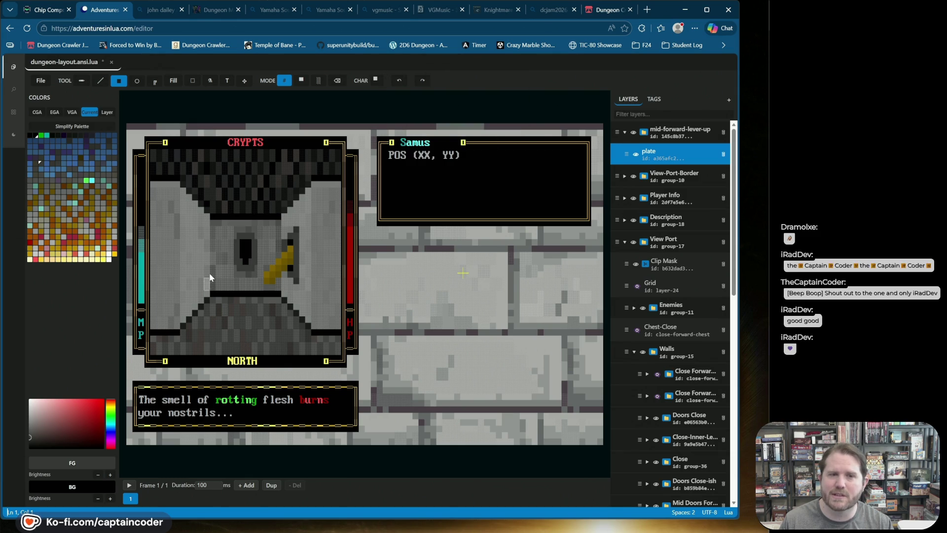
{"action": "left_click", "coordinate": [376, 82]}
{"action": "left_click", "coordinate": [422, 95]}
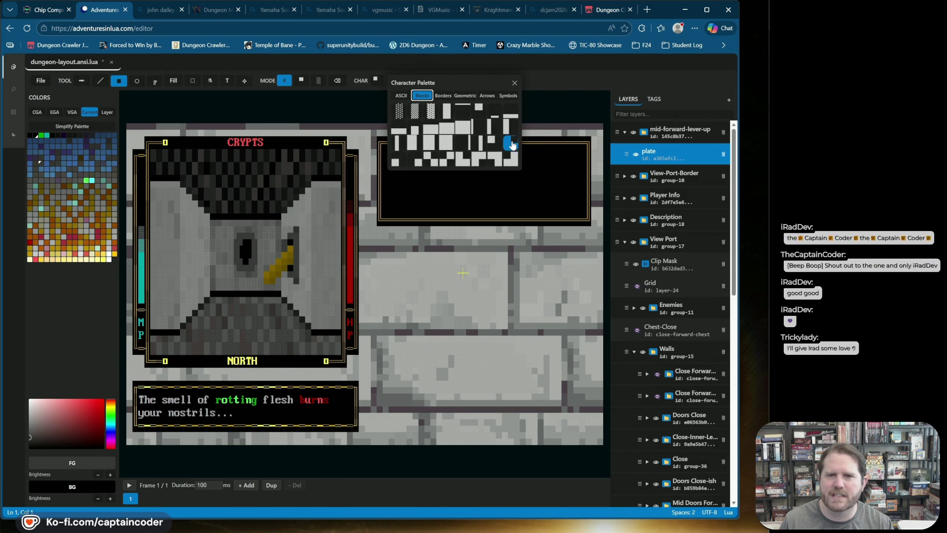
{"action": "left_click", "coordinate": [510, 143]}
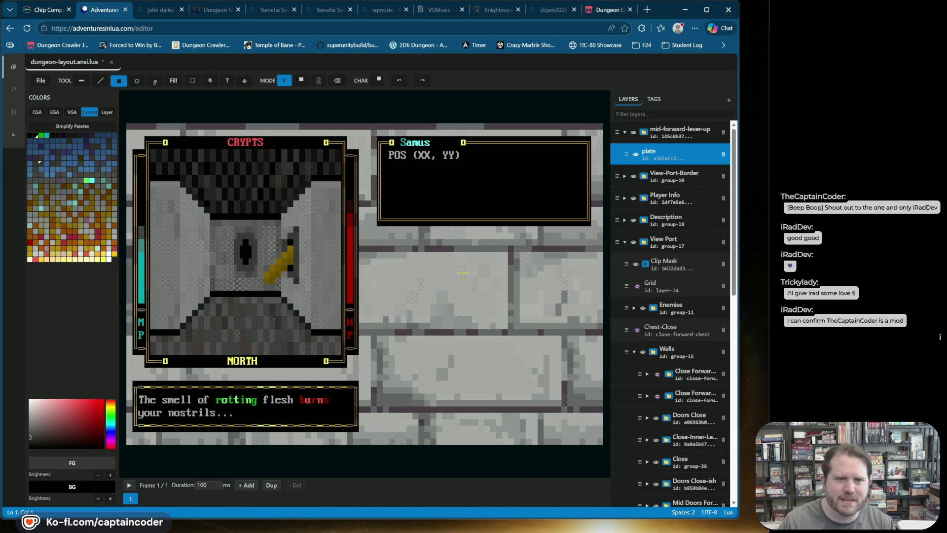
{"action": "left_click", "coordinate": [337, 80]}
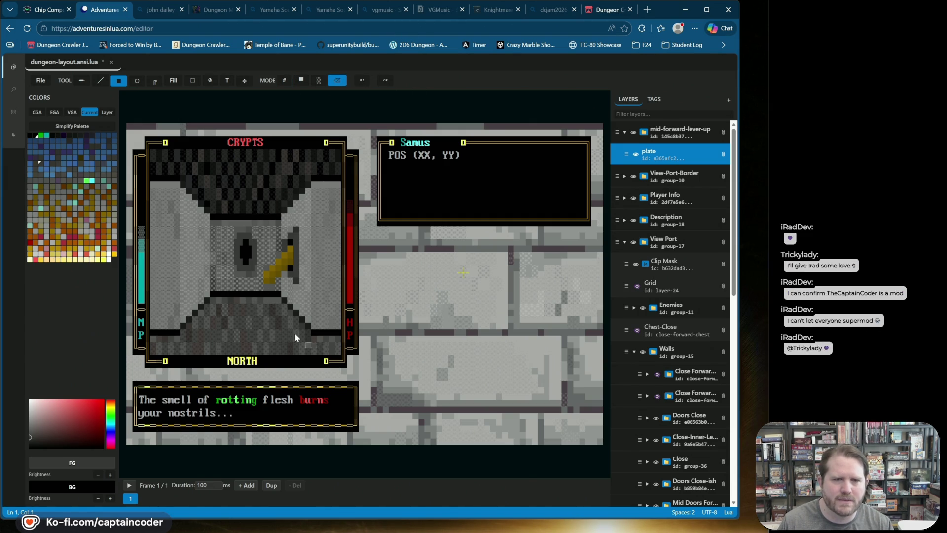
Erase two stray cells, then select the Right One Eighth block glyph
{"action": "left_click", "coordinate": [302, 272]}
{"action": "left_click", "coordinate": [331, 242]}
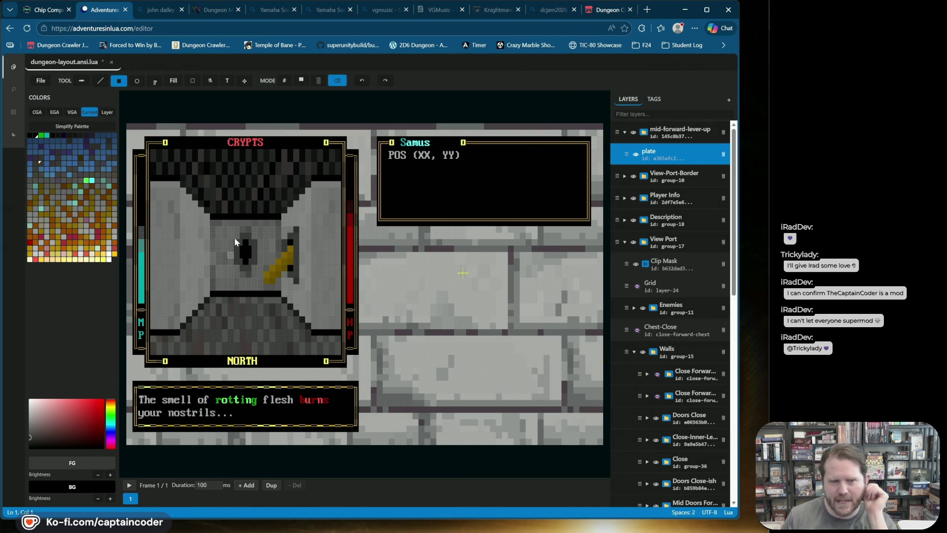
{"action": "left_click", "coordinate": [285, 81]}
{"action": "left_click", "coordinate": [377, 80]}
{"action": "left_click", "coordinate": [422, 95]}
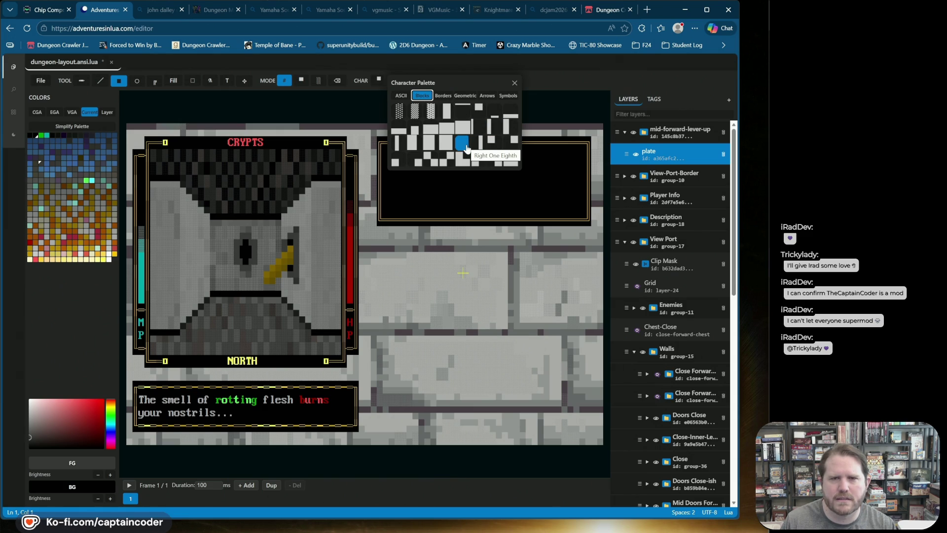
{"action": "left_click", "coordinate": [466, 148]}
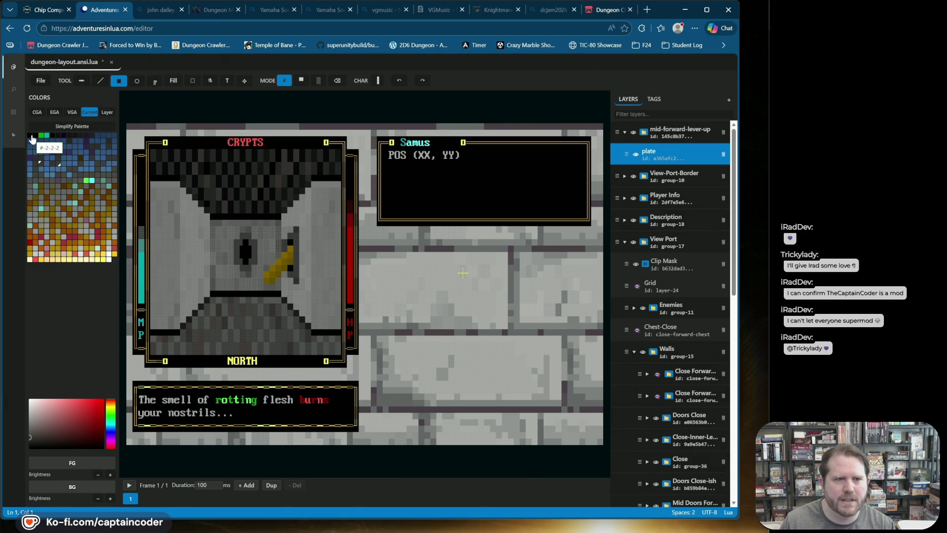
Stamp a black mark in the doorway, then set dark grey foreground on black background
{"action": "left_click", "coordinate": [30, 135]}
{"action": "left_click", "coordinate": [238, 255]}
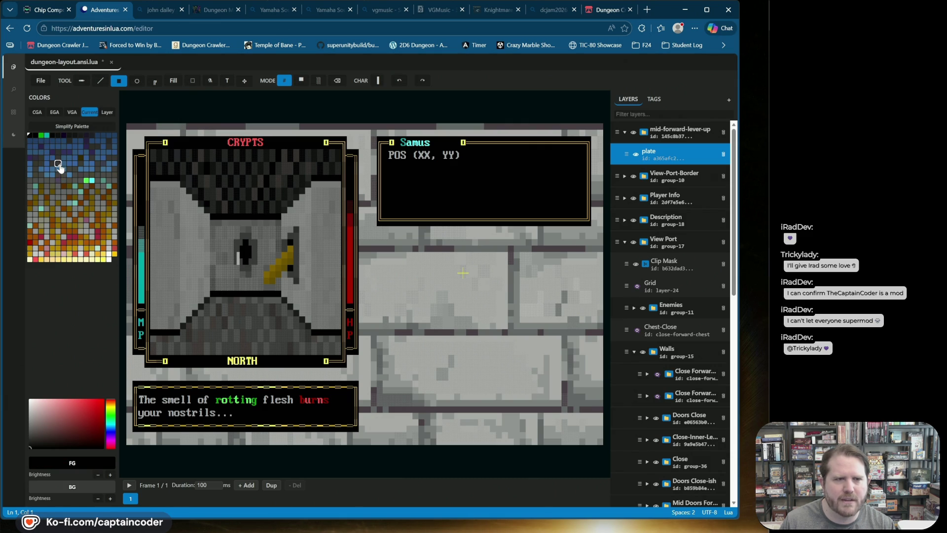
{"action": "left_click", "coordinate": [57, 163]}
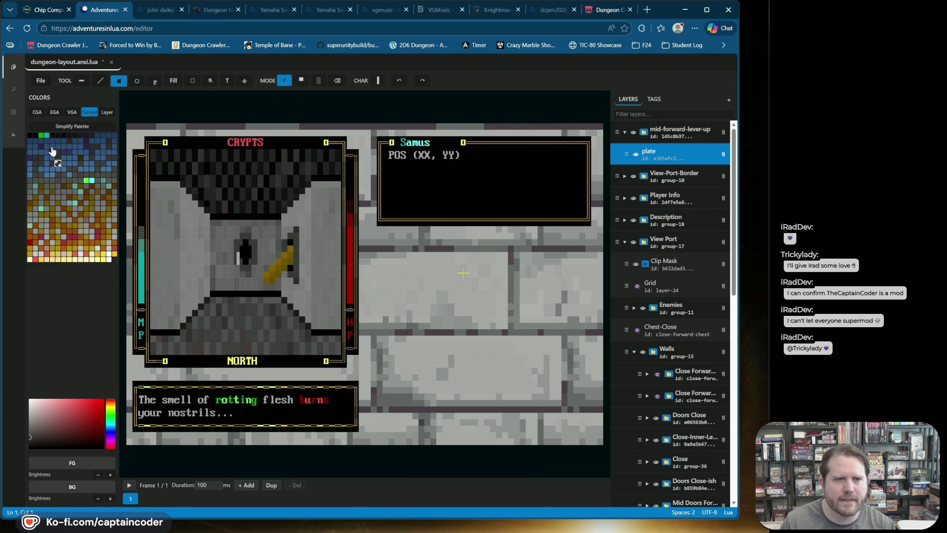
{"action": "right_click", "coordinate": [30, 136]}
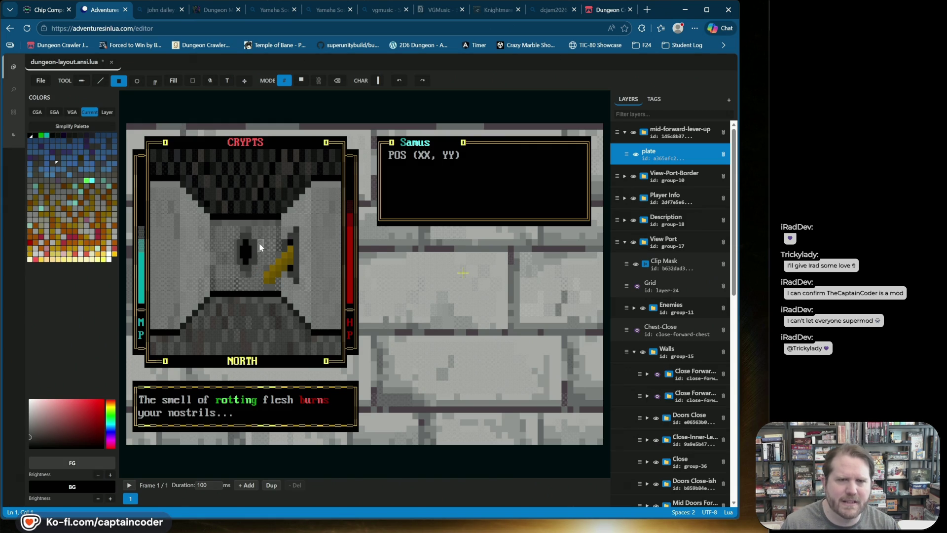
Try several block glyphs in the doorway and undo the last one placed
{"action": "left_click", "coordinate": [379, 81]}
{"action": "left_click", "coordinate": [422, 95]}
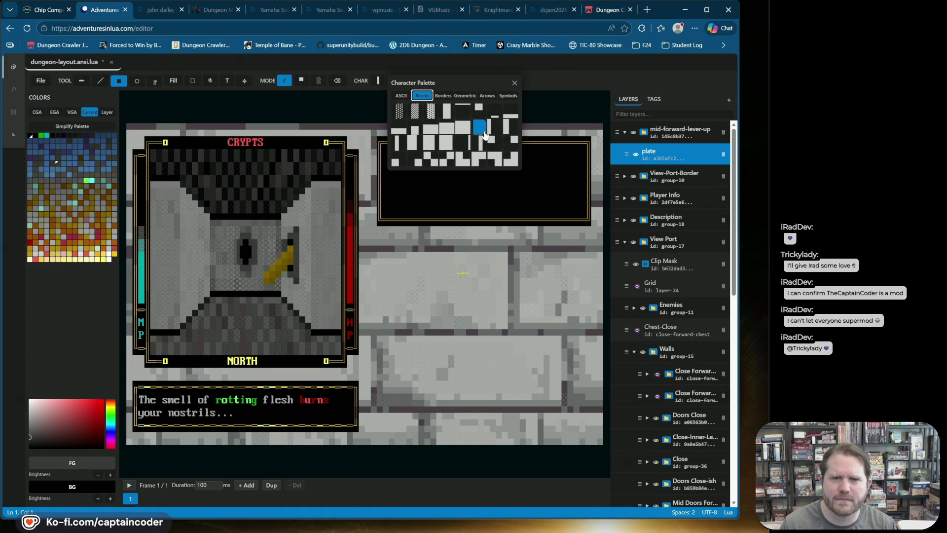
{"action": "left_click", "coordinate": [485, 133]}
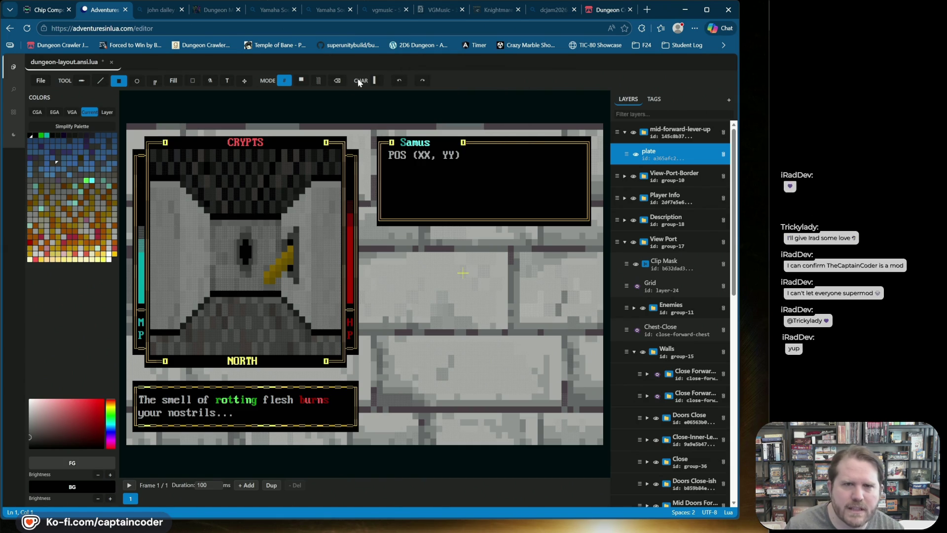
{"action": "left_click", "coordinate": [376, 81]}
{"action": "left_click", "coordinate": [420, 96]}
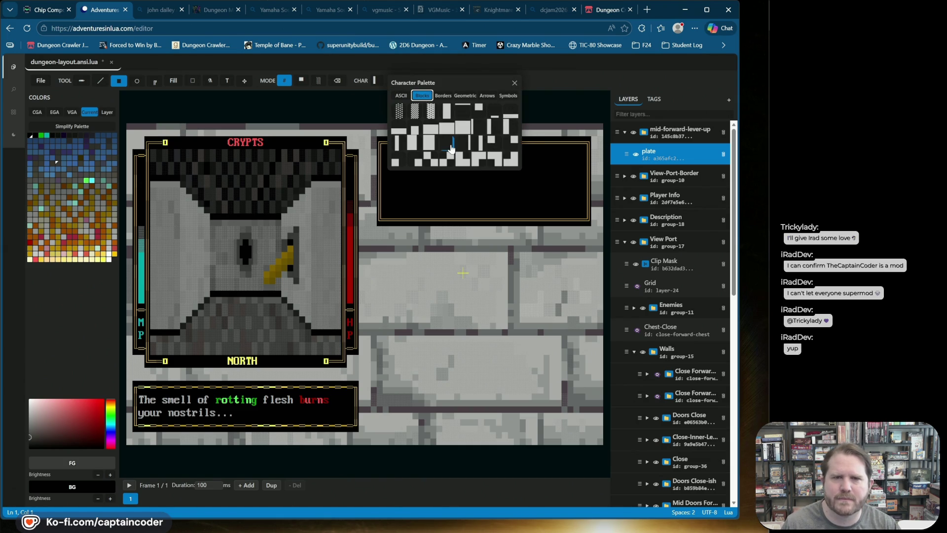
{"action": "left_click", "coordinate": [493, 124]}
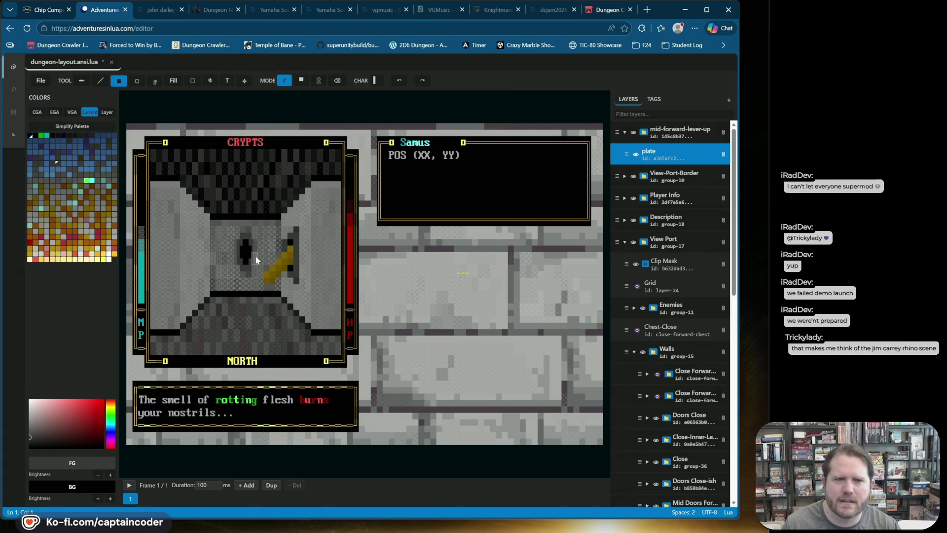
{"action": "left_click", "coordinate": [377, 81]}
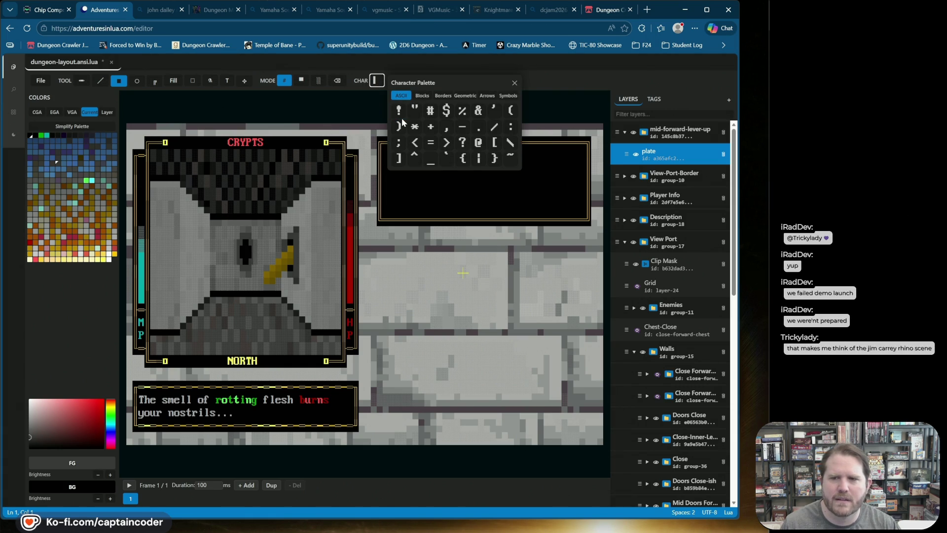
{"action": "left_click", "coordinate": [422, 95]}
{"action": "left_click", "coordinate": [507, 127]}
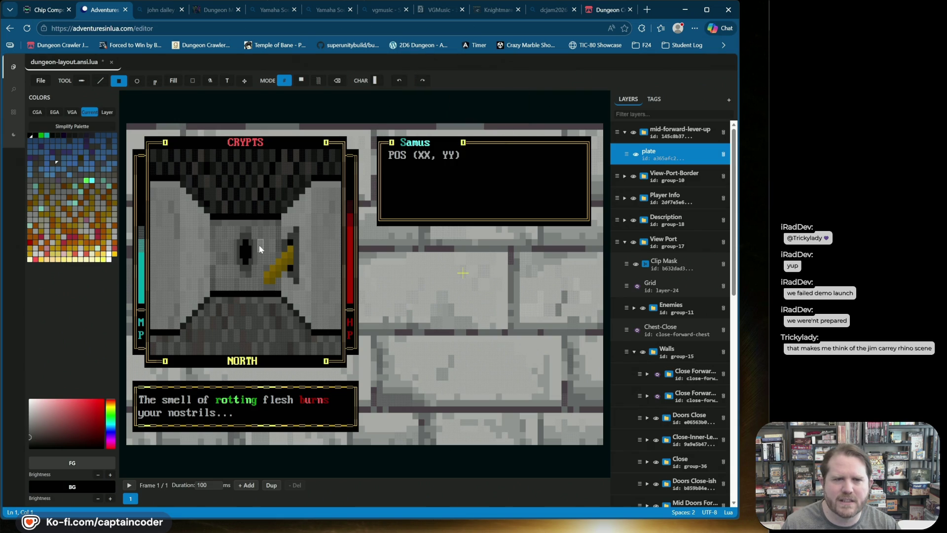
{"action": "left_click", "coordinate": [399, 80]}
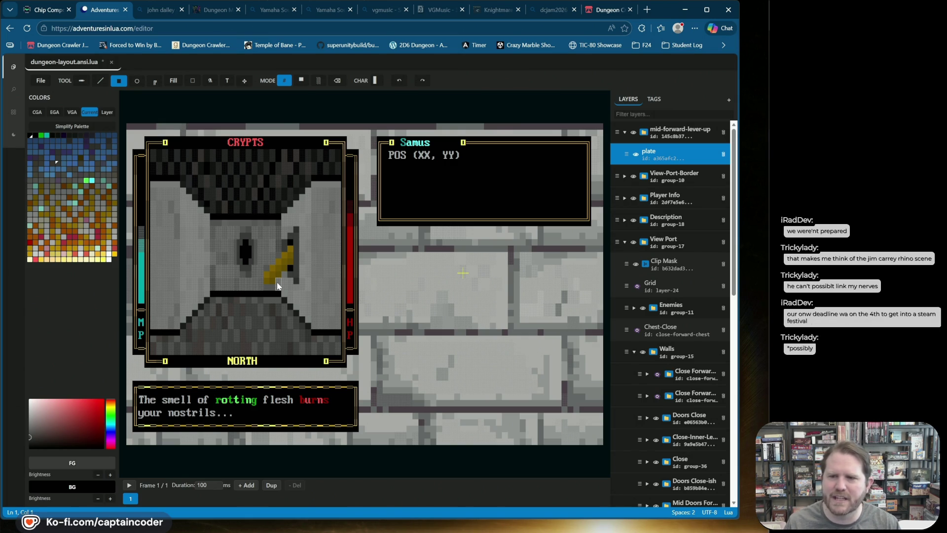
Choose the Left Three Eighths block glyph from the palette
{"action": "left_click", "coordinate": [381, 82]}
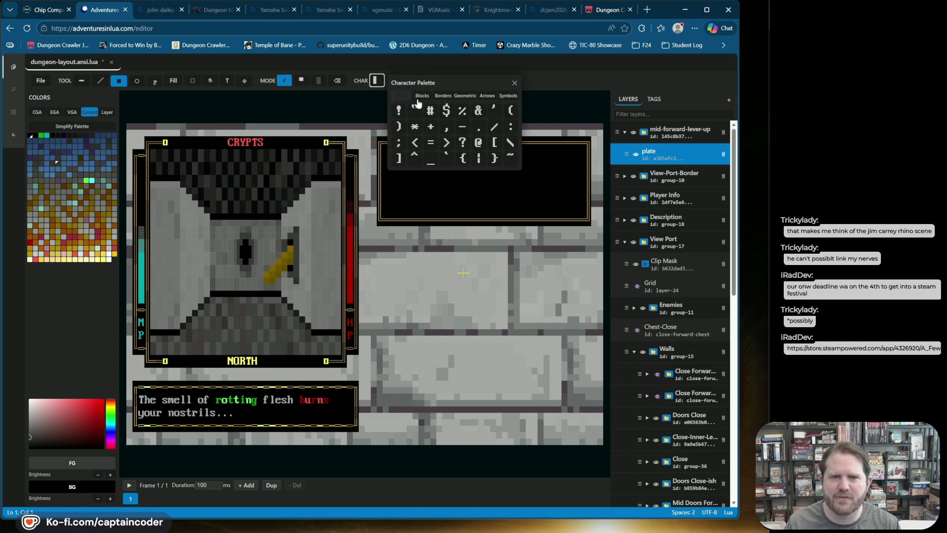
{"action": "left_click", "coordinate": [446, 96]}
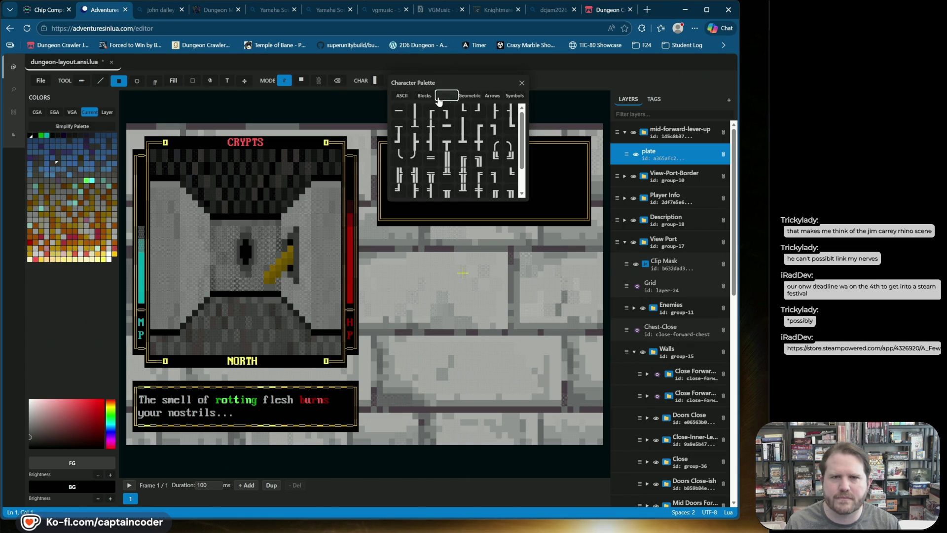
{"action": "left_click", "coordinate": [423, 96]}
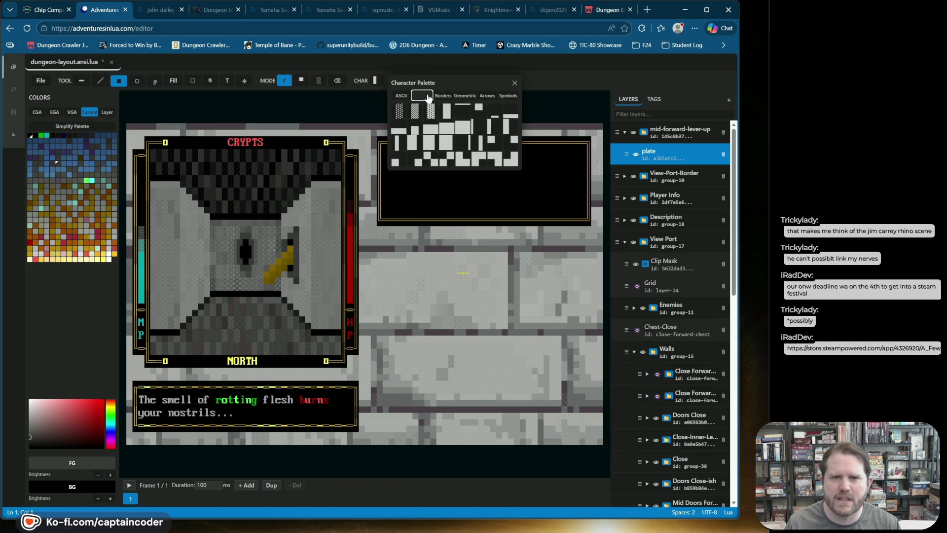
{"action": "left_click", "coordinate": [513, 129]}
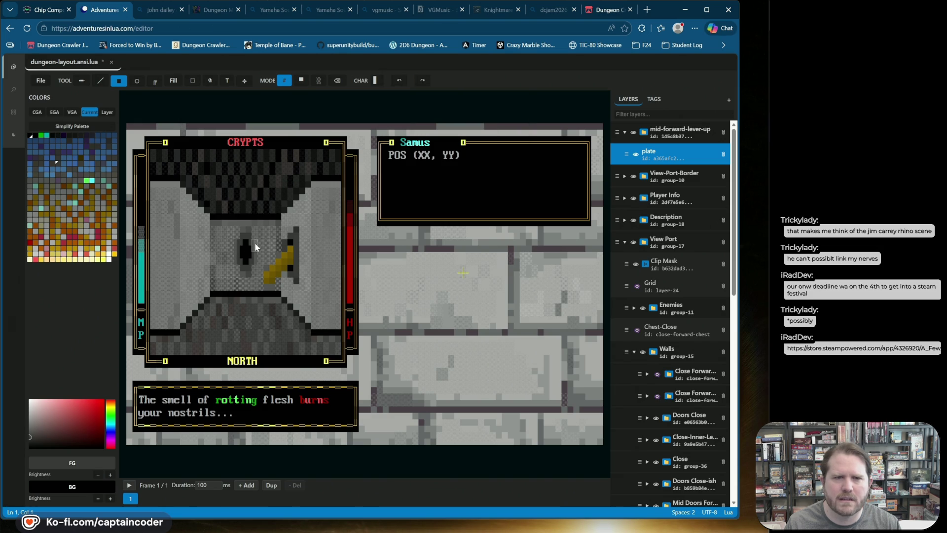
Pick the solid block character, then paste the Steam store link into a new browser tab
{"action": "left_click", "coordinate": [376, 81]}
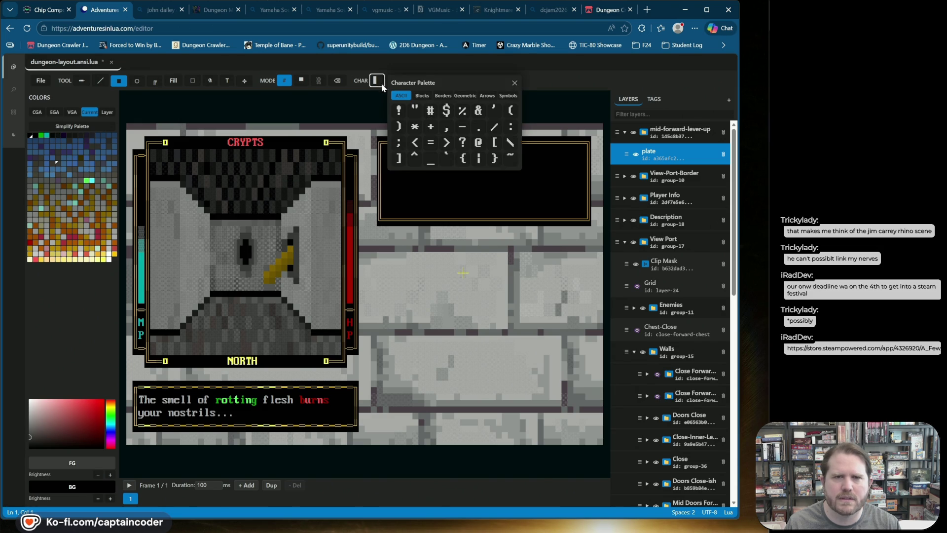
{"action": "left_click", "coordinate": [423, 95]}
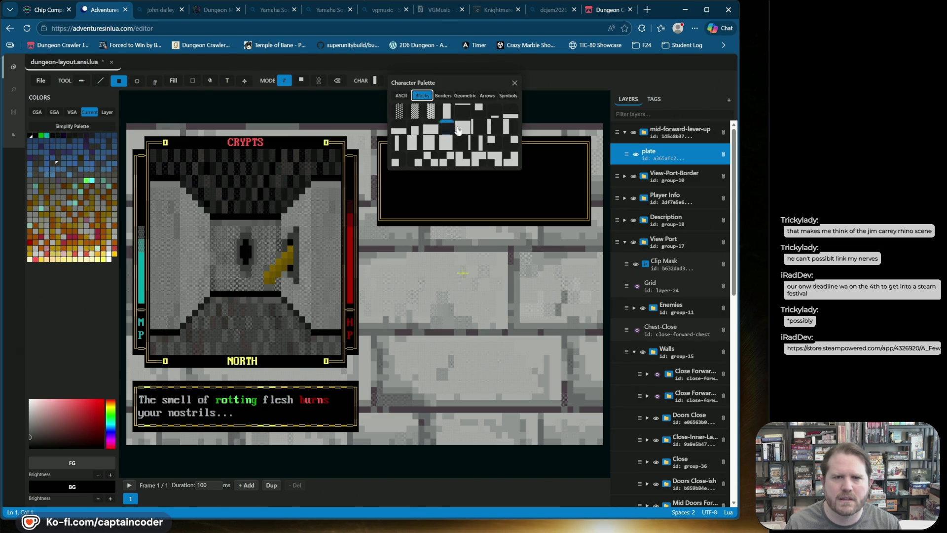
{"action": "left_click", "coordinate": [408, 148]}
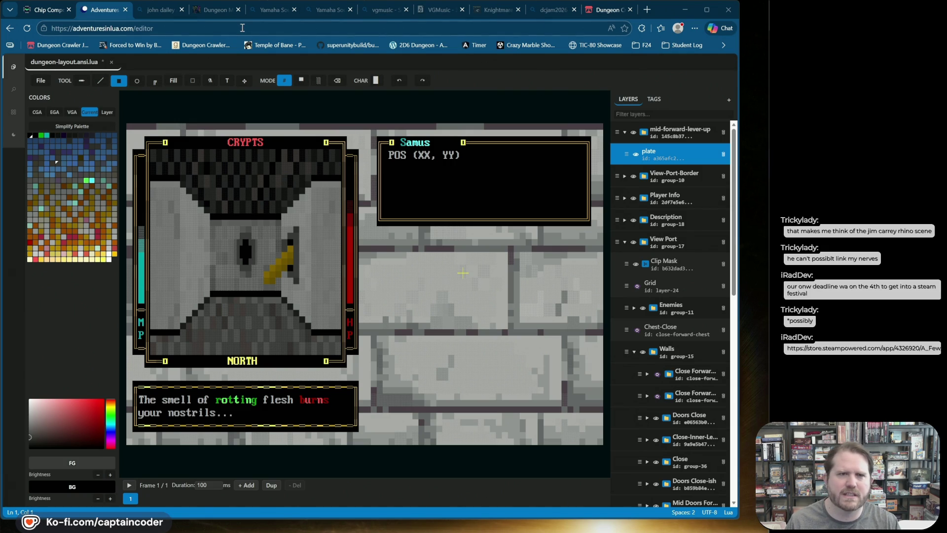
{"action": "left_click", "coordinate": [648, 9]}
{"action": "type", "text": "https://store.steampowered.com/app/4326920/A_Few_of_Us_Operation_Nightshade/"}
Load the A Few of Us: Operation Nightshade page, watch its trailer full screen, then close the tab
{"action": "key", "text": "Return"}
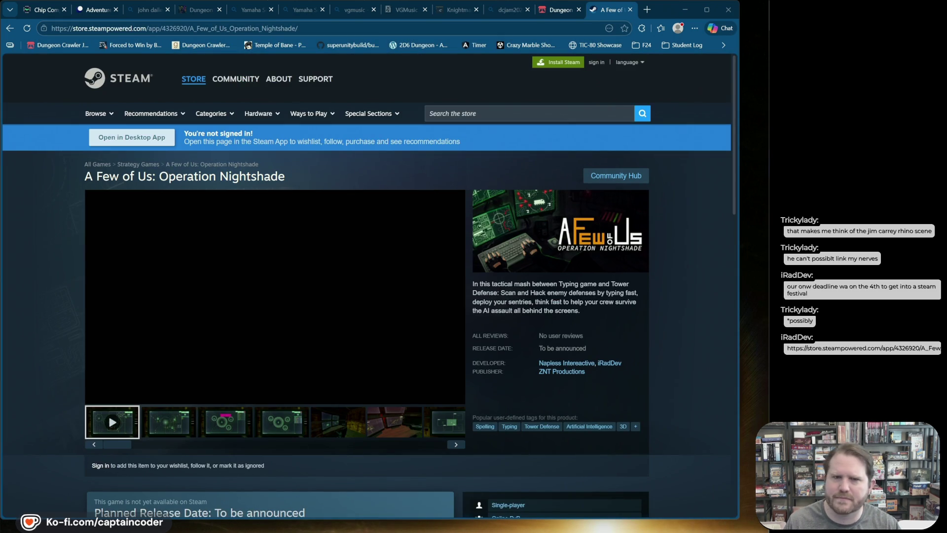
{"action": "left_click", "coordinate": [276, 310]}
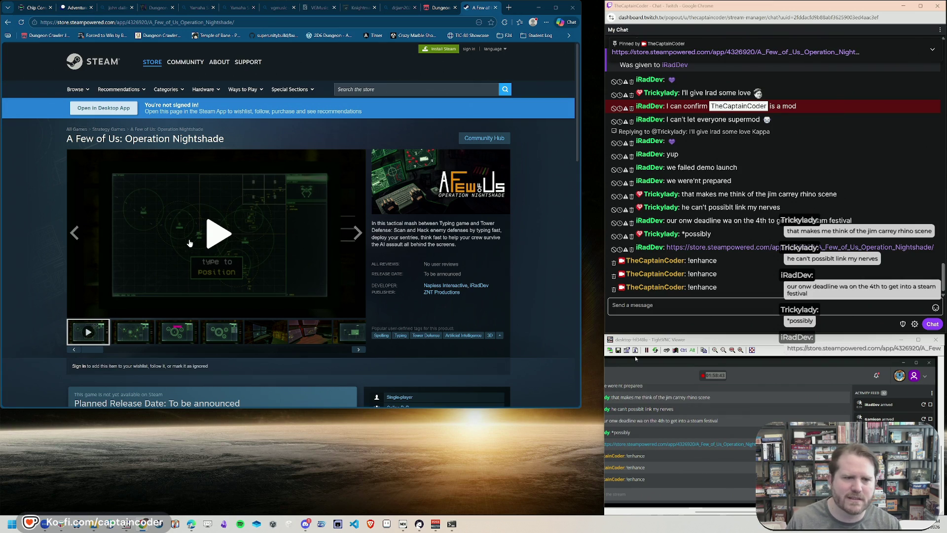
{"action": "left_click", "coordinate": [351, 310]}
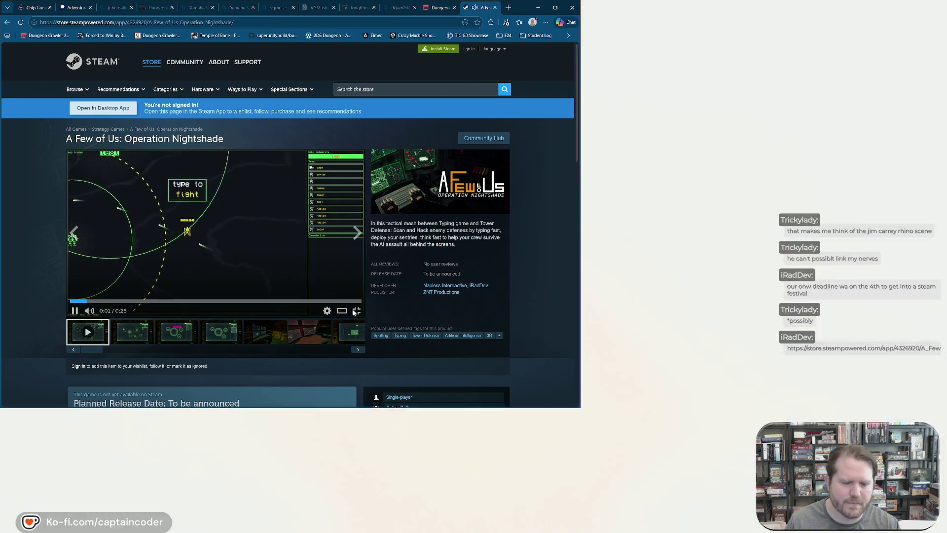
{"action": "left_click", "coordinate": [356, 311]}
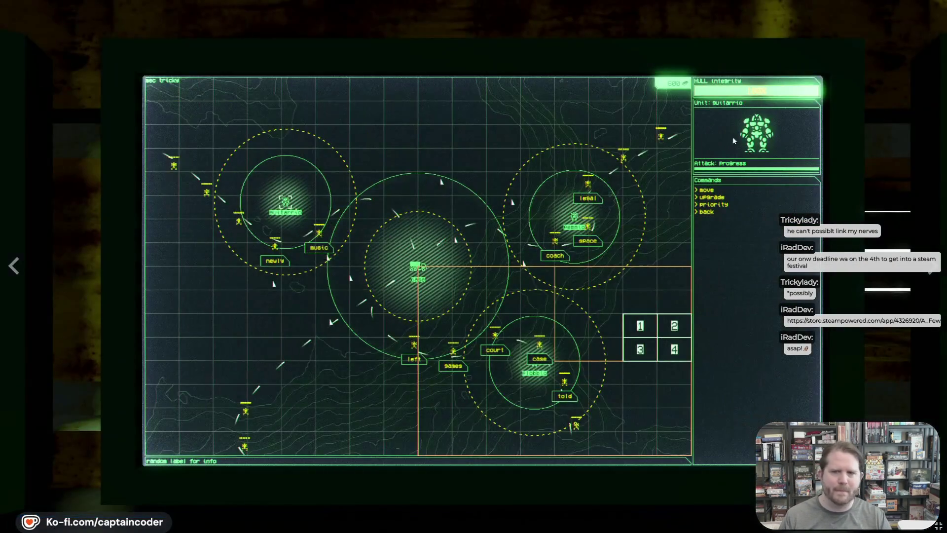
{"action": "key", "text": "Escape"}
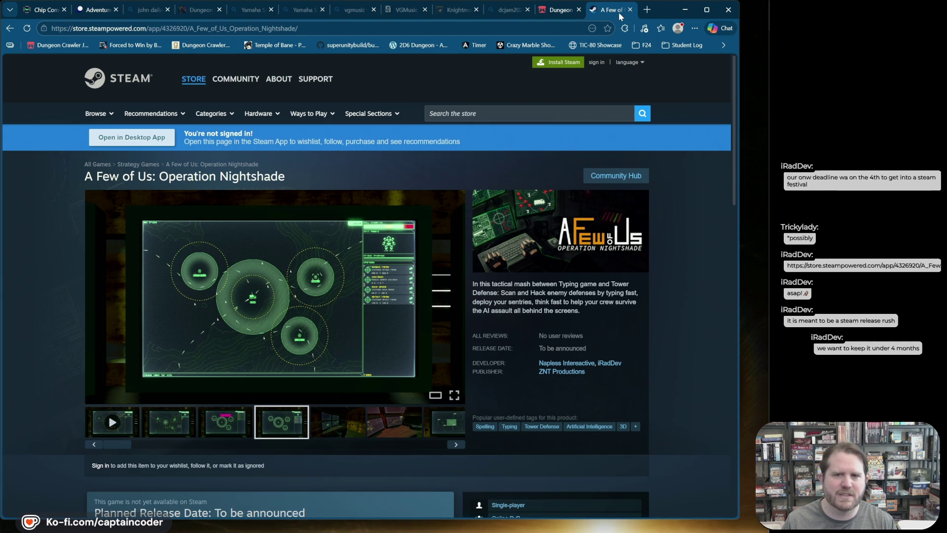
{"action": "middle_click", "coordinate": [618, 12]}
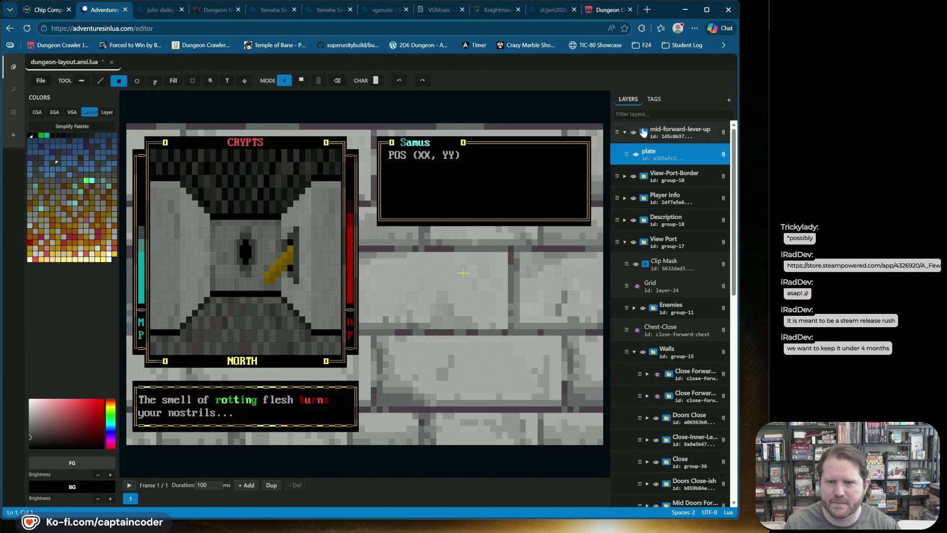
Toggle the plate layer's visibility a few times to check it, then select plate
{"action": "left_click", "coordinate": [663, 156]}
{"action": "left_click", "coordinate": [634, 156]}
{"action": "left_click", "coordinate": [634, 155]}
{"action": "left_click", "coordinate": [634, 156]}
{"action": "left_click", "coordinate": [635, 156]}
{"action": "left_click", "coordinate": [636, 156]}
{"action": "left_click", "coordinate": [636, 156]}
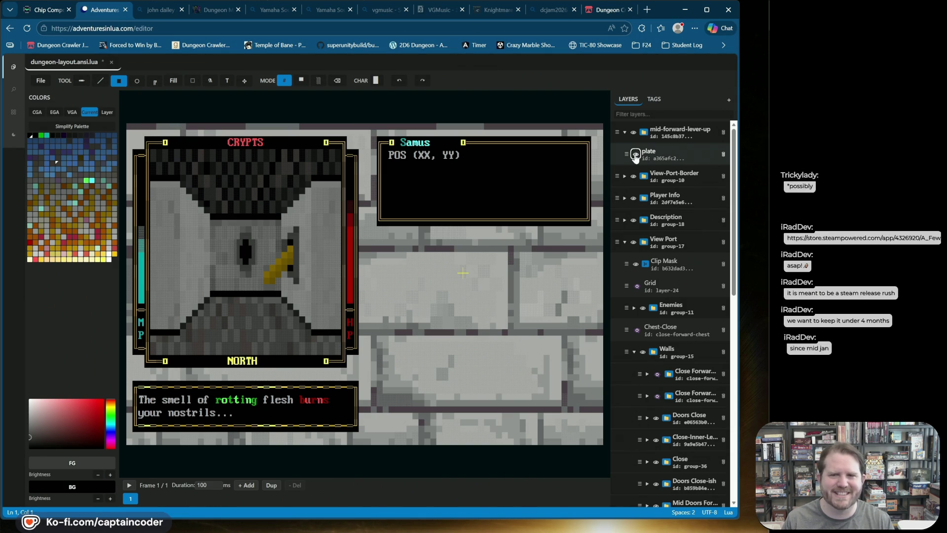
{"action": "left_click", "coordinate": [636, 151]}
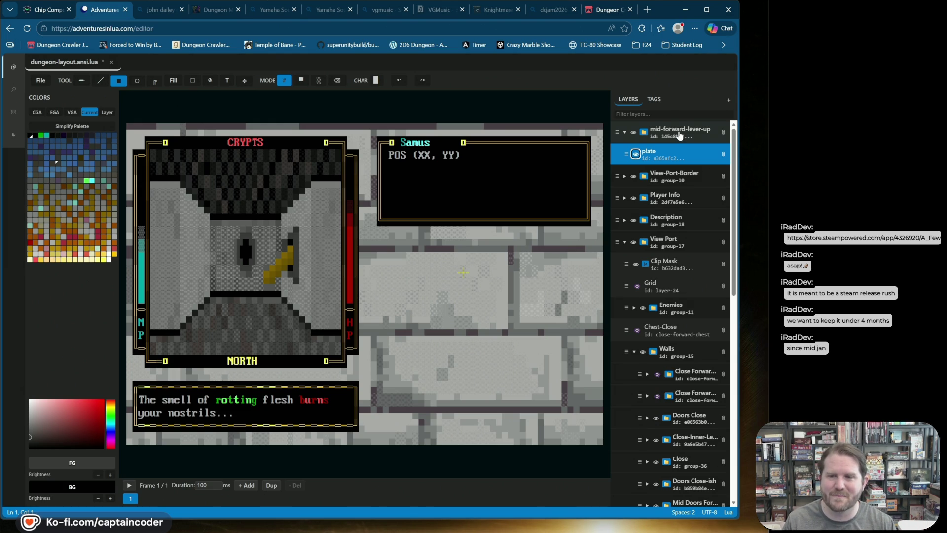
Add a new layer between mid-forward-lever-up and plate, naming it 'leer'
{"action": "right_click", "coordinate": [664, 129]}
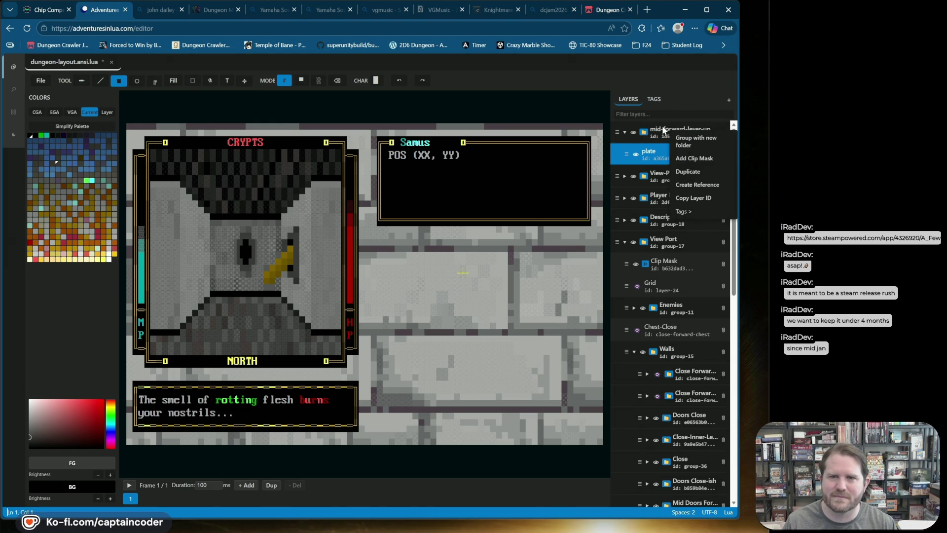
{"action": "key", "text": "Escape"}
{"action": "left_click", "coordinate": [728, 100]}
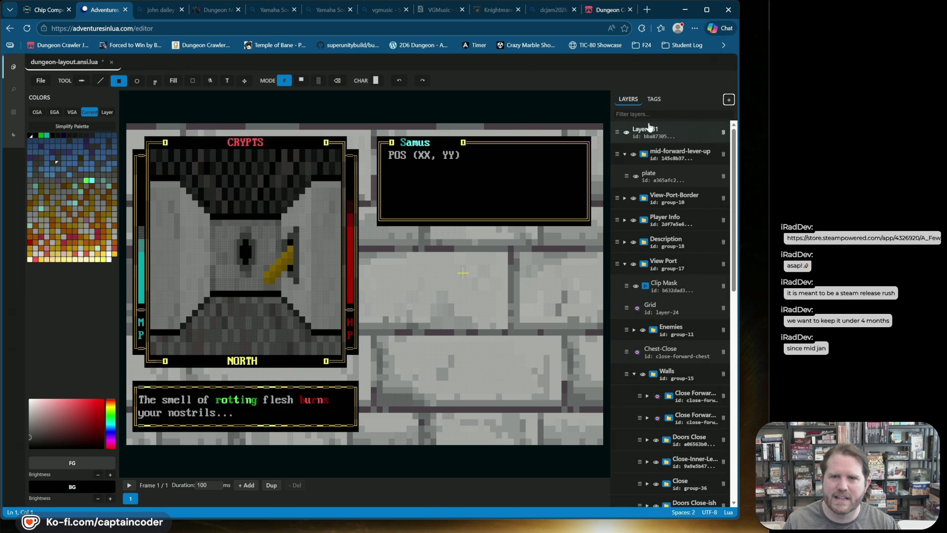
{"action": "mouse_move", "coordinate": [617, 128]}
{"action": "left_mouse_down"}
{"action": "mouse_move", "coordinate": [618, 149]}
{"action": "mouse_move", "coordinate": [627, 148]}
{"action": "left_mouse_up"}
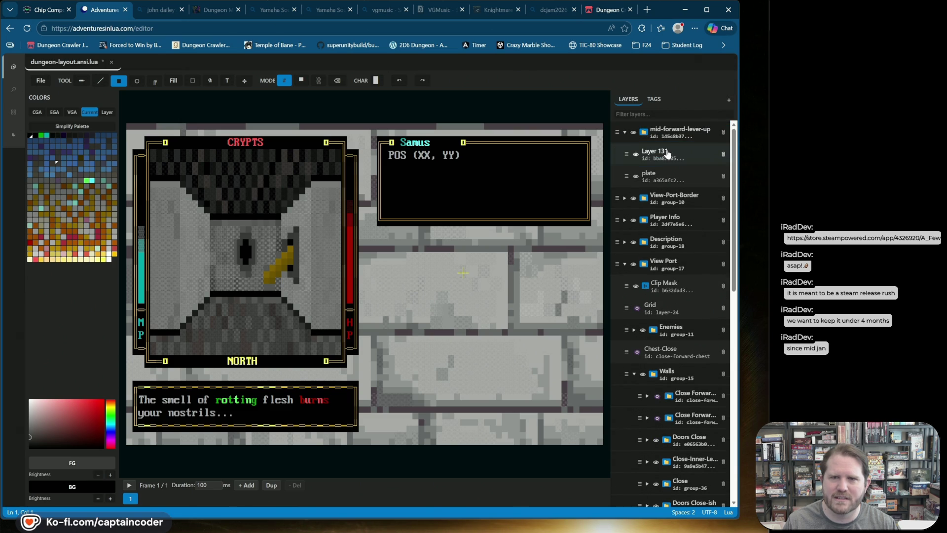
{"action": "double_click", "coordinate": [656, 150]}
{"action": "type", "text": "leer"}
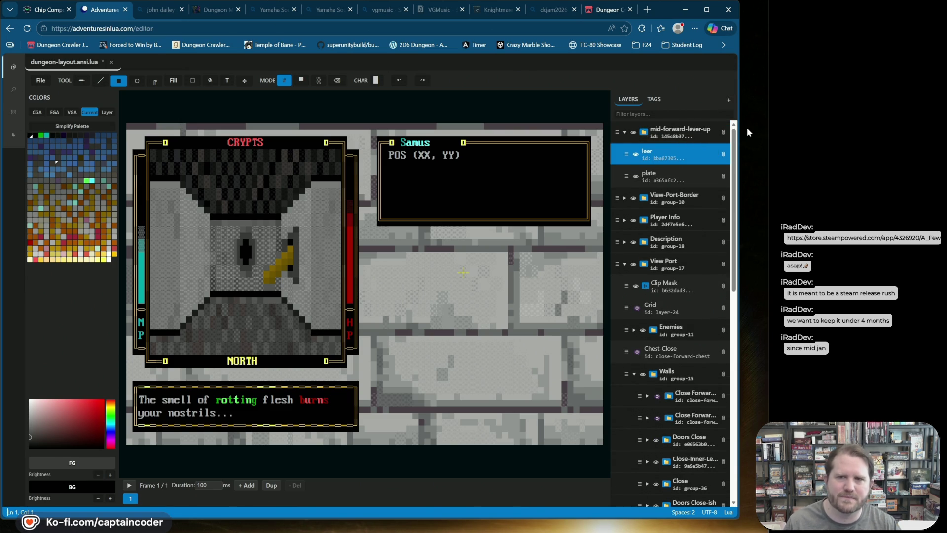
{"action": "key", "text": "Return"}
Replace the group's long id with mid-forward-lever-up
{"action": "left_click", "coordinate": [690, 137]}
{"action": "key", "text": "ctrl+a"}
{"action": "type", "text": "mid-forward-lever-up"}
{"action": "key", "text": "Return"}
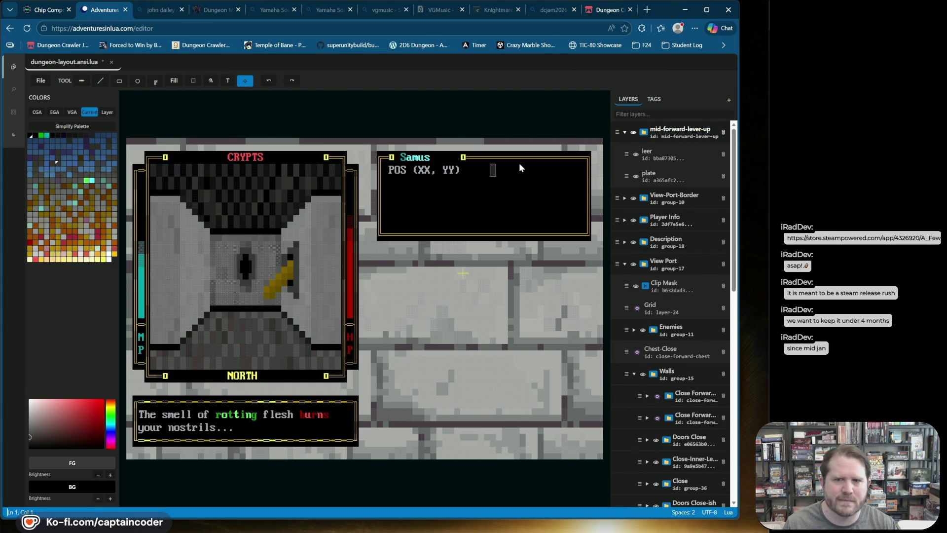
Correct the new layer's name from 'leer' to 'lever'
{"action": "left_click", "coordinate": [661, 147]}
{"action": "double_click", "coordinate": [661, 151]}
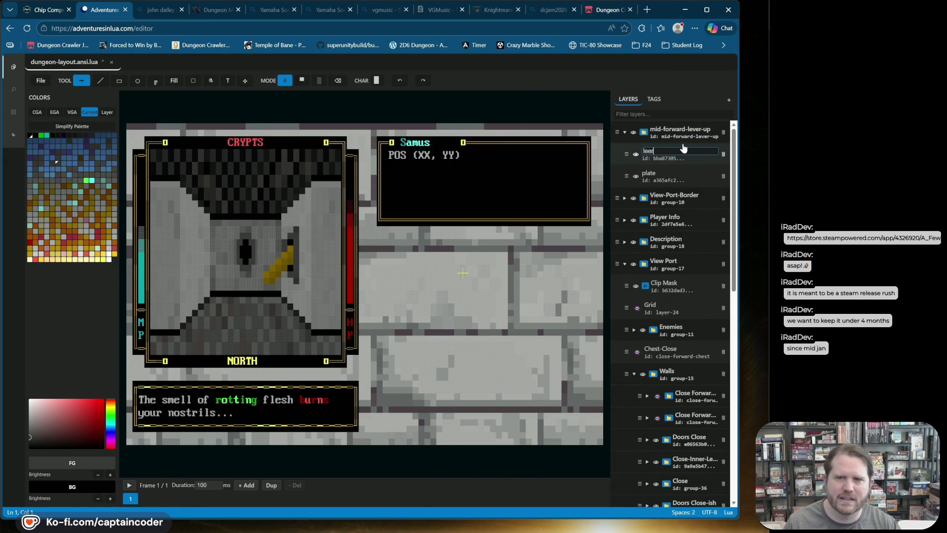
{"action": "type", "text": "v"}
{"action": "key", "text": "Return"}
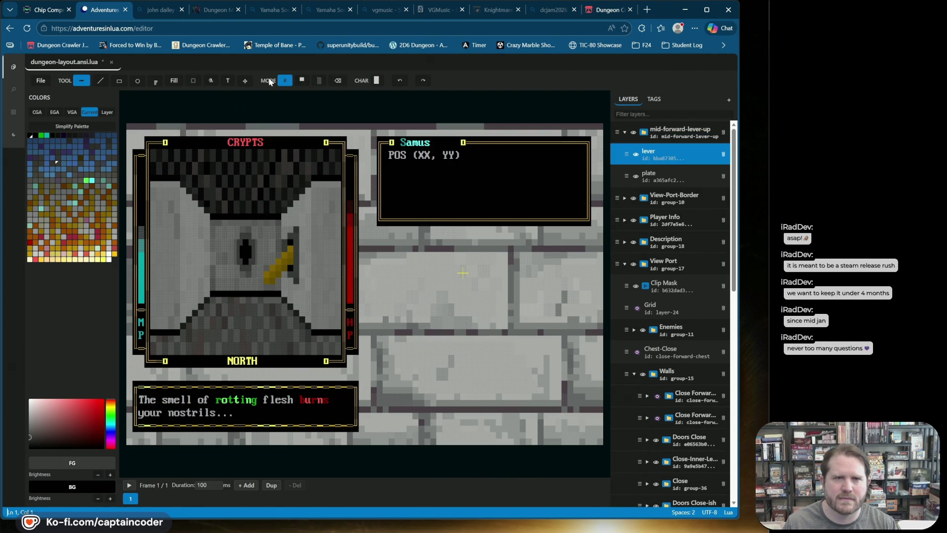
{"action": "left_click", "coordinate": [302, 80]}
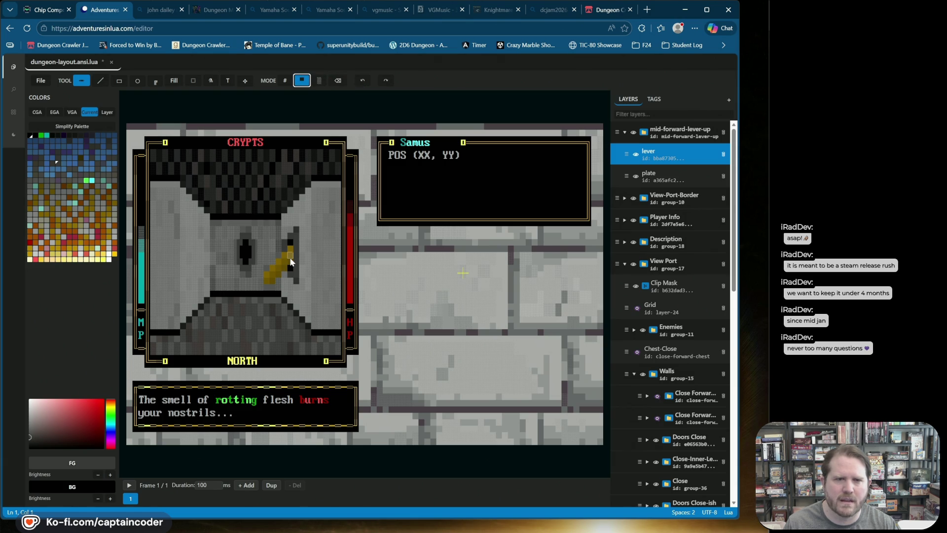
Sample the lever's yellow into both colours, undo a test paint, and save dungeon-layout.ansi.lua
{"action": "right_click", "coordinate": [290, 261], "text": "alt"}
{"action": "left_click", "coordinate": [290, 261], "text": "alt"}
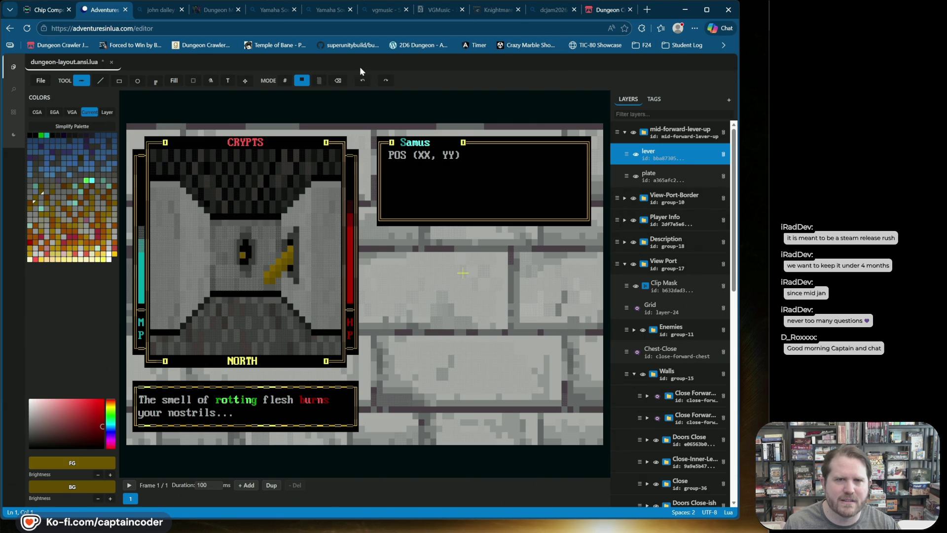
{"action": "left_click", "coordinate": [244, 255]}
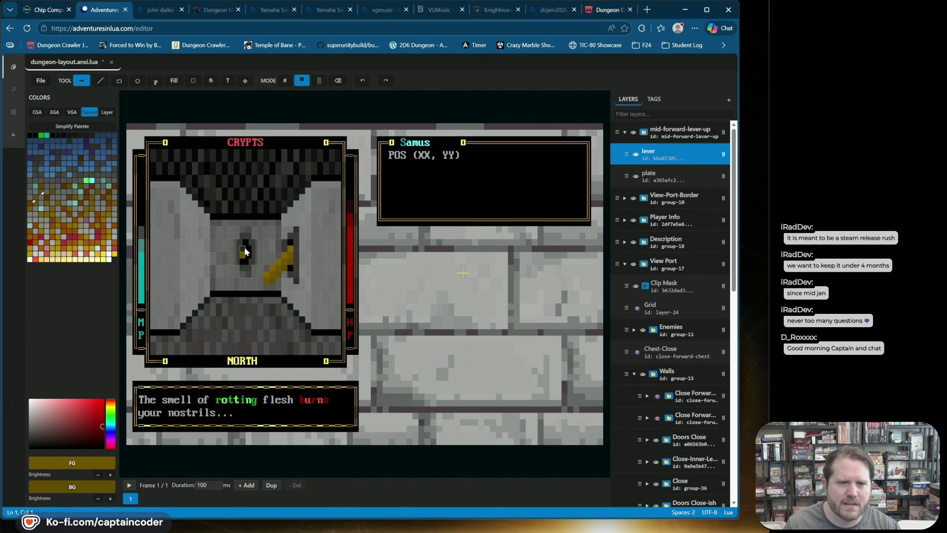
{"action": "key", "text": "ctrl+z"}
{"action": "key", "text": "ctrl+z"}
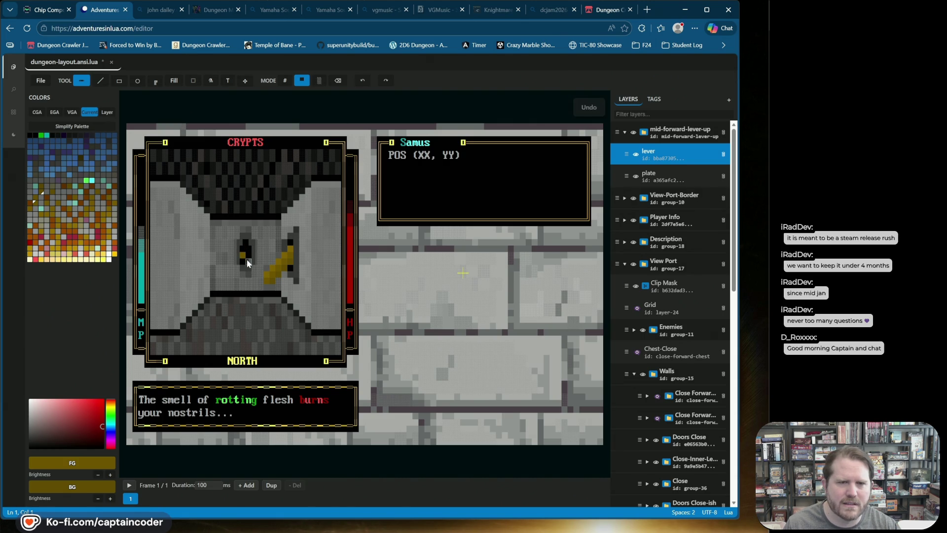
{"action": "left_click", "coordinate": [284, 80]}
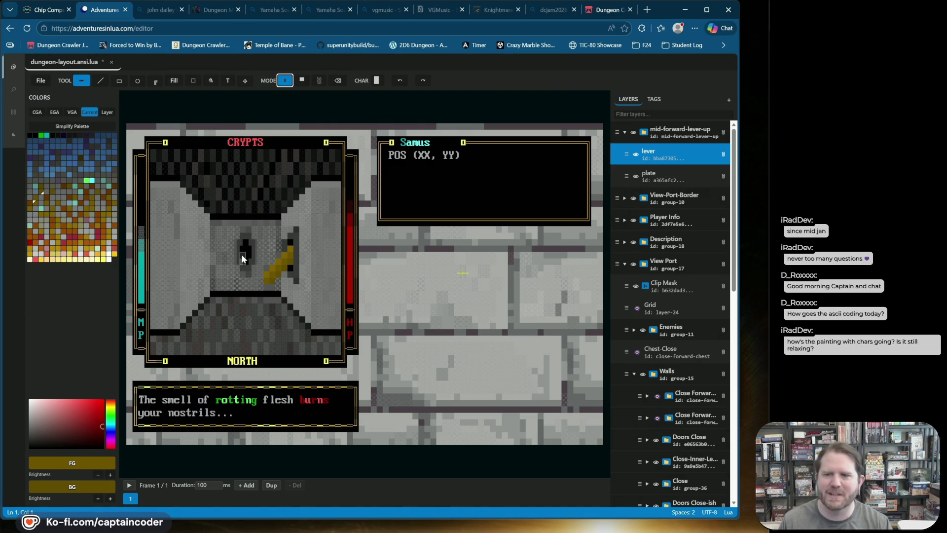
{"action": "key", "text": "ctrl+s"}
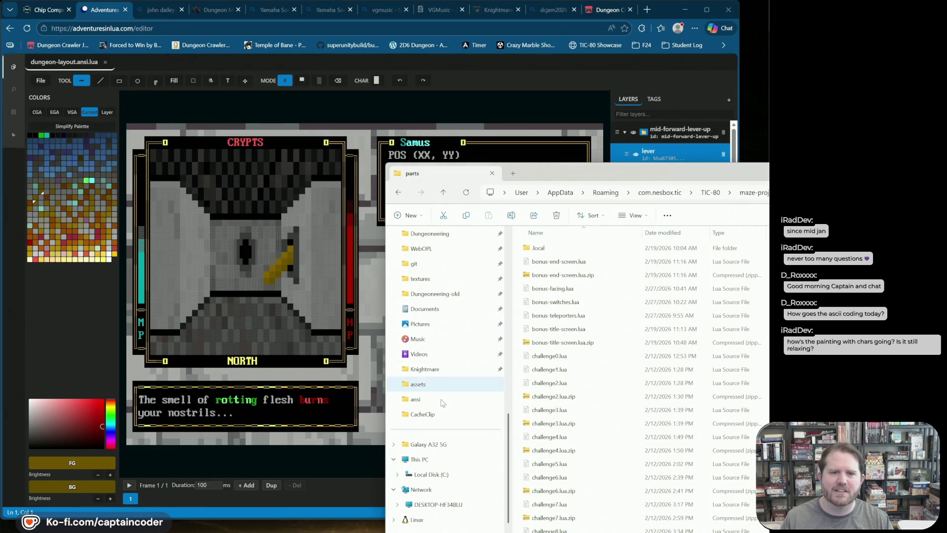
Go to the Downloads folder and launch ASCII Adventure Demo (2).html in the browser
{"action": "scroll", "coordinate": [427, 376], "scroll_direction": "up", "scroll_amount": 10}
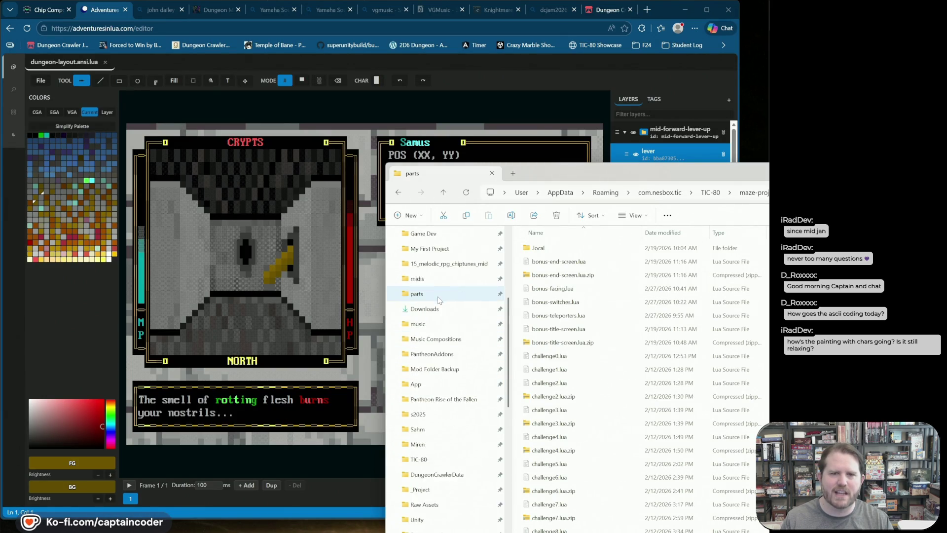
{"action": "scroll", "coordinate": [439, 311], "scroll_direction": "down", "scroll_amount": 1}
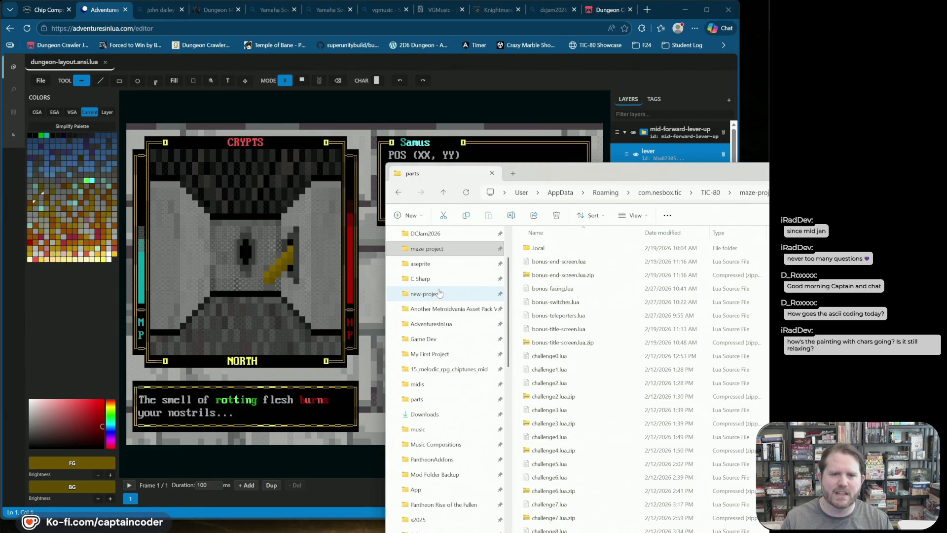
{"action": "left_click", "coordinate": [426, 414]}
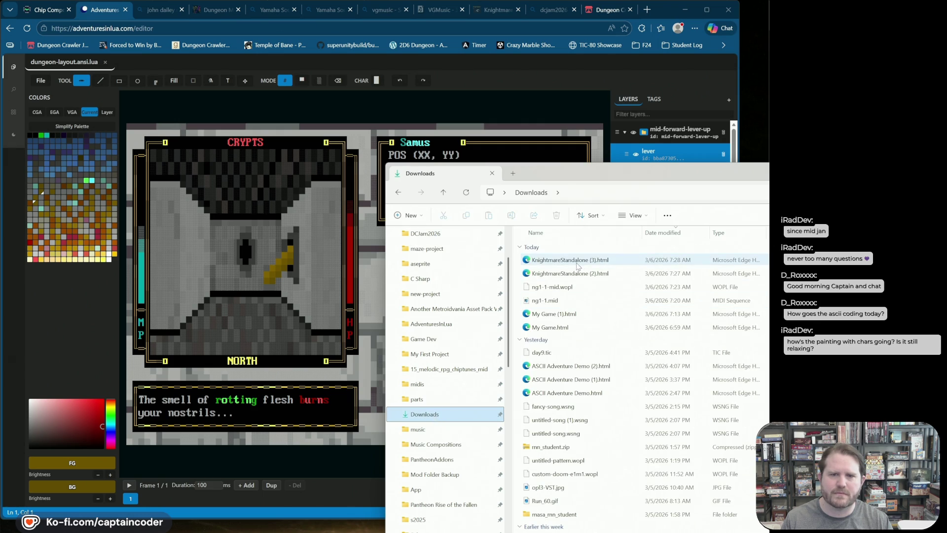
{"action": "left_click_drag", "start_coordinate": [570, 176], "coordinate": [336, 110]}
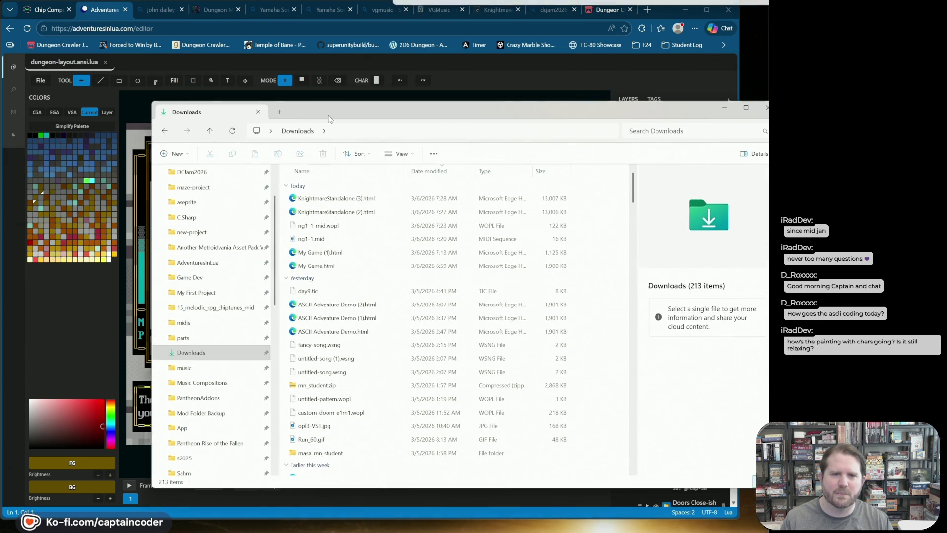
{"action": "left_click", "coordinate": [335, 305]}
{"action": "double_click", "coordinate": [335, 306]}
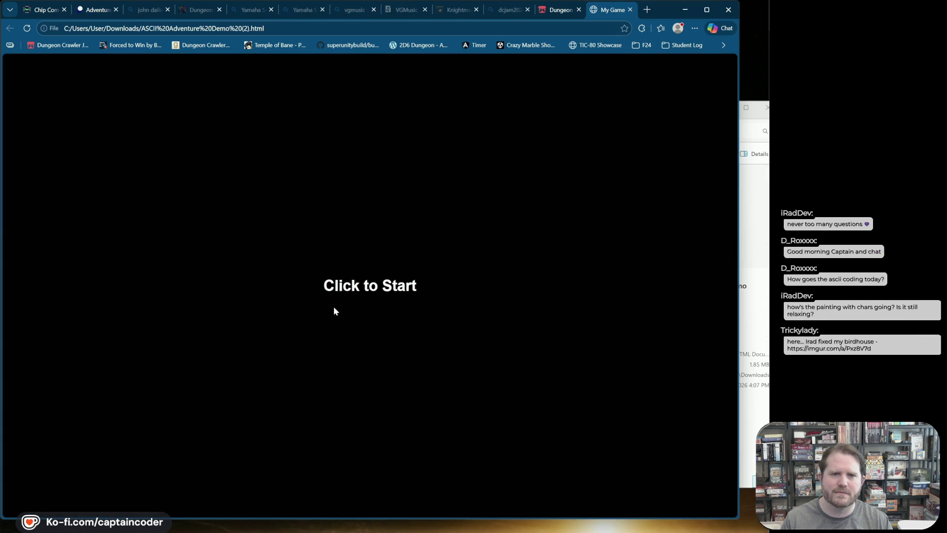
Start the game, walk south down the corridor, then east past the chest
{"action": "left_click", "coordinate": [384, 283]}
{"action": "key", "text": "e"}
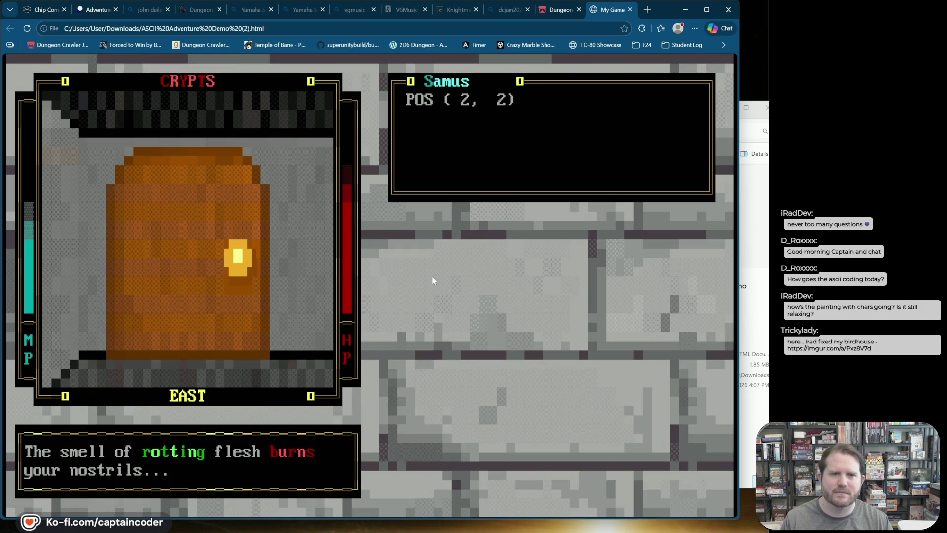
{"action": "key", "text": "e"}
{"action": "key", "text": "w"}
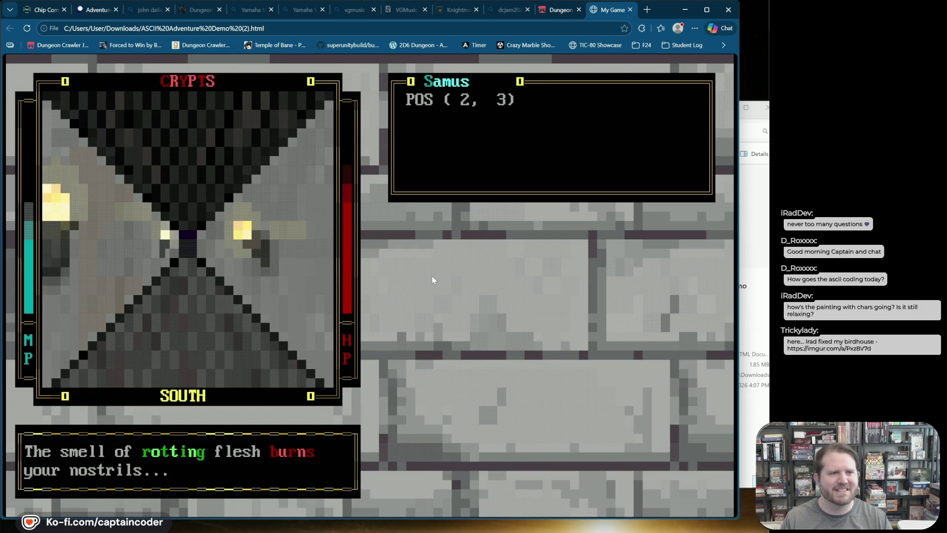
{"action": "key", "text": "w"}
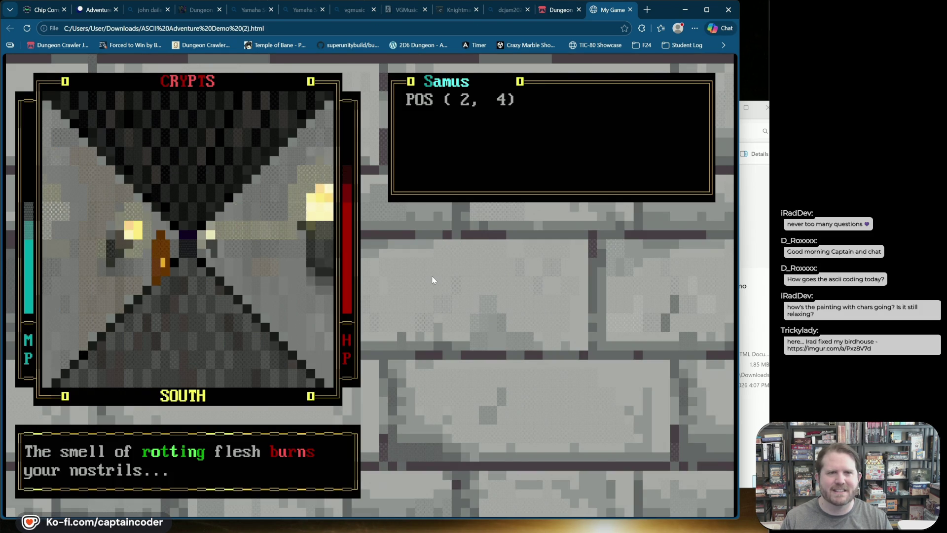
{"action": "key", "text": "w"}
{"action": "key", "text": "w"}
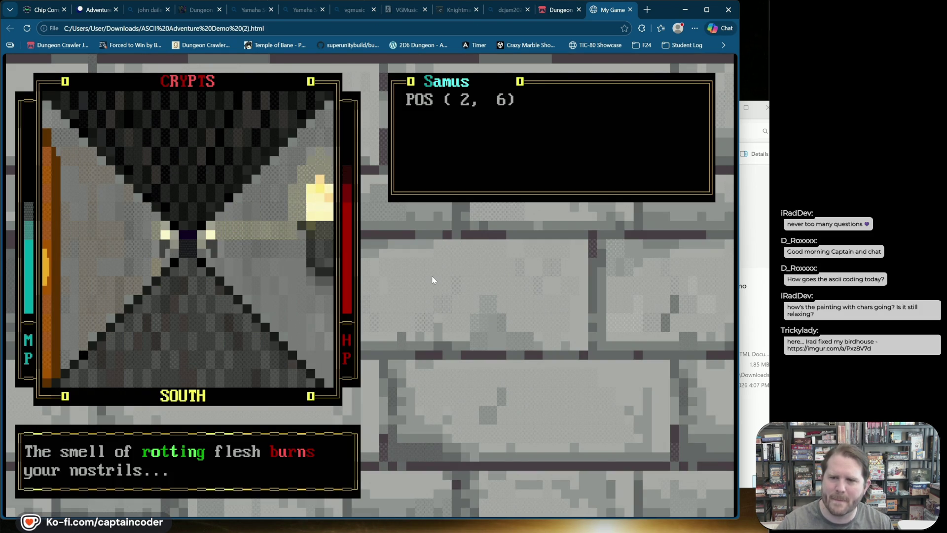
{"action": "key", "text": "w"}
{"action": "key", "text": "w"}
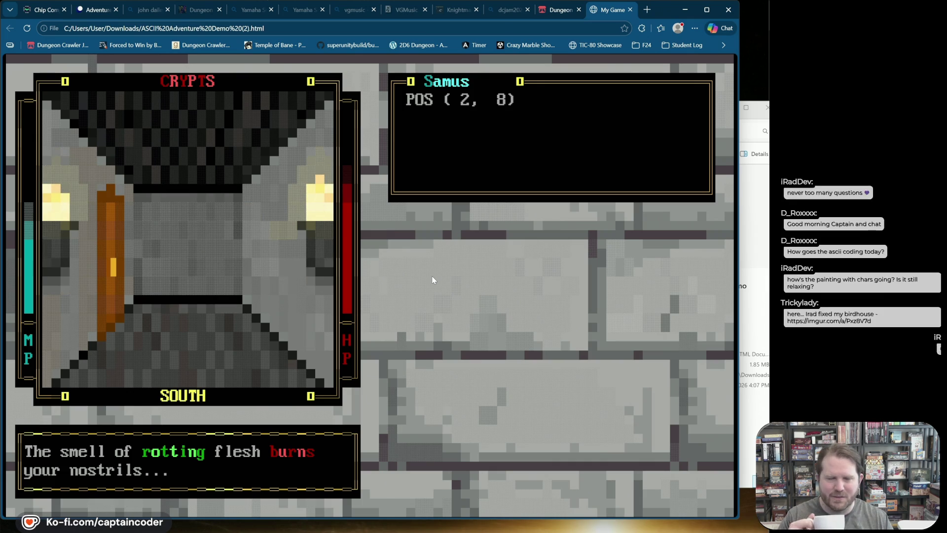
{"action": "key", "text": "w"}
{"action": "key", "text": "q"}
{"action": "key", "text": "w"}
{"action": "key", "text": "w"}
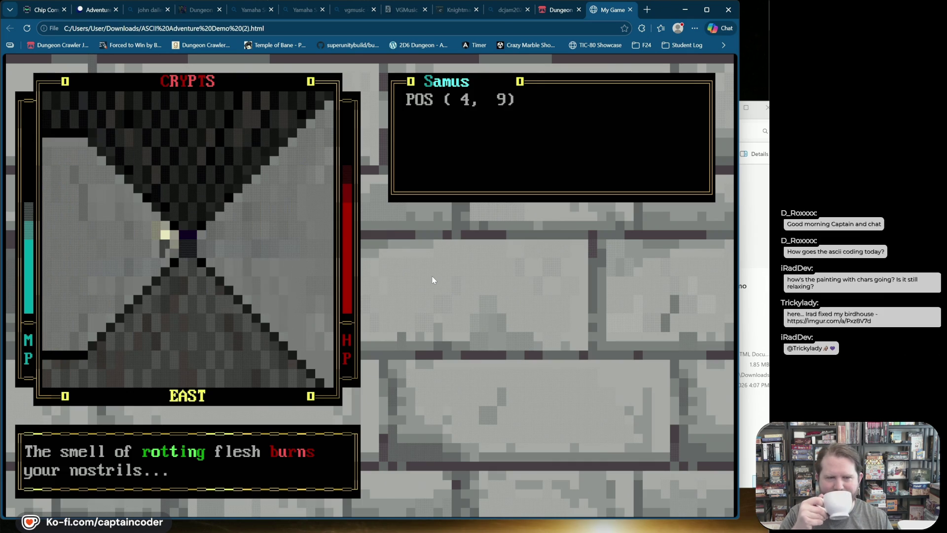
{"action": "key", "text": "w"}
{"action": "key", "text": "w"}
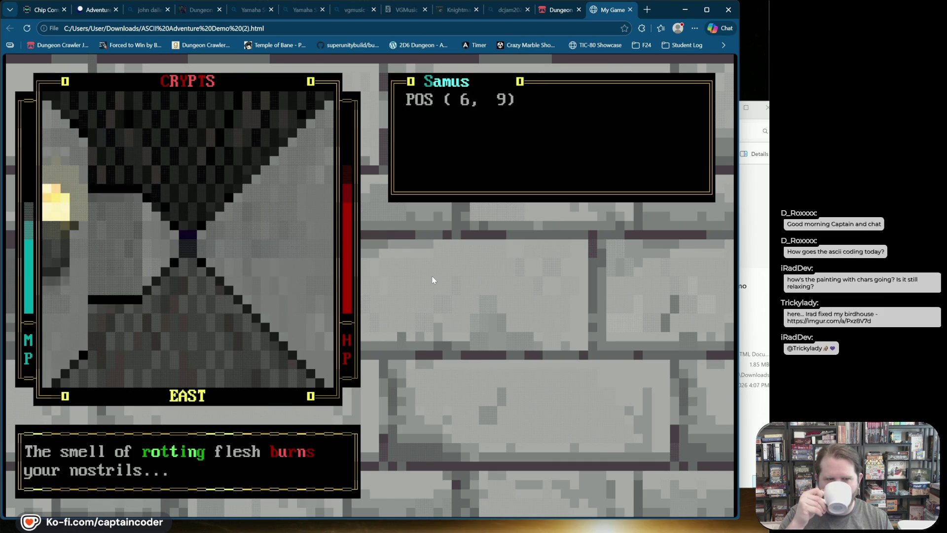
{"action": "key", "text": "w"}
{"action": "key", "text": "w"}
{"action": "key", "text": "w"}
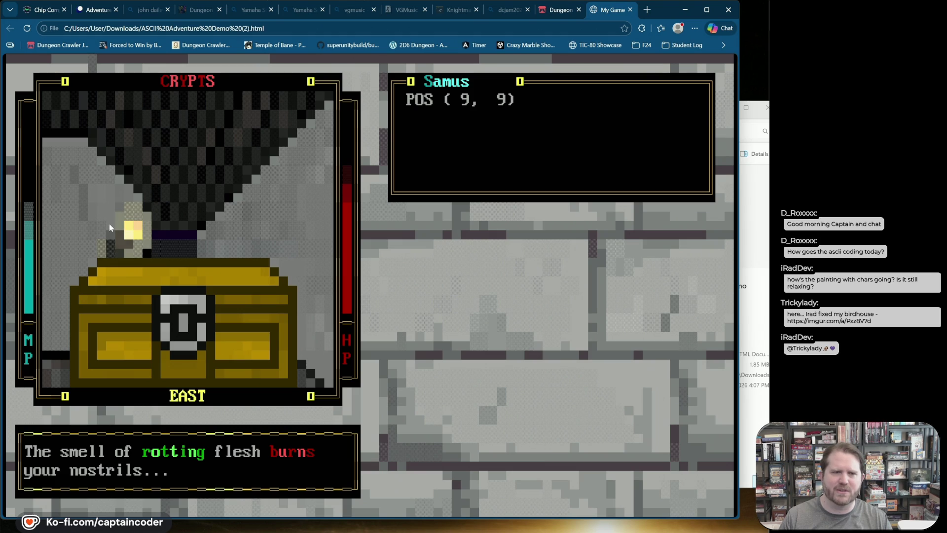
{"action": "key", "text": "w"}
{"action": "key", "text": "w"}
{"action": "key", "text": "a"}
{"action": "key", "text": "w"}
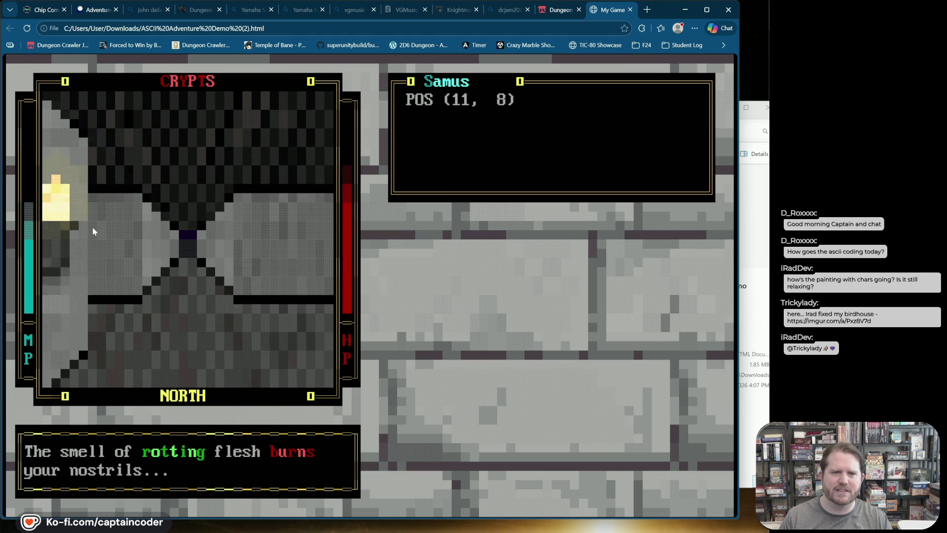
{"action": "key", "text": "d"}
{"action": "key", "text": "w"}
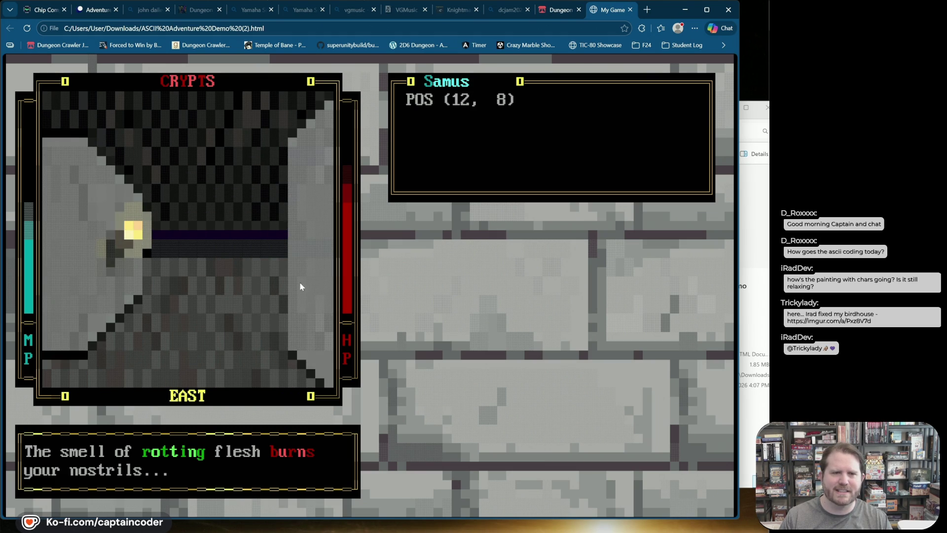
{"action": "key", "text": "w"}
Visit the torch-lit alcove, go through the door, and walk north up to the cyclops
{"action": "key", "text": "w"}
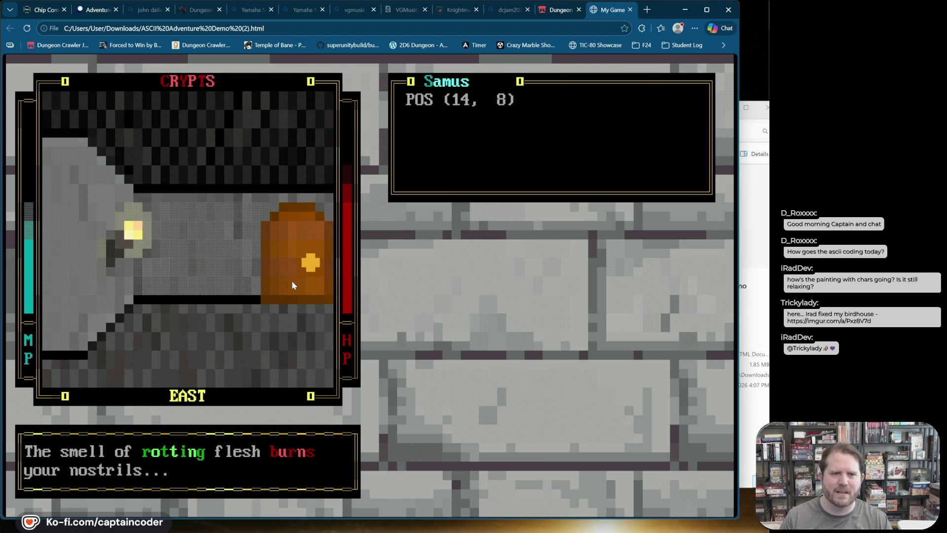
{"action": "key", "text": "a"}
{"action": "key", "text": "w"}
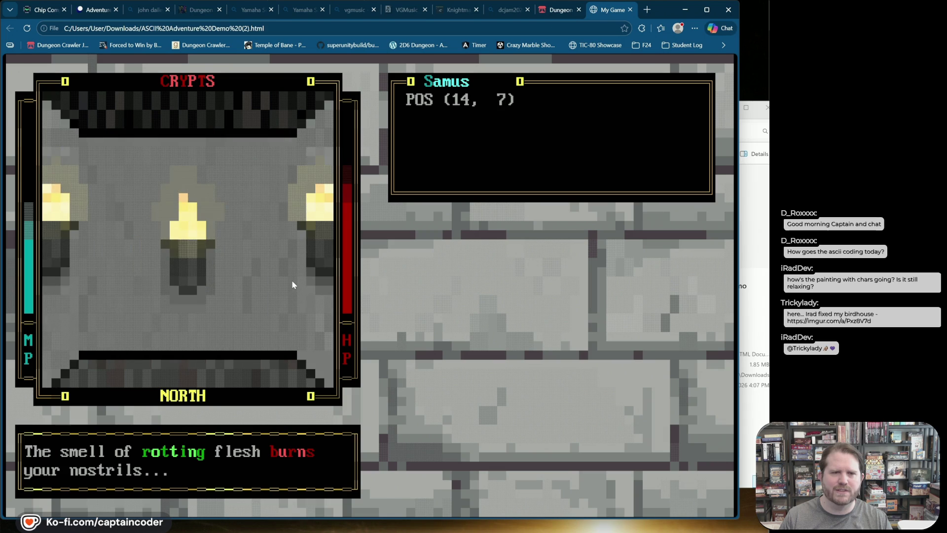
{"action": "key", "text": "a"}
{"action": "key", "text": "a"}
{"action": "key", "text": "w"}
{"action": "key", "text": "w"}
{"action": "key", "text": "a"}
{"action": "key", "text": "w"}
{"action": "key", "text": "w"}
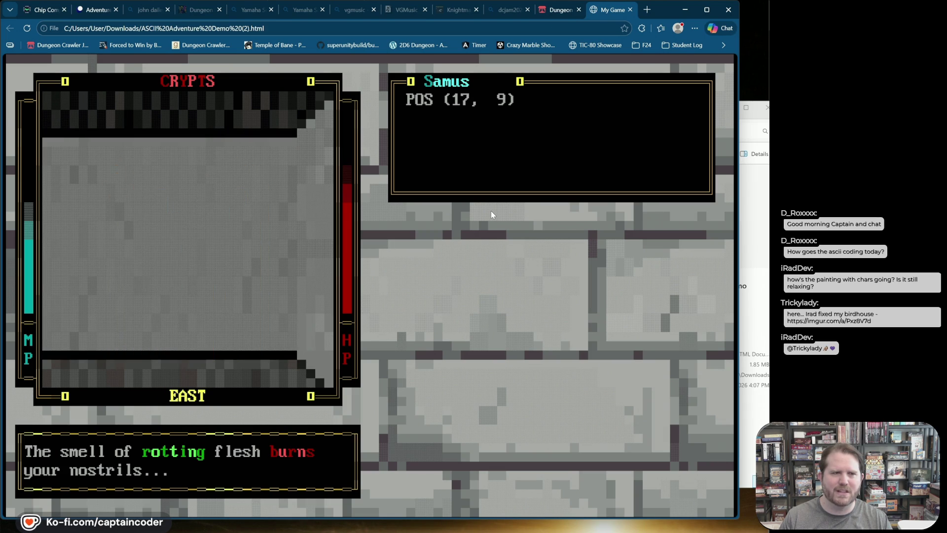
{"action": "key", "text": "a"}
{"action": "key", "text": "w"}
{"action": "key", "text": "w"}
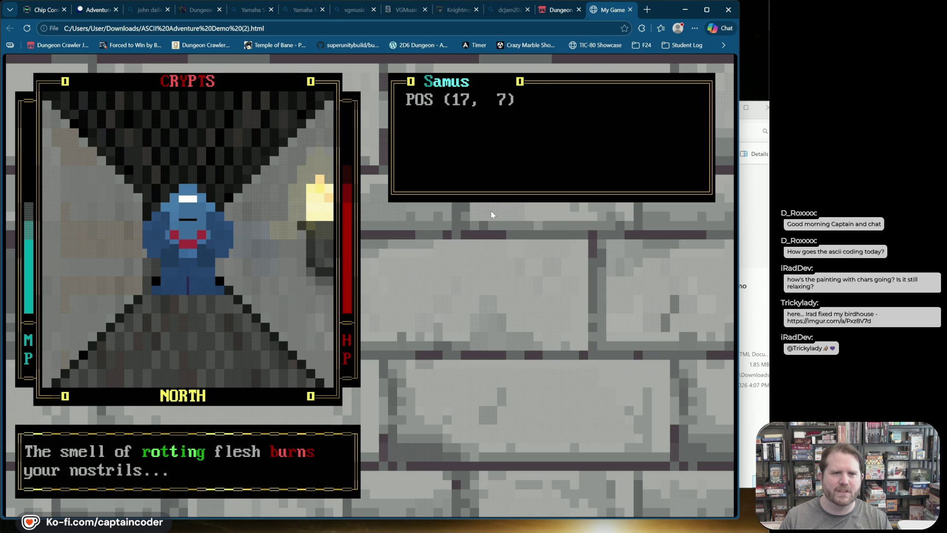
{"action": "key", "text": "w"}
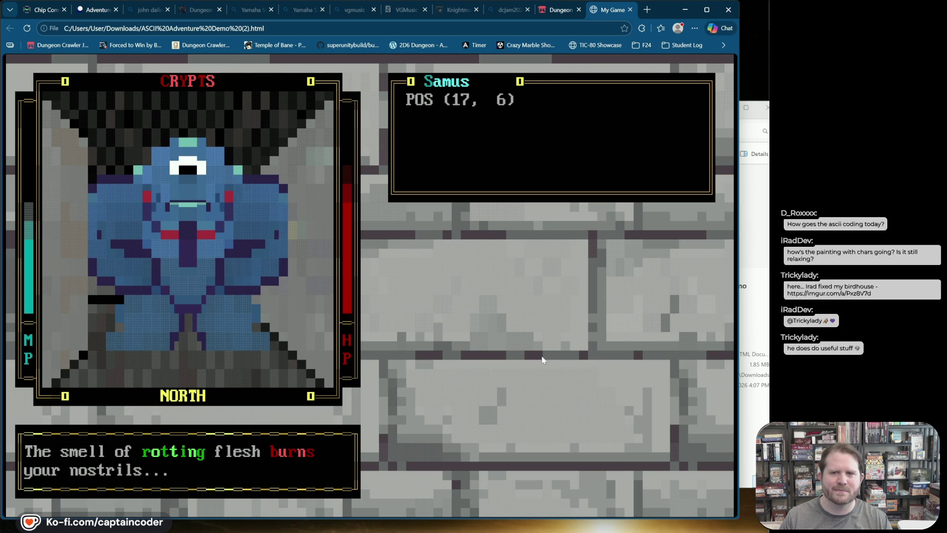
{"action": "key", "text": "w"}
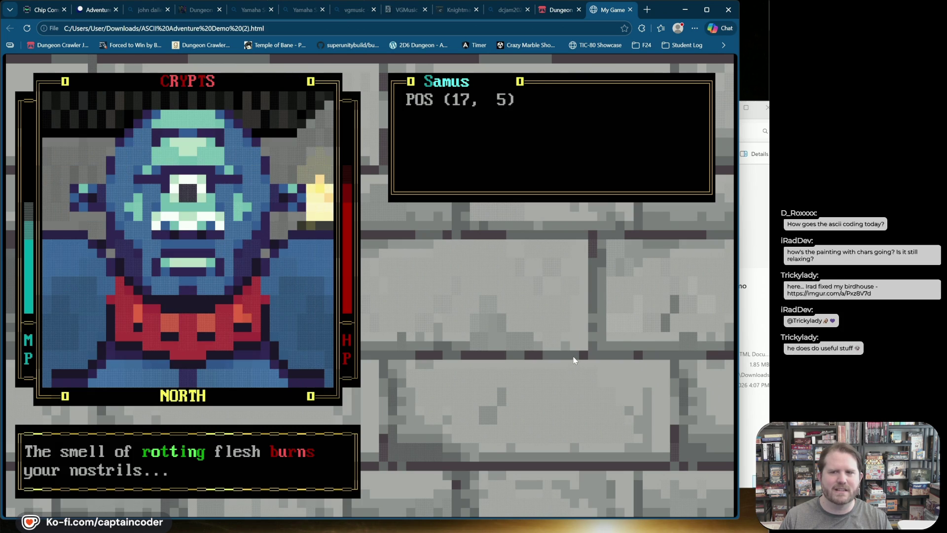
Head west from the cyclops to the treasure chest, then close the game's tab
{"action": "key", "text": "q"}
{"action": "key", "text": "w"}
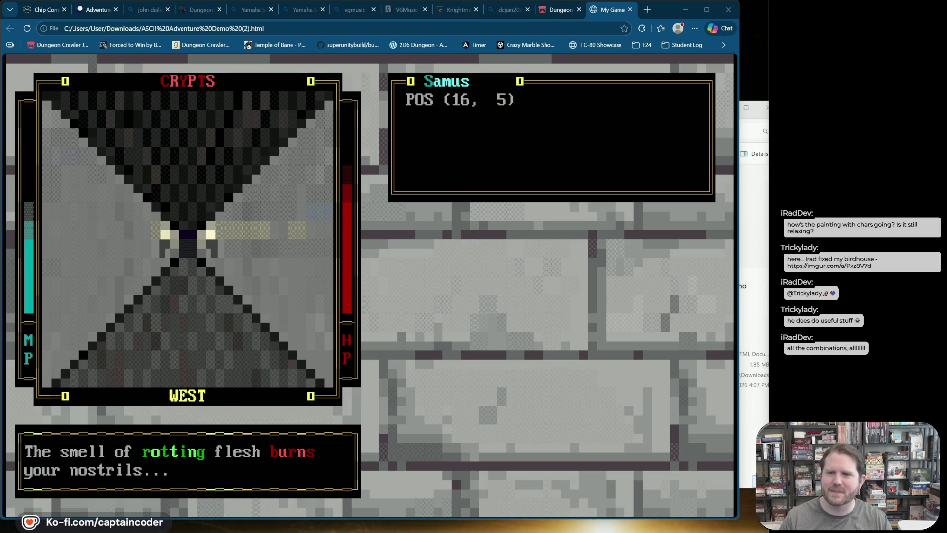
{"action": "key", "text": "w"}
{"action": "key", "text": "w"}
{"action": "key", "text": "w"}
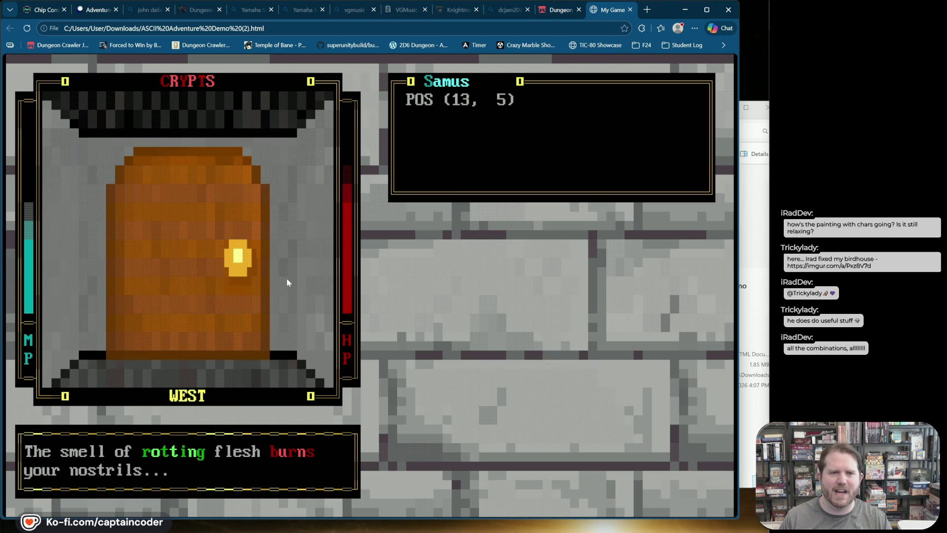
{"action": "key", "text": "w"}
{"action": "key", "text": "w"}
{"action": "key", "text": "w"}
{"action": "key", "text": "w"}
{"action": "key", "text": "s"}
{"action": "key", "text": "w"}
{"action": "key", "text": "w"}
{"action": "key", "text": "s"}
{"action": "key", "text": "w"}
{"action": "key", "text": "s"}
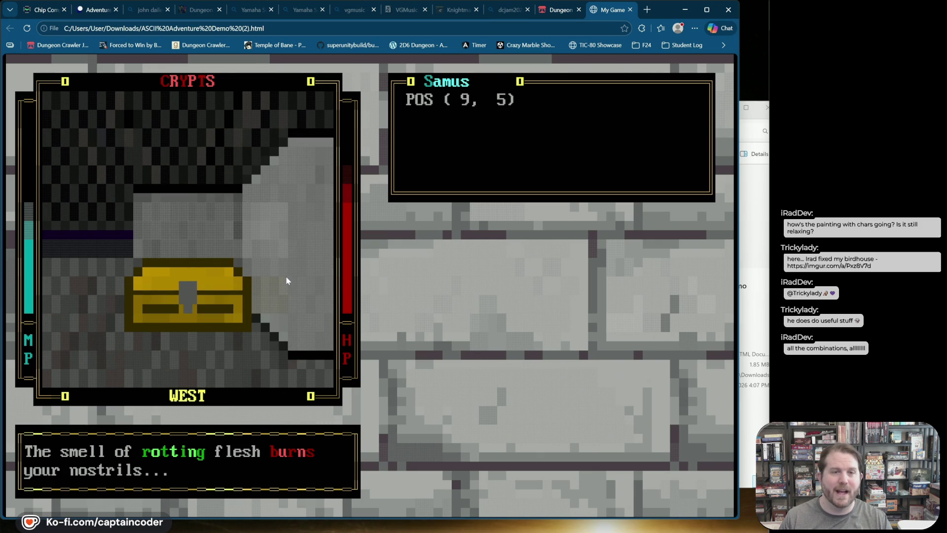
{"action": "middle_click", "coordinate": [608, 17]}
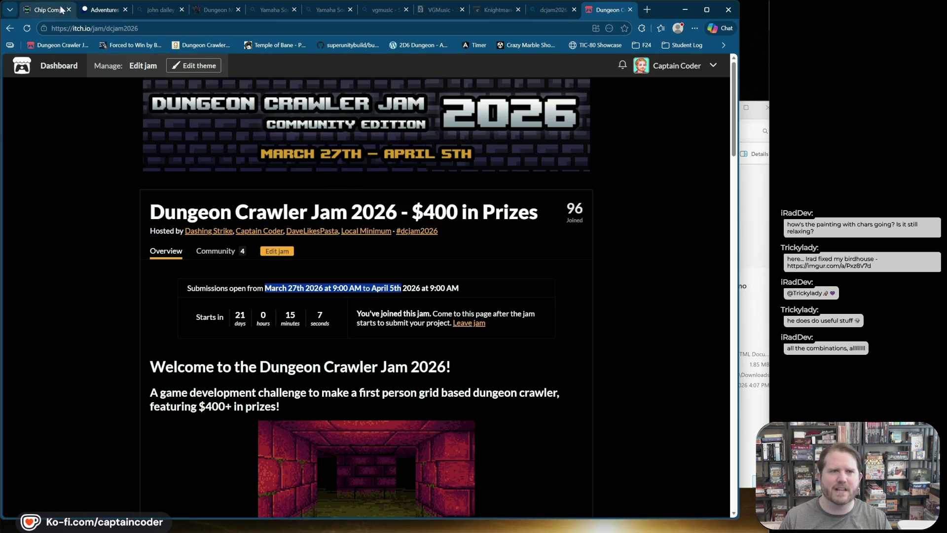
{"action": "left_click", "coordinate": [94, 19]}
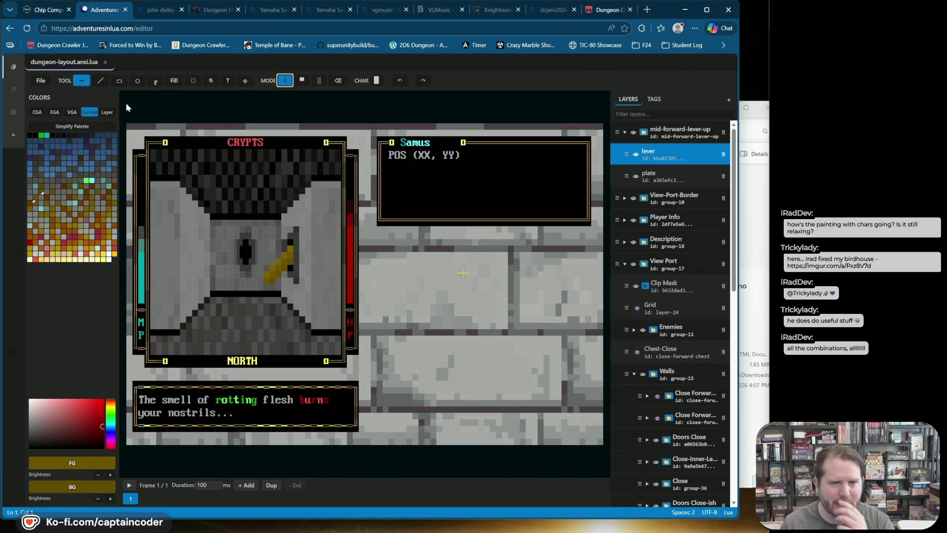
On the lever layer, paint the keyhole's top dark grey with an olive background colour
{"action": "left_click", "coordinate": [665, 156]}
{"action": "left_click", "coordinate": [665, 156]}
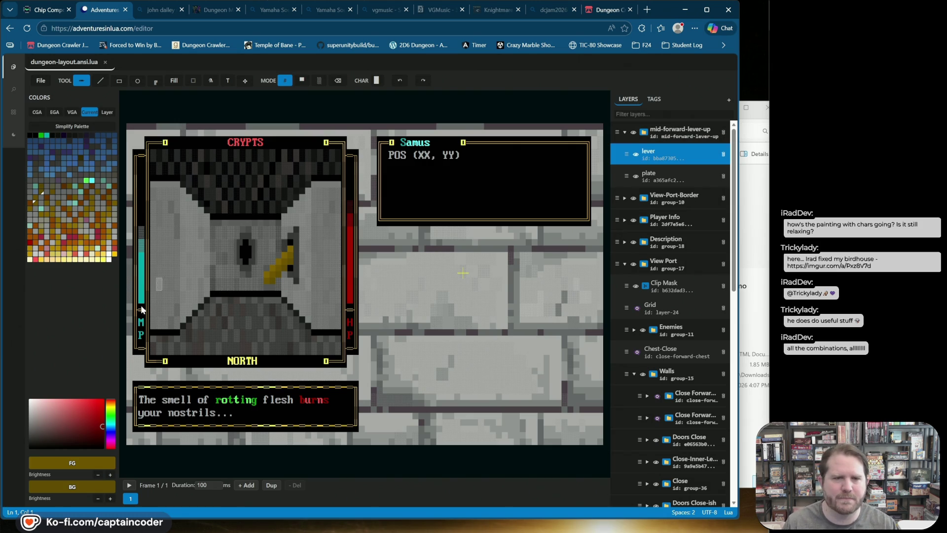
{"action": "left_click", "coordinate": [243, 259], "text": "alt"}
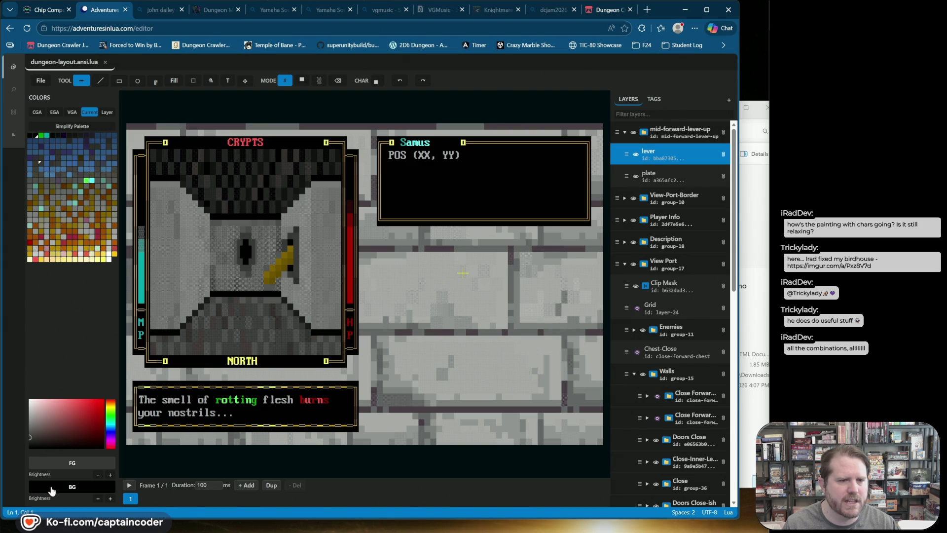
{"action": "left_click", "coordinate": [58, 203]}
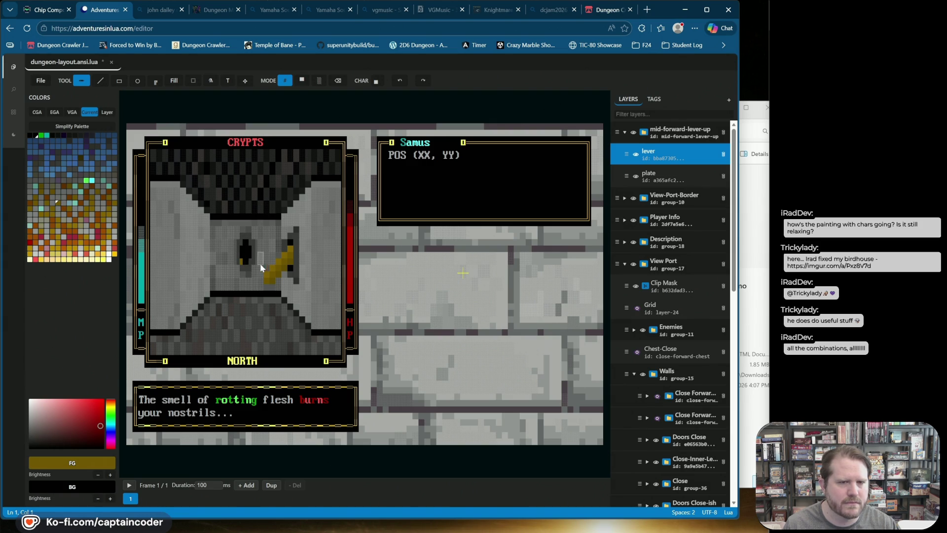
{"action": "left_click", "coordinate": [400, 80]}
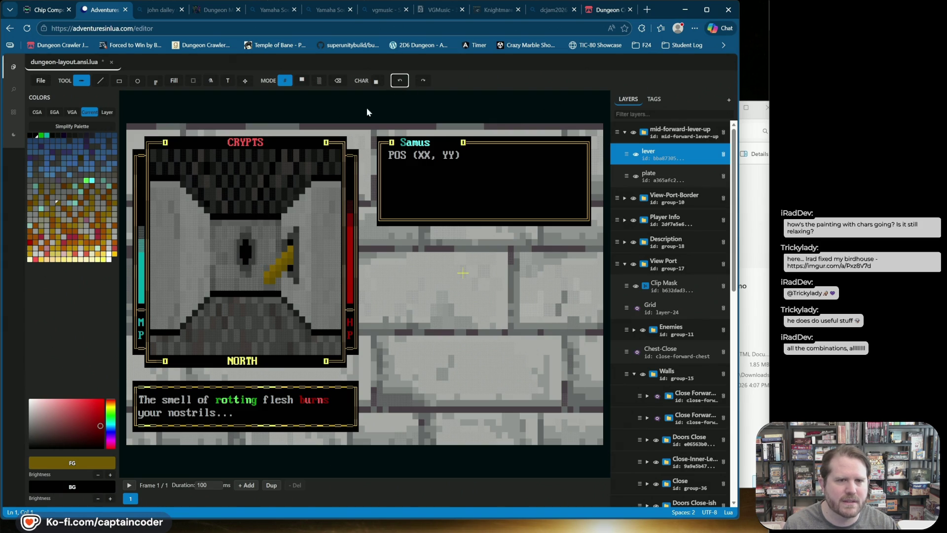
{"action": "left_click", "coordinate": [245, 260], "text": "alt"}
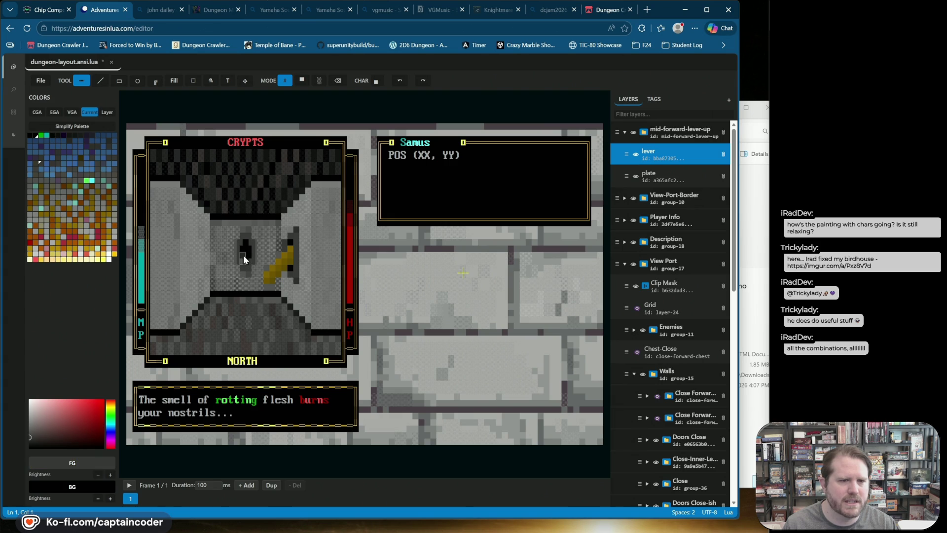
{"action": "right_click", "coordinate": [88, 212]}
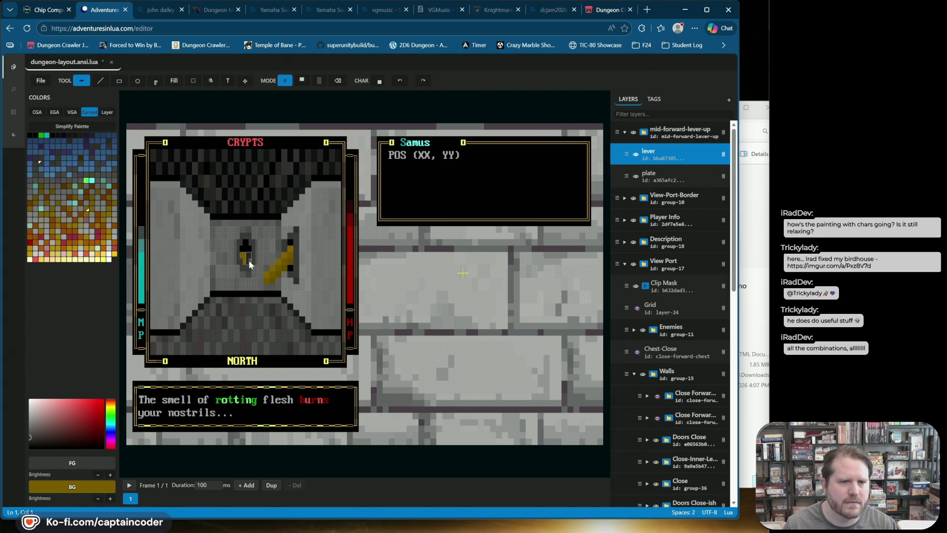
{"action": "left_click", "coordinate": [244, 245]}
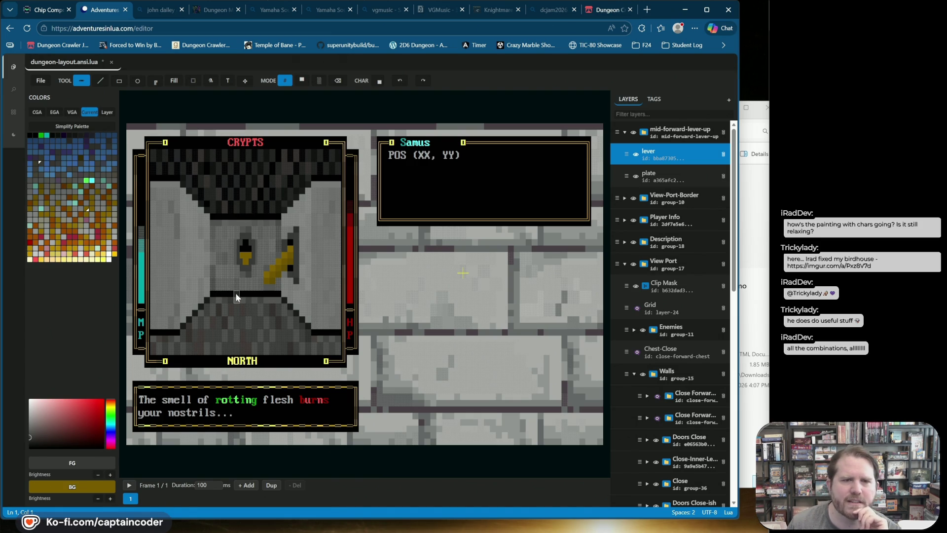
Rename the lever group to mid-forward-lever-down and duplicate it
{"action": "double_click", "coordinate": [698, 128]}
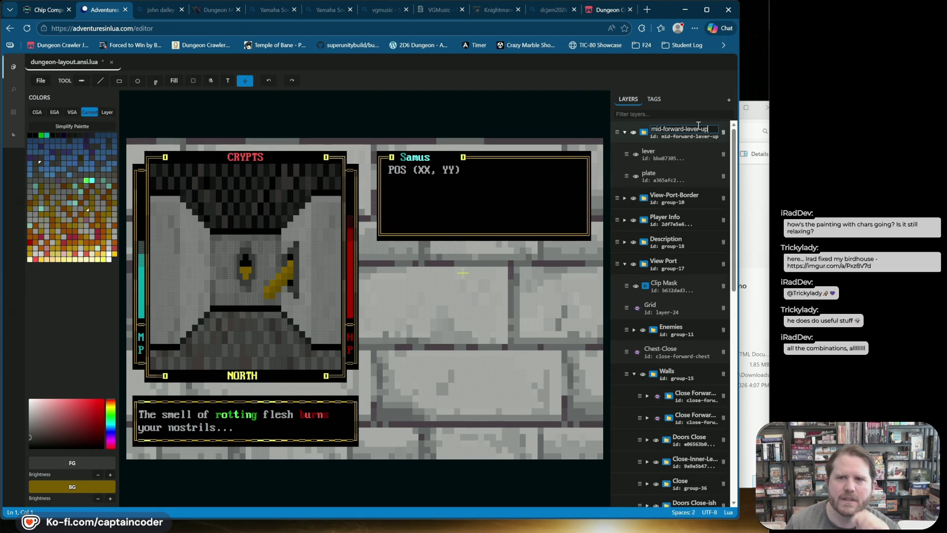
{"action": "key", "text": "BackSpace"}
{"action": "type", "text": "down"}
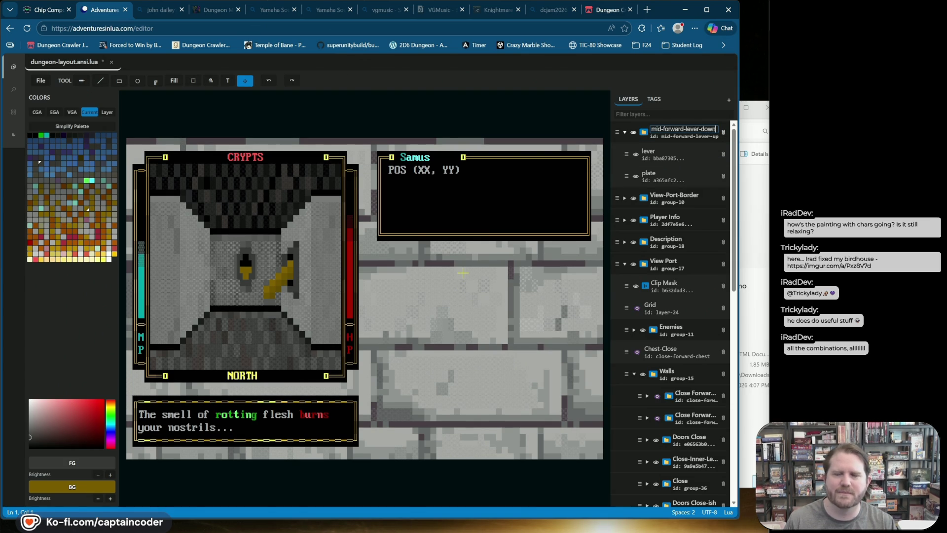
{"action": "key", "text": "Return"}
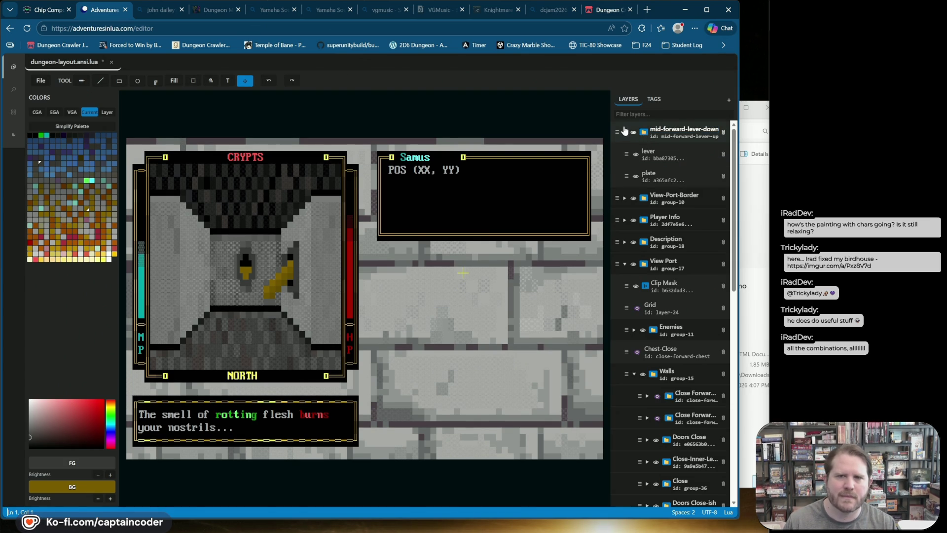
{"action": "left_click", "coordinate": [617, 132]}
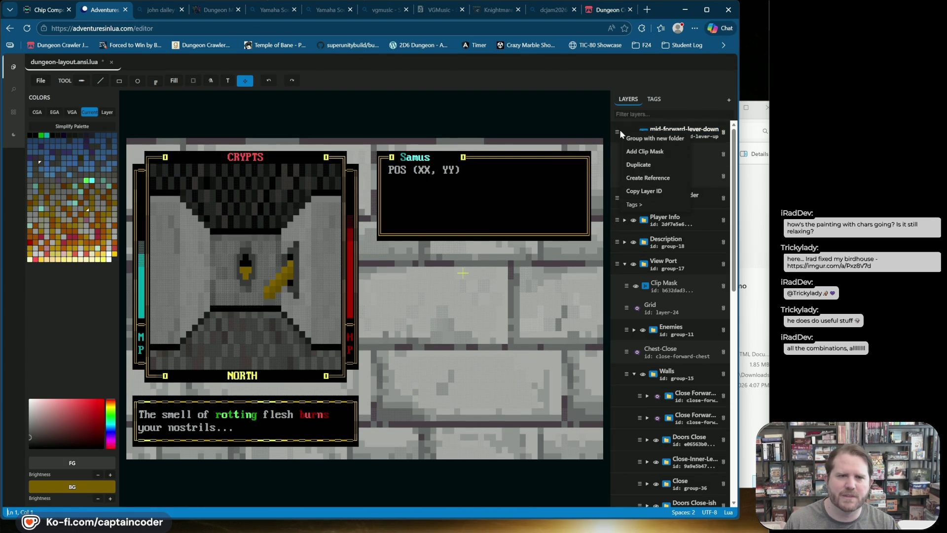
{"action": "left_click", "coordinate": [641, 170]}
Name the copy mid-forward-lever-up and delete its plate layer
{"action": "double_click", "coordinate": [681, 129]}
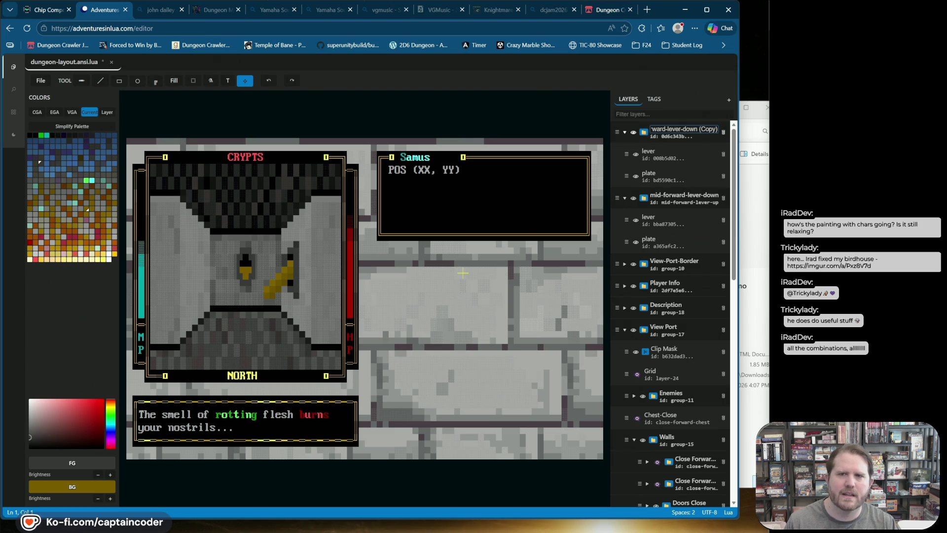
{"action": "key", "text": "BackSpace"}
{"action": "key", "text": "BackSpace"}
{"action": "key", "text": "BackSpace"}
{"action": "key", "text": "Return"}
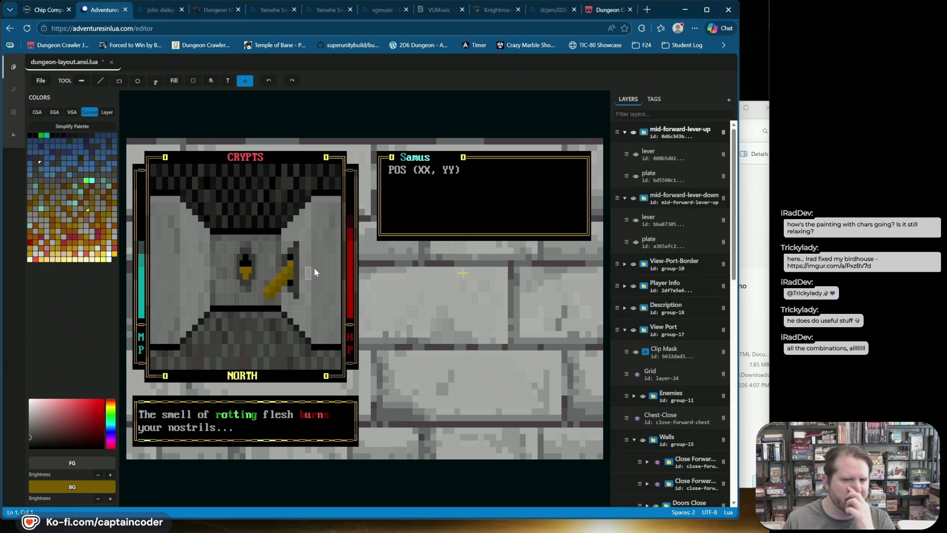
{"action": "left_click", "coordinate": [633, 198]}
{"action": "left_click", "coordinate": [633, 198]}
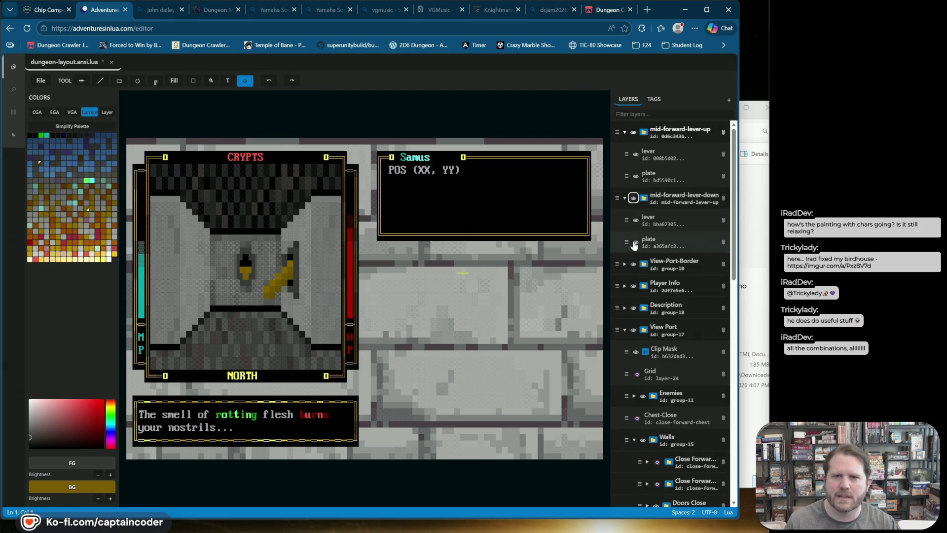
{"action": "left_click", "coordinate": [723, 176]}
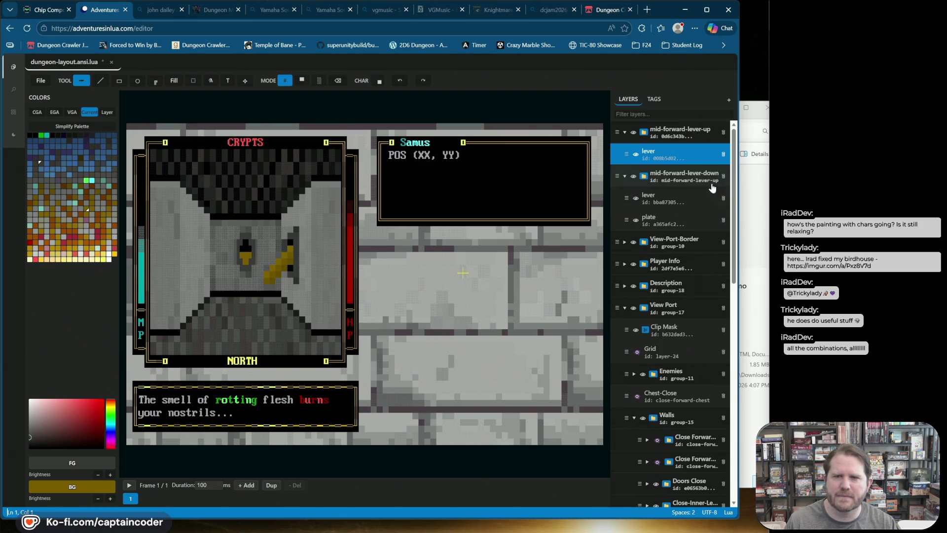
Create a plate reference into mid-forward-lever-up and move the lever layer above it
{"action": "right_click", "coordinate": [617, 220]}
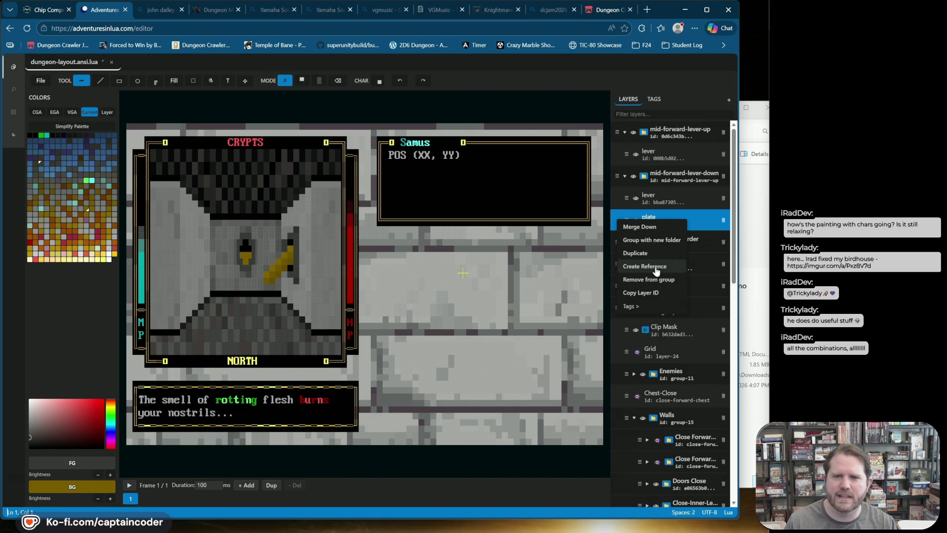
{"action": "left_click", "coordinate": [654, 268]}
{"action": "mouse_move", "coordinate": [627, 220]}
{"action": "left_mouse_down"}
{"action": "mouse_move", "coordinate": [622, 140]}
{"action": "mouse_move", "coordinate": [626, 150]}
{"action": "left_mouse_up"}
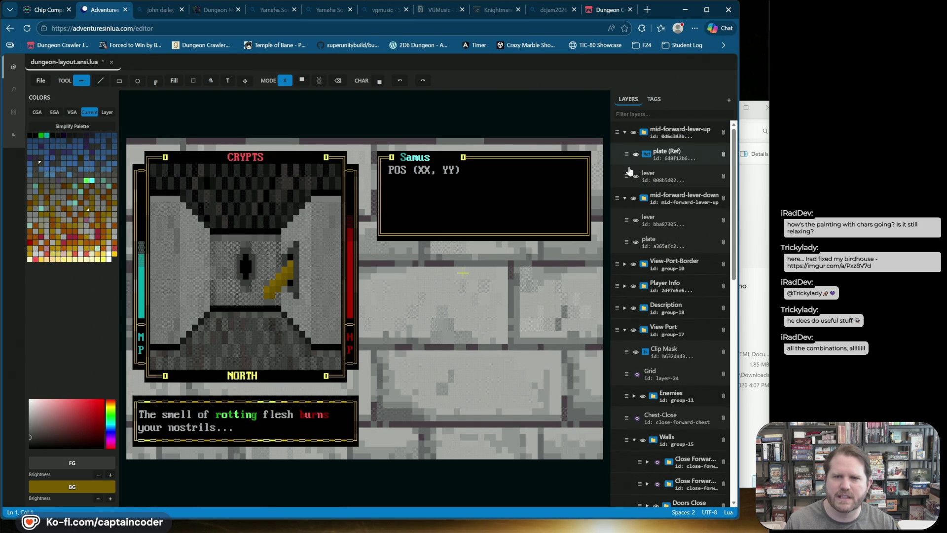
{"action": "left_click", "coordinate": [629, 173]}
{"action": "key", "text": "Delete"}
{"action": "left_click", "coordinate": [631, 134]}
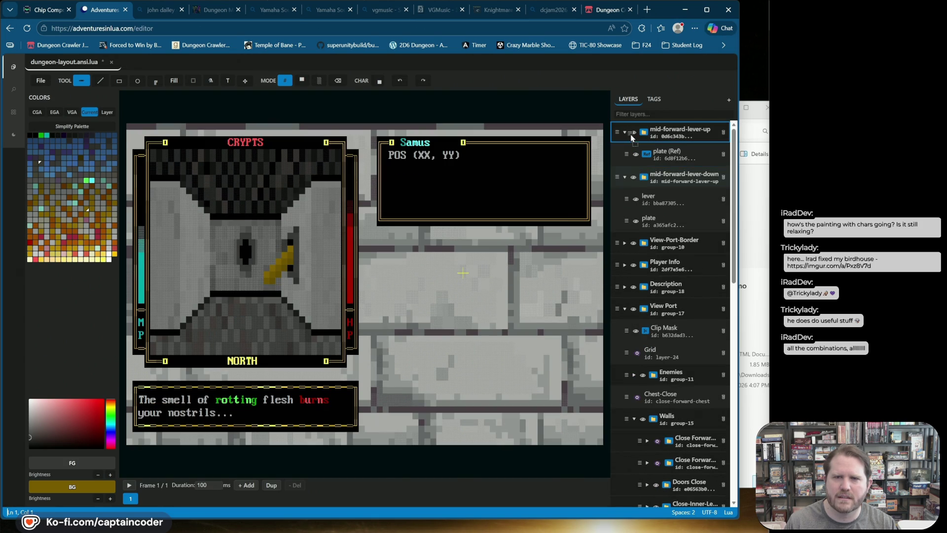
{"action": "key", "text": "ctrl+v"}
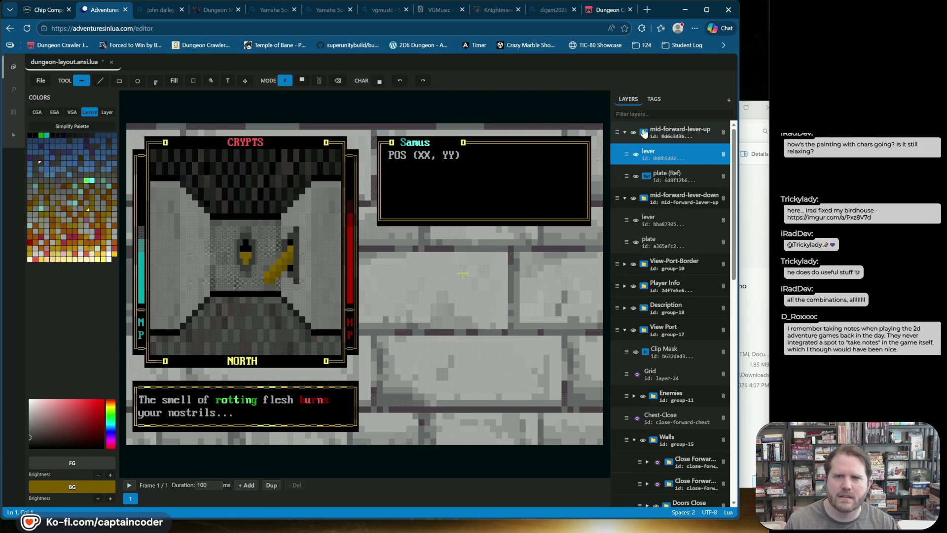
{"action": "left_click", "coordinate": [643, 133]}
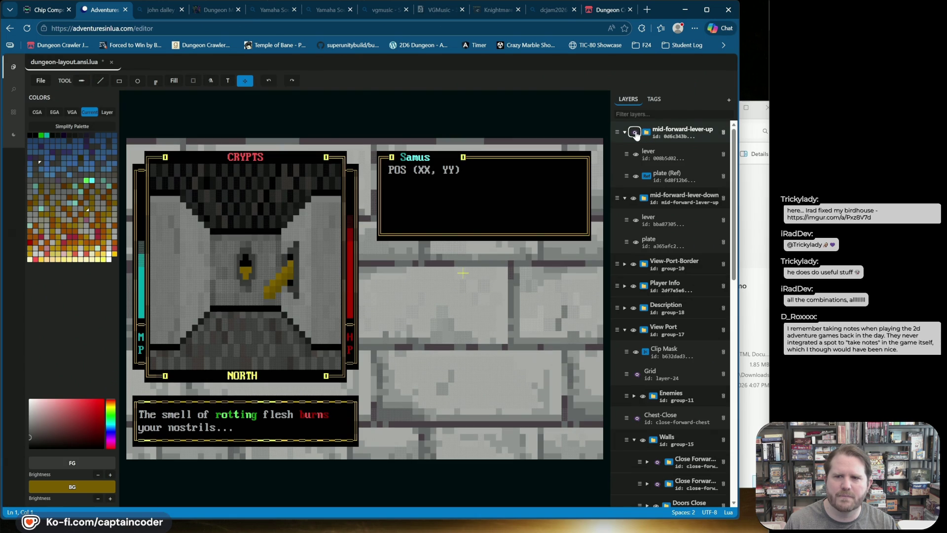
Hide mid-forward-lever-down and flick the raised group, plate reference and lever layers to check them
{"action": "left_click", "coordinate": [634, 133]}
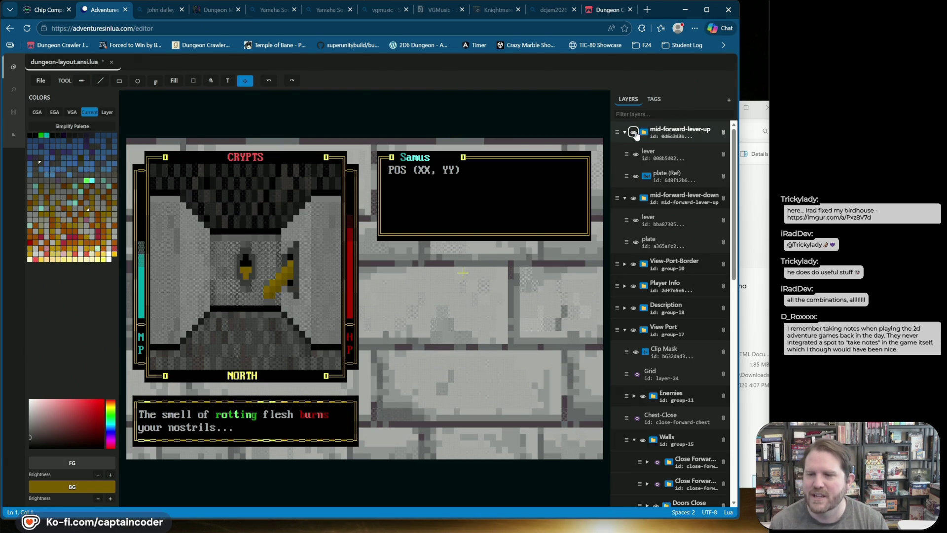
{"action": "left_click", "coordinate": [633, 199]}
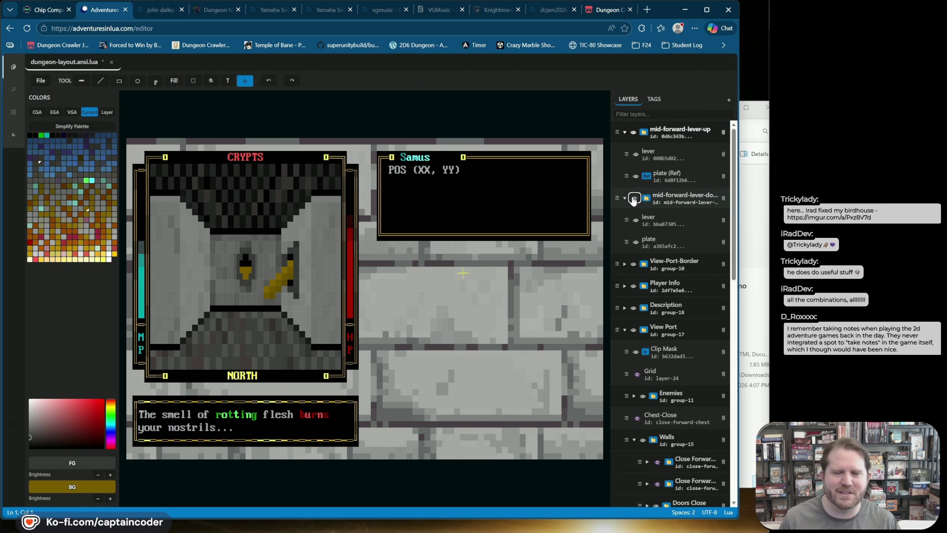
{"action": "left_click", "coordinate": [633, 132]}
{"action": "left_click", "coordinate": [633, 132]}
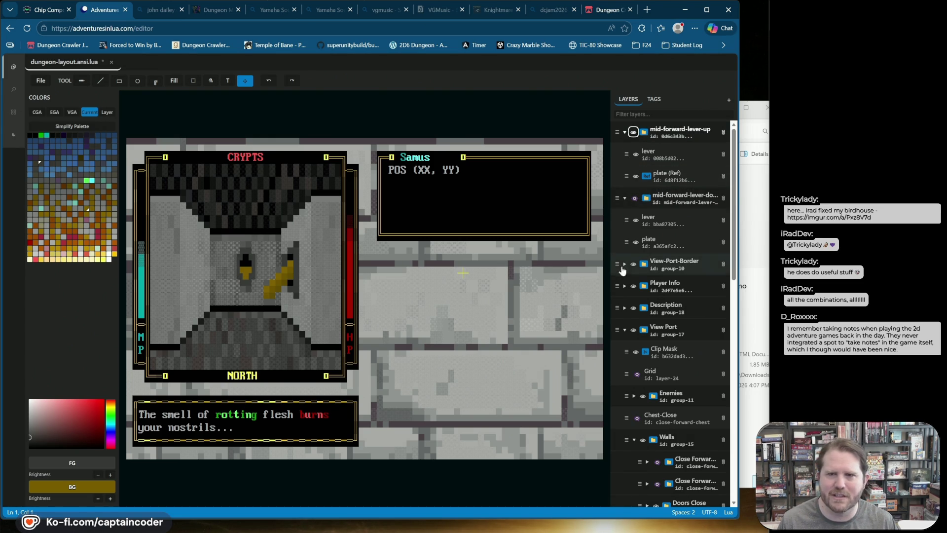
{"action": "left_click", "coordinate": [635, 176]}
{"action": "left_click", "coordinate": [635, 176]}
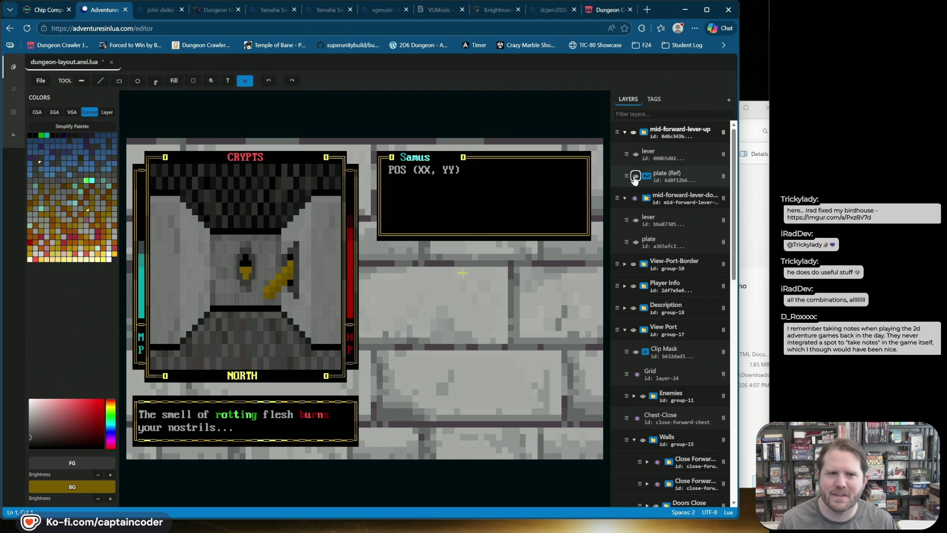
{"action": "left_click", "coordinate": [639, 172]}
{"action": "left_click", "coordinate": [635, 155]}
{"action": "left_click", "coordinate": [636, 154]}
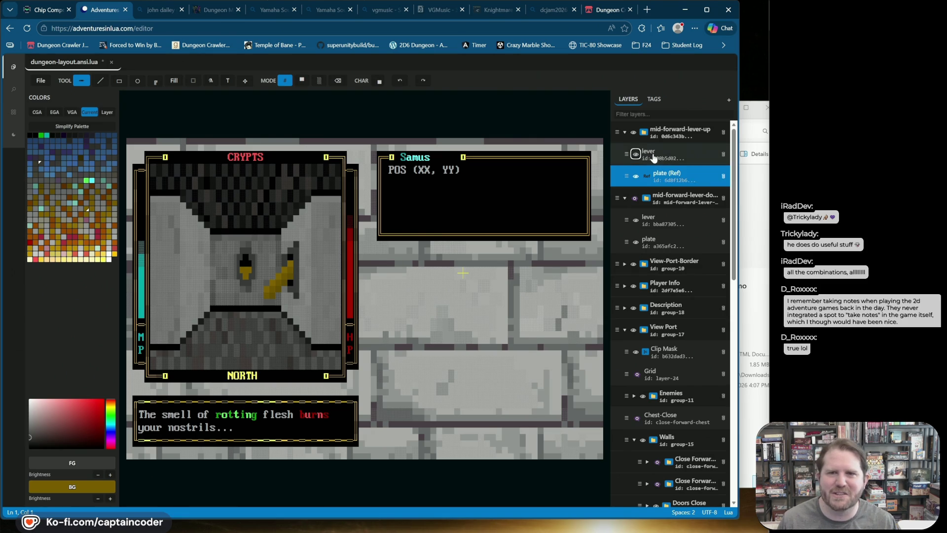
On the raised lever layer, repaint one cell as an upper-half block and erase the middle cells
{"action": "left_click", "coordinate": [650, 154]}
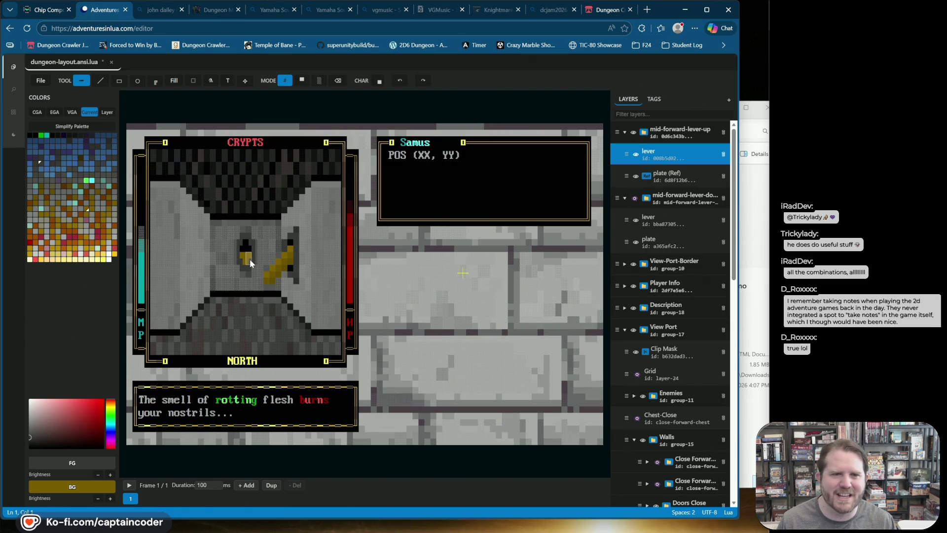
{"action": "left_click", "coordinate": [252, 243]}
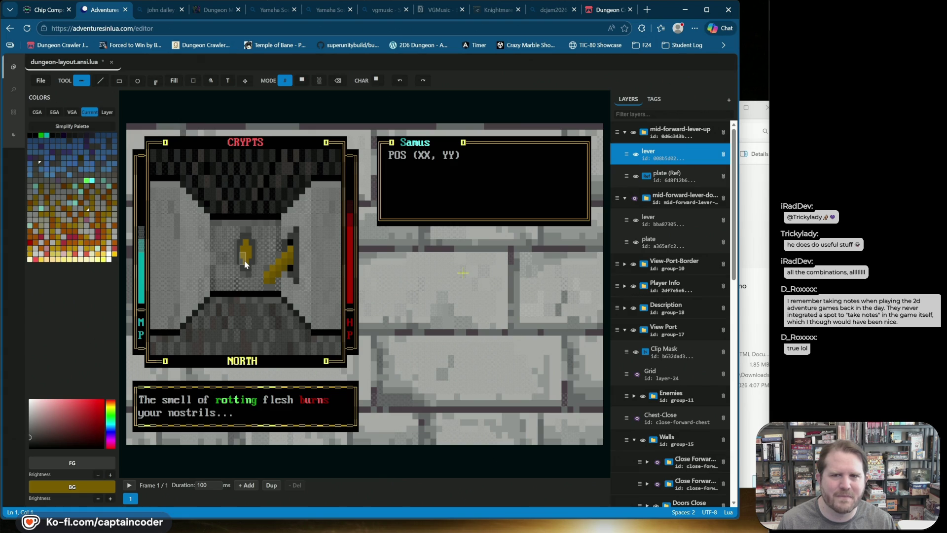
{"action": "left_click", "coordinate": [335, 83]}
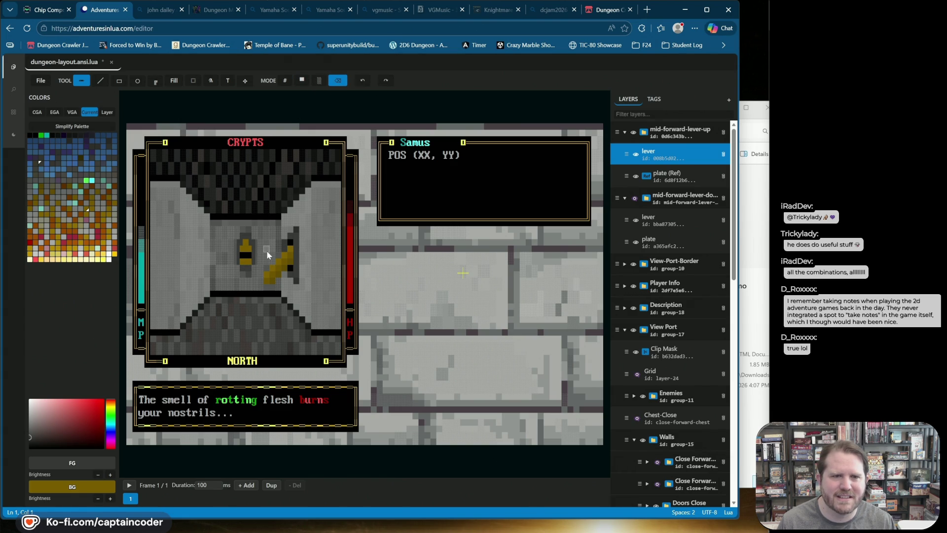
{"action": "left_click_drag", "start_coordinate": [260, 262], "coordinate": [212, 266]}
Compare the levers by hiding the raised lever group and showing the lowered one
{"action": "left_click", "coordinate": [634, 132]}
{"action": "left_click", "coordinate": [633, 133]}
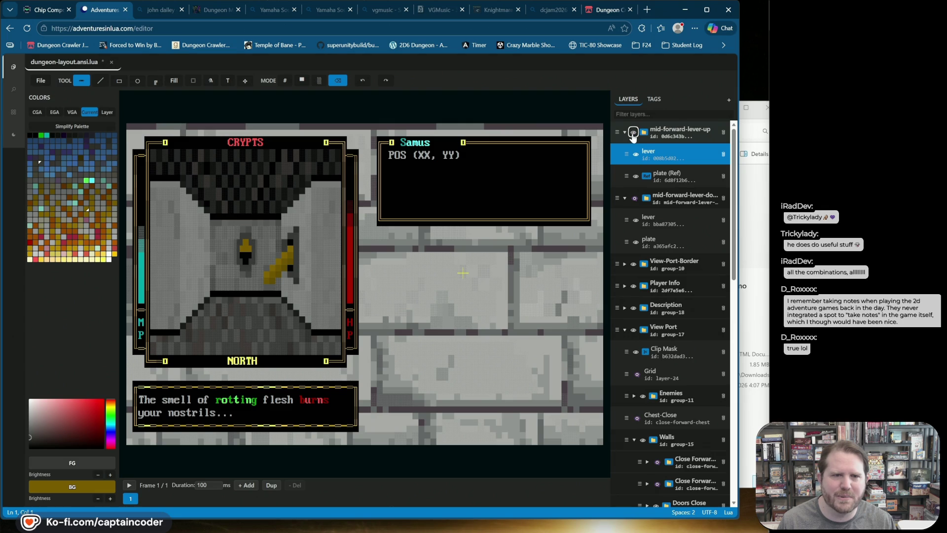
{"action": "left_click", "coordinate": [633, 133]}
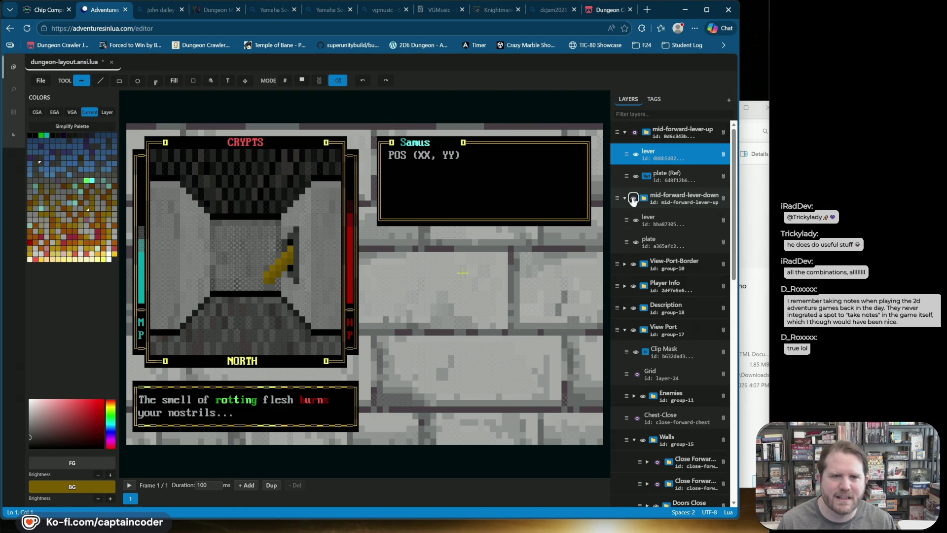
{"action": "left_click", "coordinate": [633, 199]}
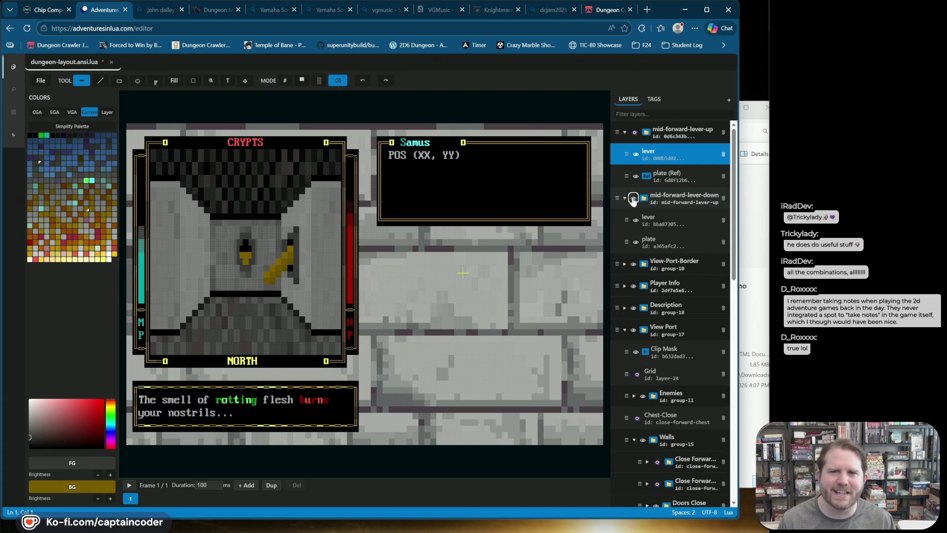
{"action": "left_click", "coordinate": [617, 132]}
{"action": "mouse_move", "coordinate": [631, 207]}
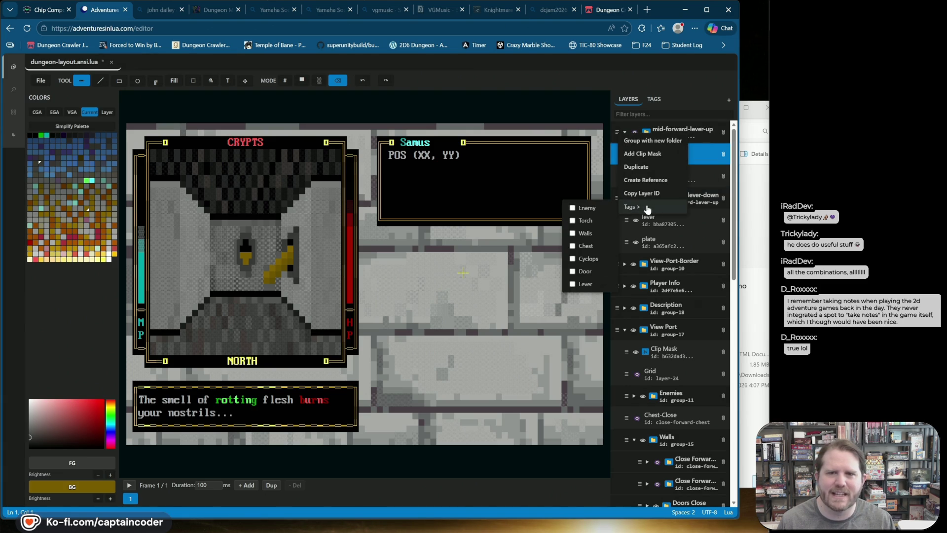
Show the raised group again, tag mid-forward-lever-down as Lever, and scroll the tag list to the Lever entries
{"action": "left_click", "coordinate": [685, 136]}
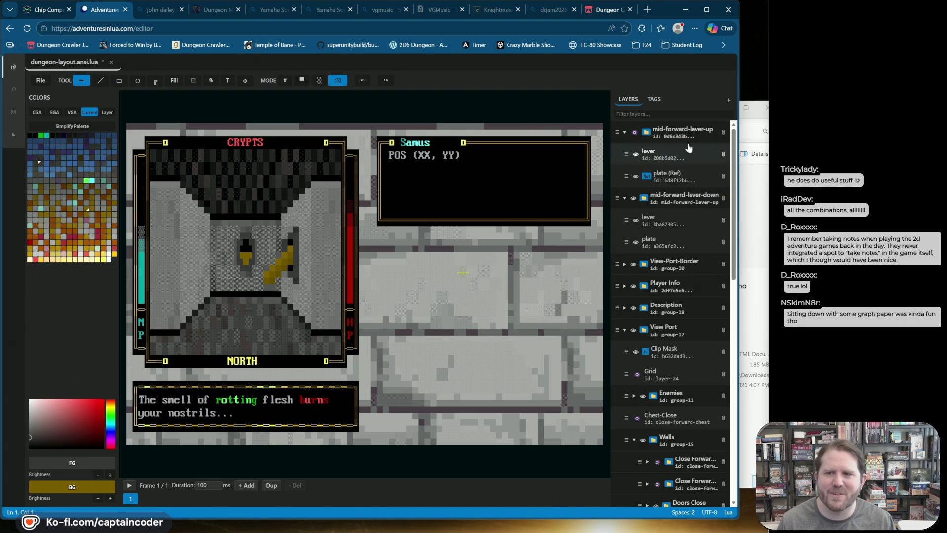
{"action": "left_click", "coordinate": [634, 132]}
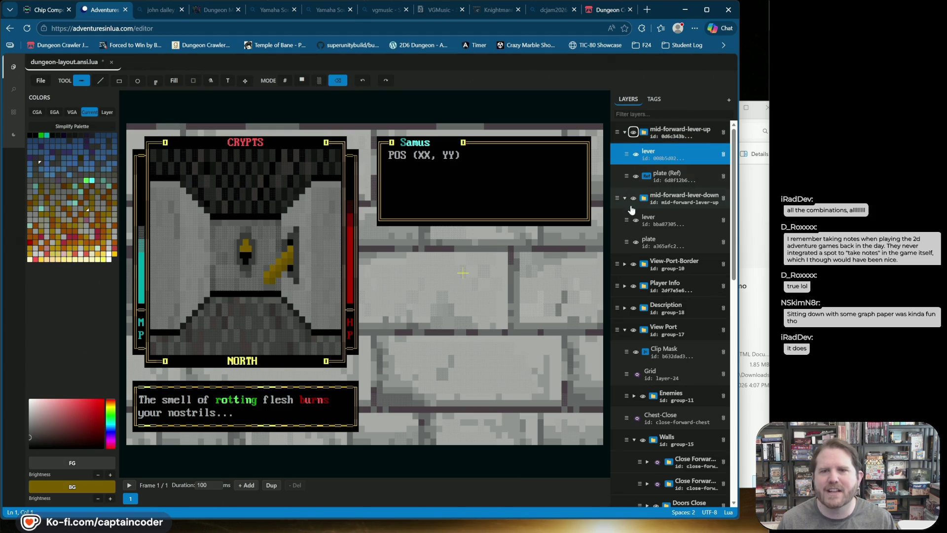
{"action": "left_click", "coordinate": [617, 198]}
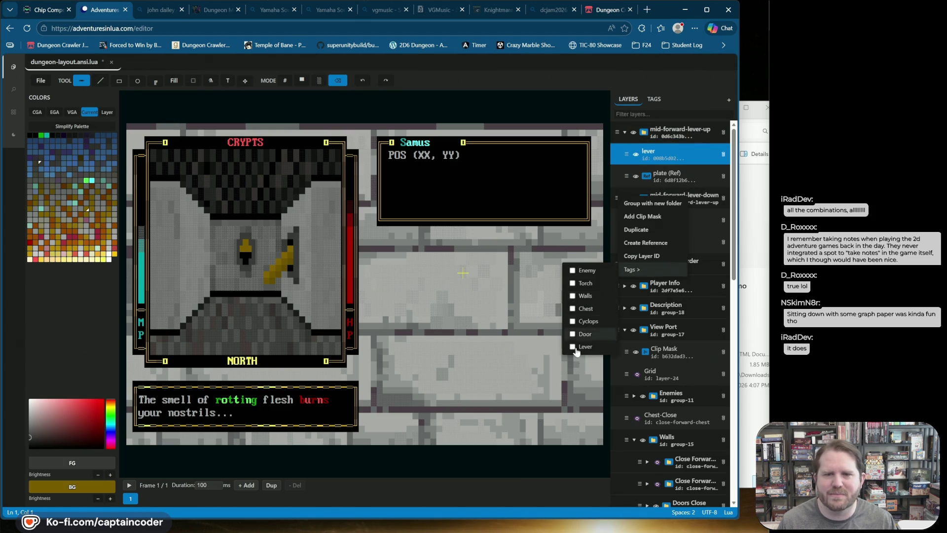
{"action": "left_click", "coordinate": [632, 269]}
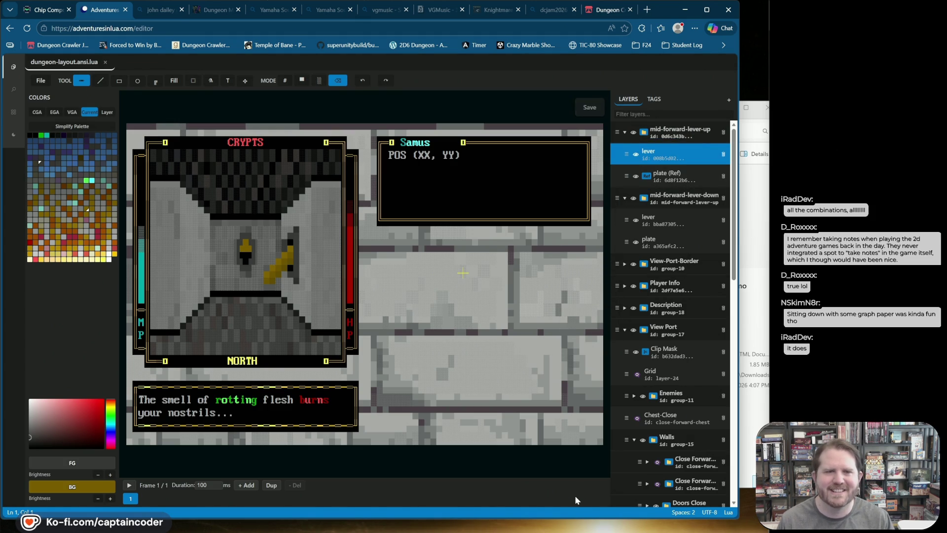
{"action": "left_click", "coordinate": [656, 100]}
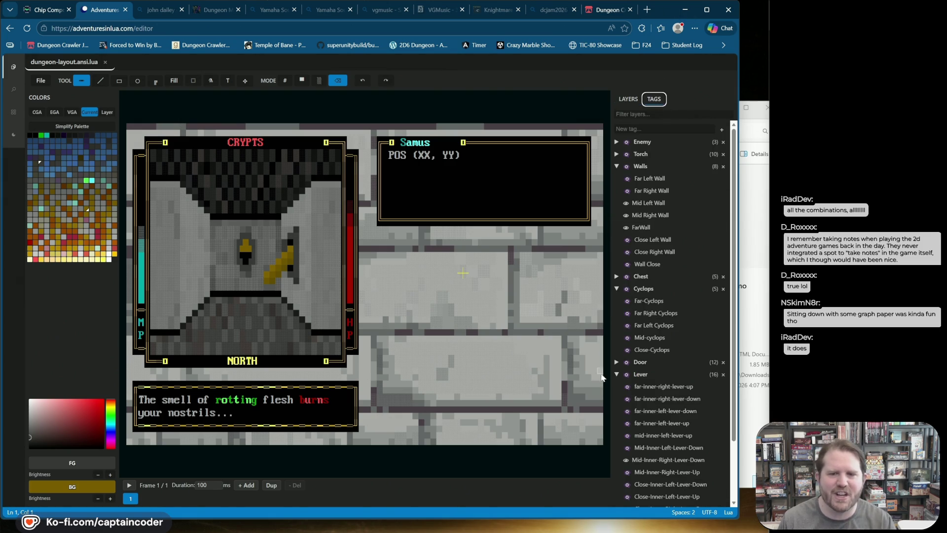
{"action": "scroll", "coordinate": [631, 394], "scroll_direction": "down", "scroll_amount": 2}
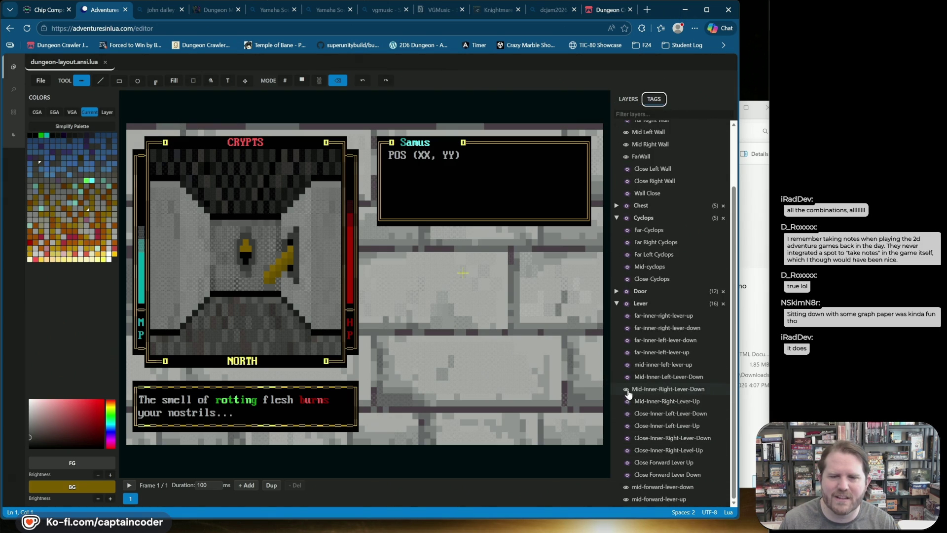
Make mid-forward-lever-up and mid-forward-lever-down visible and hide Mid-Inner-Right-Lever-Down
{"action": "left_click", "coordinate": [625, 499]}
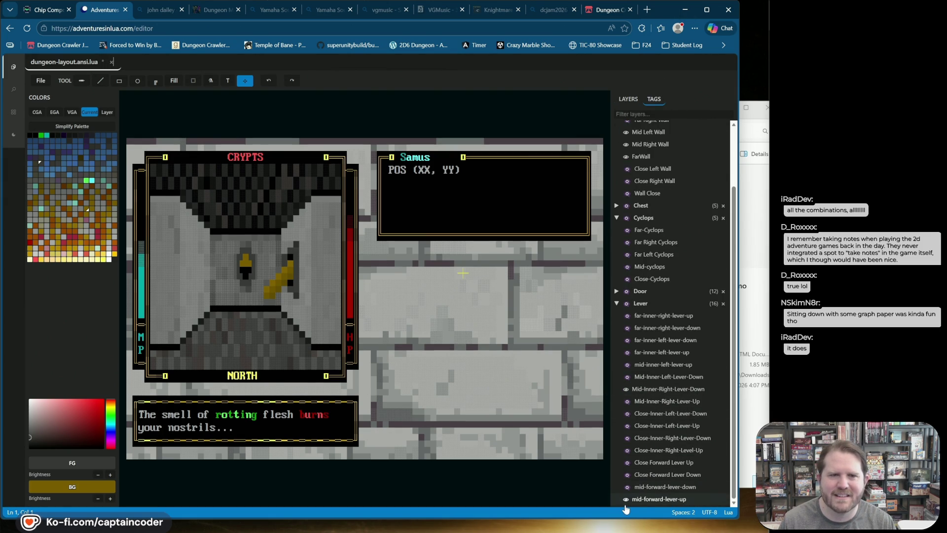
{"action": "left_click", "coordinate": [627, 500]}
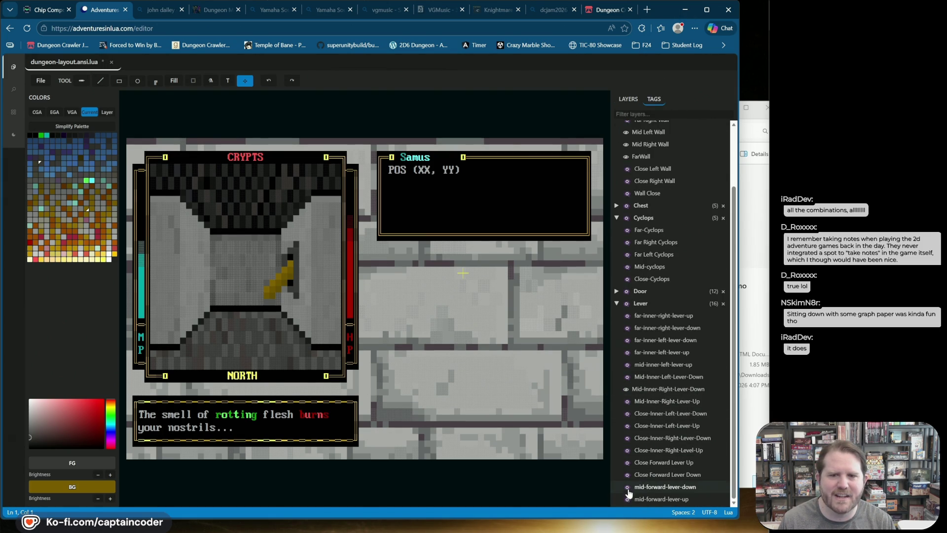
{"action": "left_click", "coordinate": [626, 487]}
{"action": "left_click", "coordinate": [626, 491]}
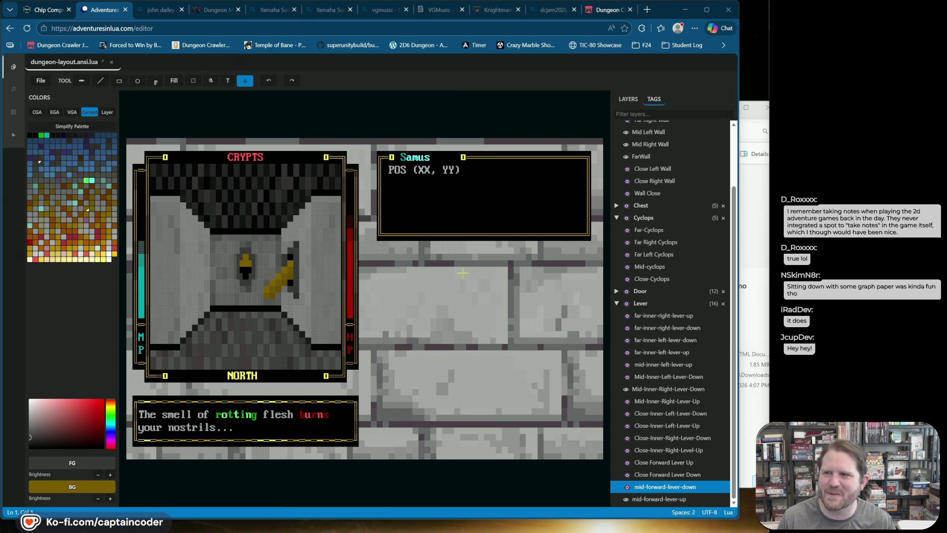
{"action": "left_click", "coordinate": [626, 500]}
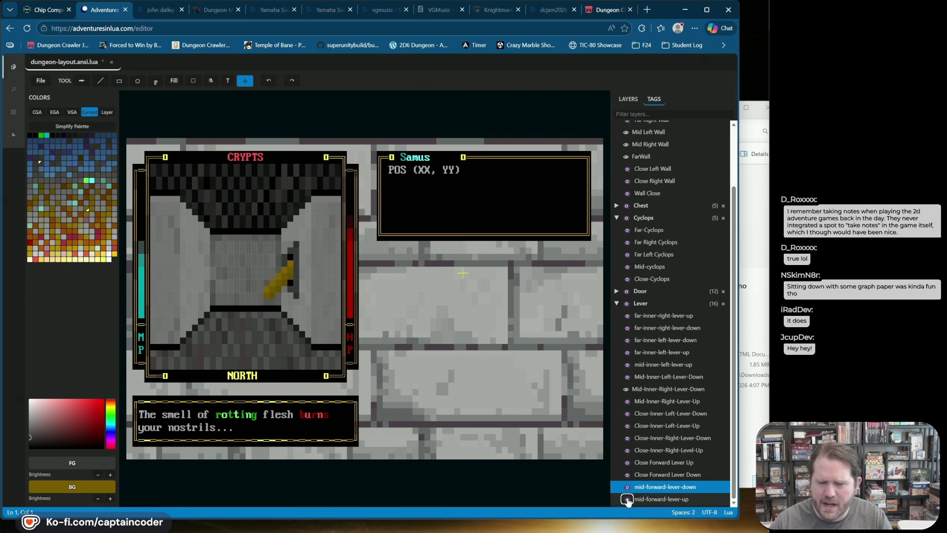
{"action": "left_click", "coordinate": [627, 499]}
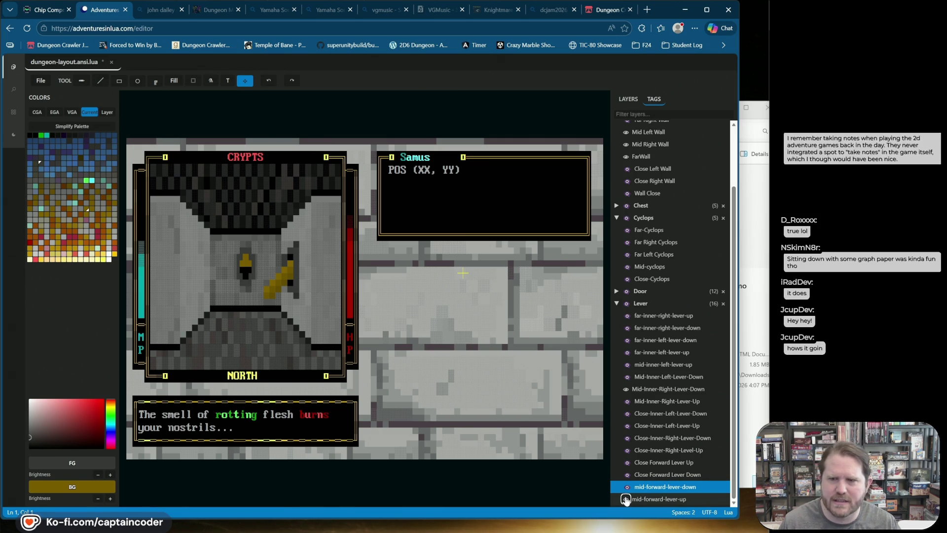
{"action": "left_click", "coordinate": [626, 487]}
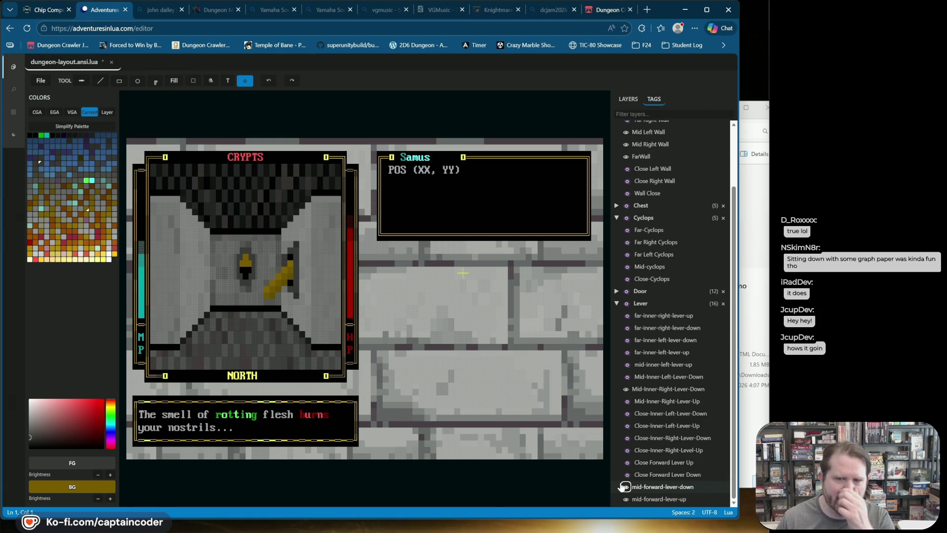
{"action": "left_click", "coordinate": [620, 487]}
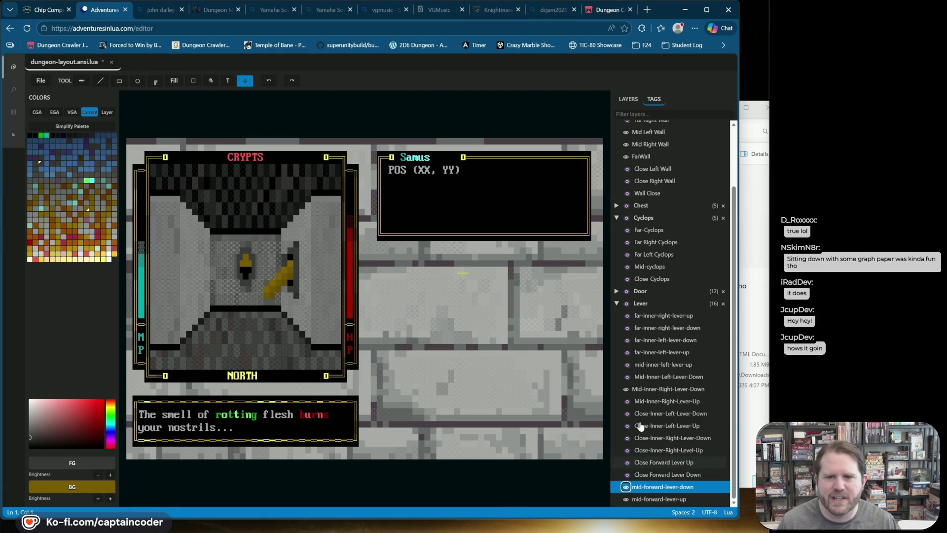
{"action": "left_click", "coordinate": [623, 391]}
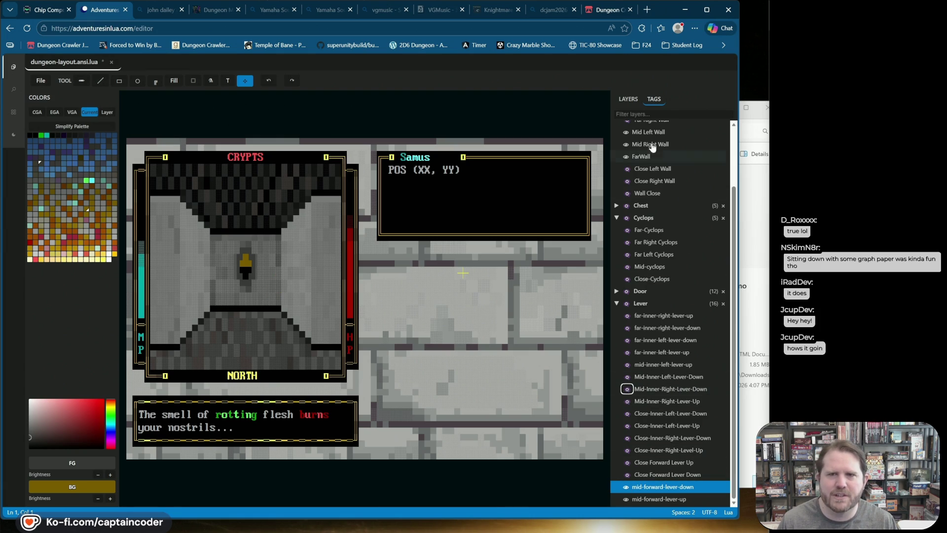
{"action": "left_click", "coordinate": [628, 98]}
Collapse both mid-forward-lever layer groups and the Cyclops tag group, then view the Dungeon Crawler Jam 2026 page
{"action": "left_click", "coordinate": [625, 132]}
{"action": "left_click", "coordinate": [624, 155]}
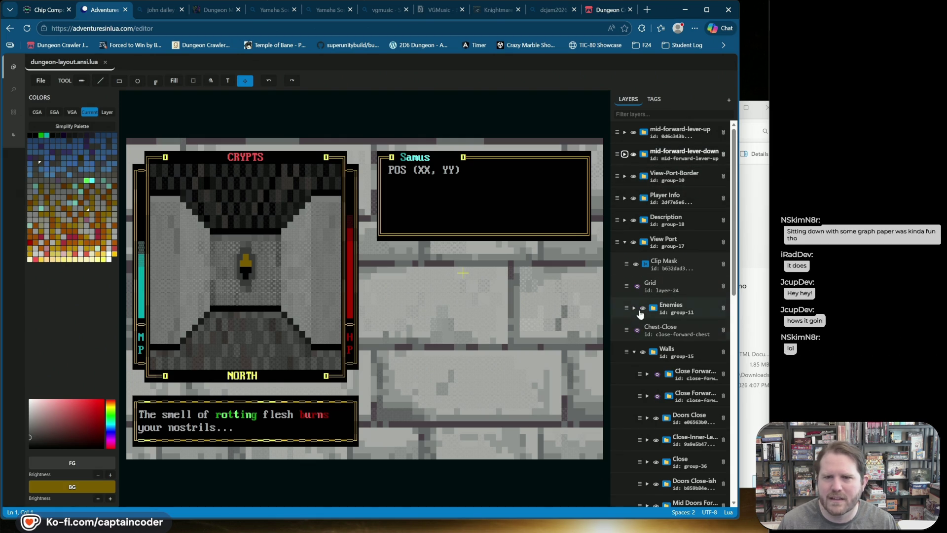
{"action": "left_click", "coordinate": [654, 98]}
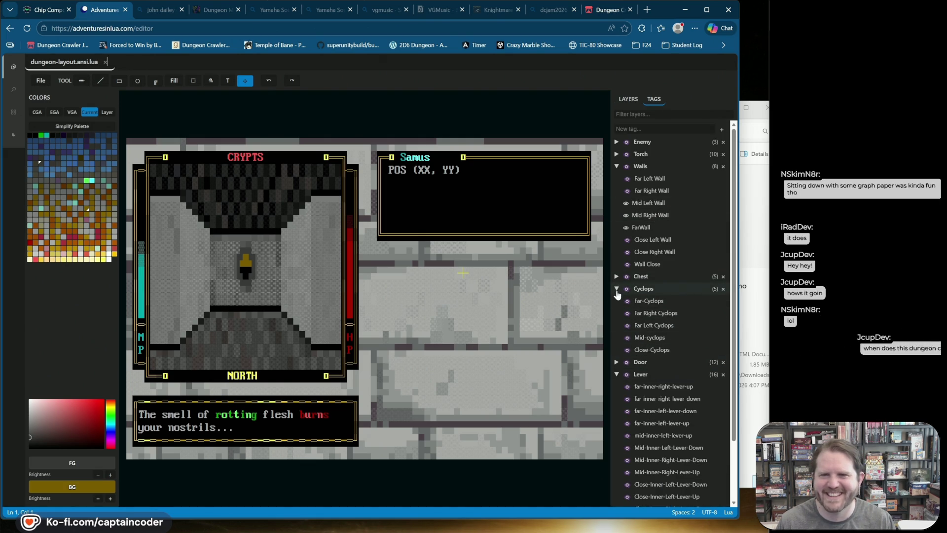
{"action": "left_click", "coordinate": [617, 289]}
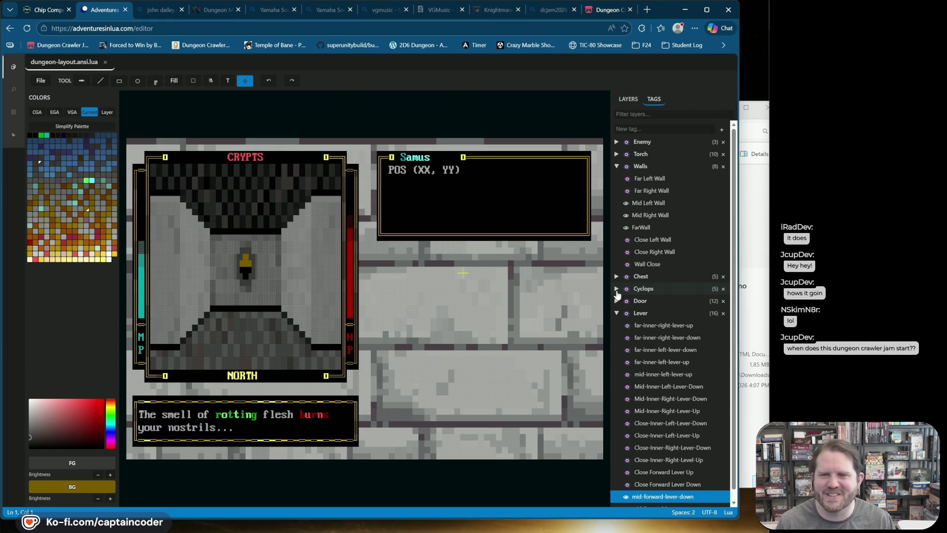
{"action": "left_click", "coordinate": [587, 11]}
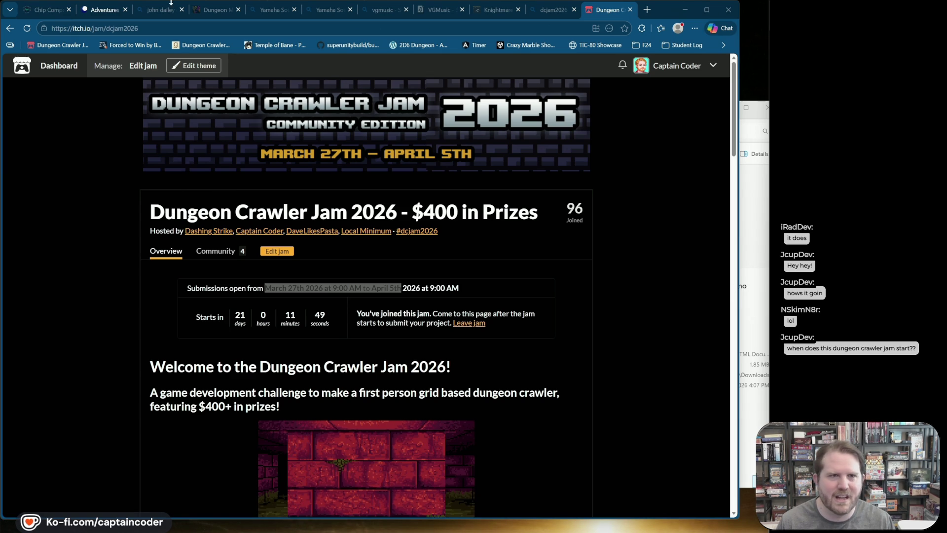
{"action": "left_click", "coordinate": [163, 28]}
{"action": "key", "text": "Escape"}
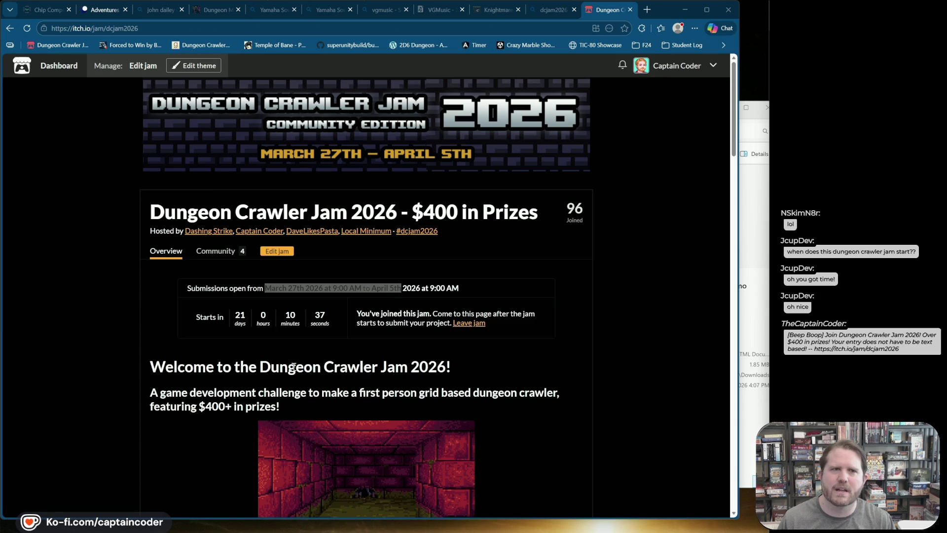
Glance at the dungeon layout in Adventures in Lua, then return to the Chip Composer tracker
{"action": "left_click", "coordinate": [103, 14]}
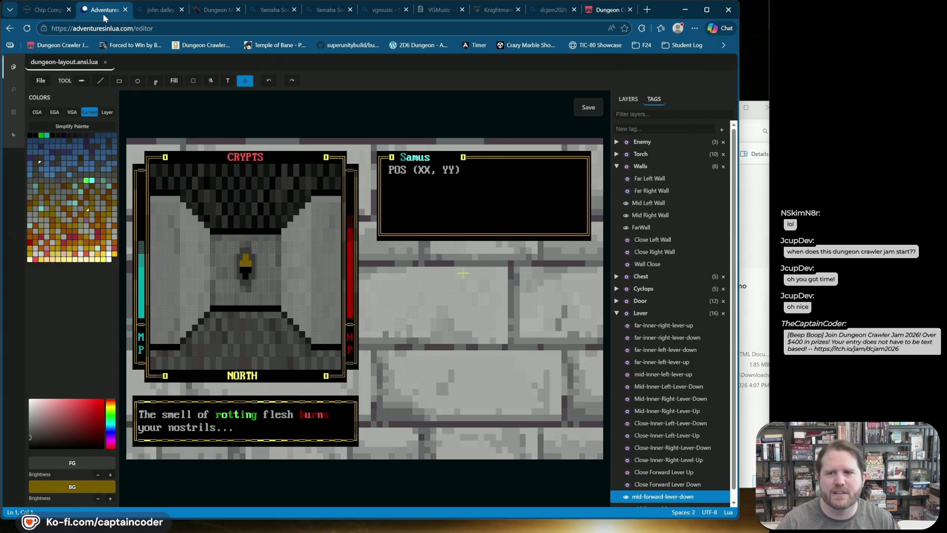
{"action": "left_click", "coordinate": [58, 11]}
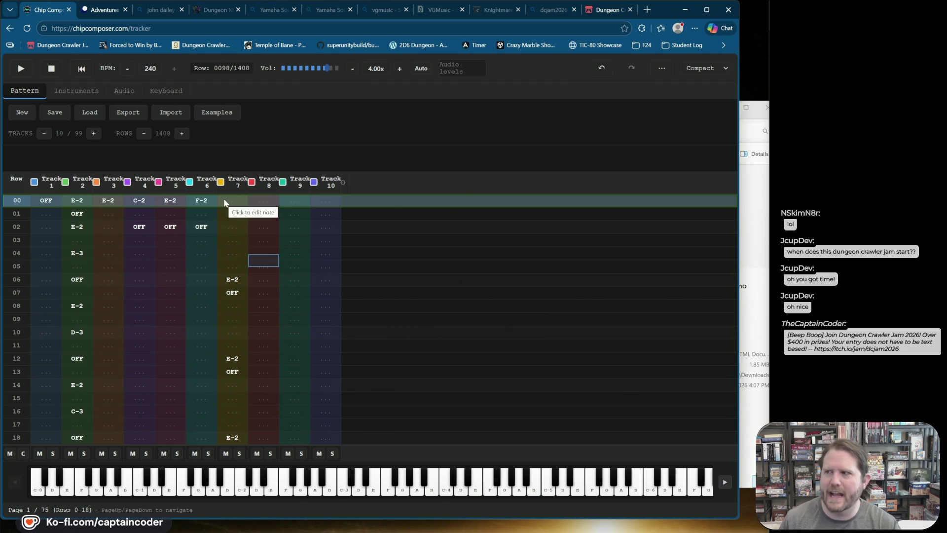
Play the 10-track tracker song from the top, stop it, and select 'tracker' in the address
{"action": "left_click", "coordinate": [114, 10]}
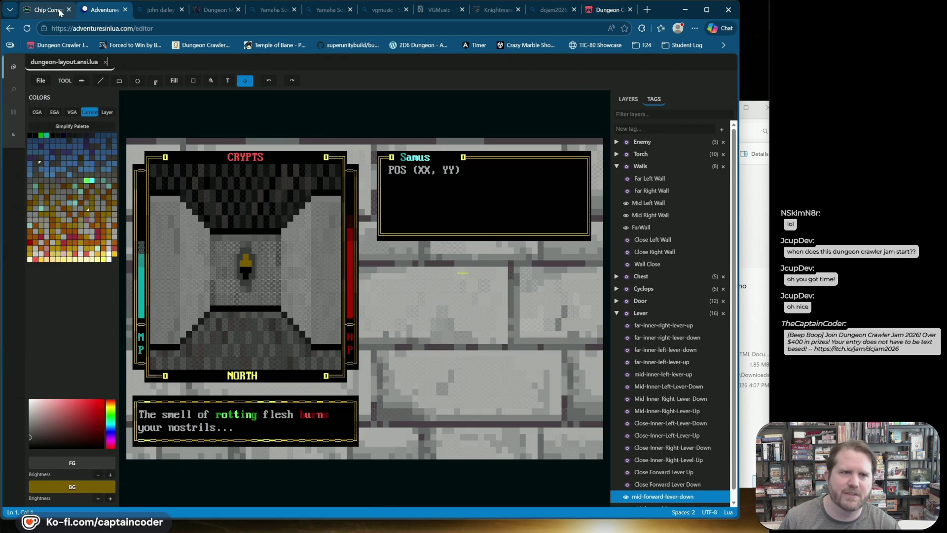
{"action": "left_click", "coordinate": [55, 11]}
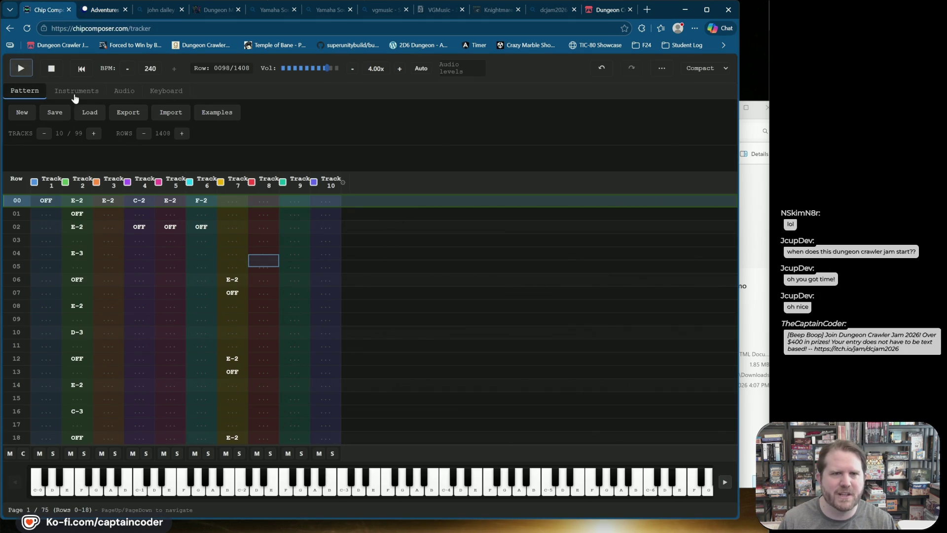
{"action": "left_click", "coordinate": [27, 72]}
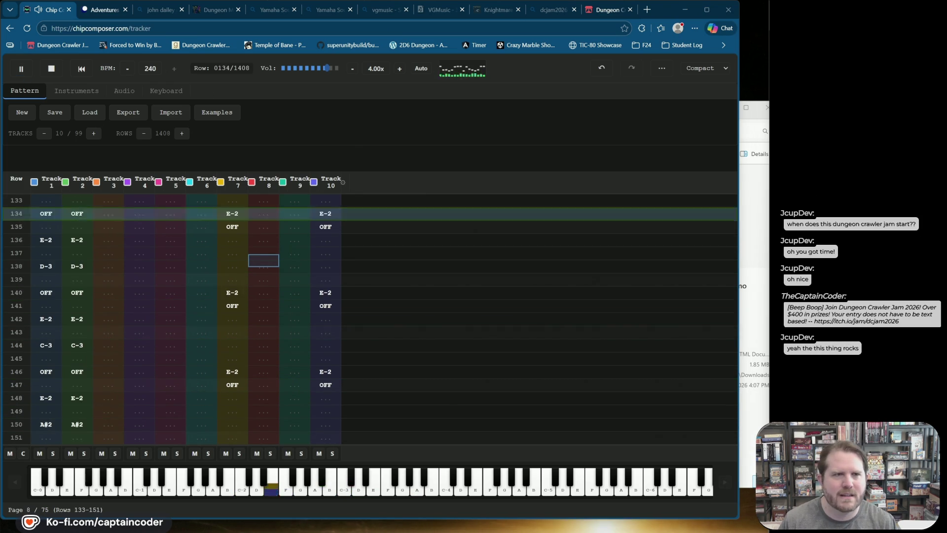
{"action": "left_click", "coordinate": [52, 70]}
{"action": "left_click", "coordinate": [143, 30]}
{"action": "double_click", "coordinate": [144, 30]}
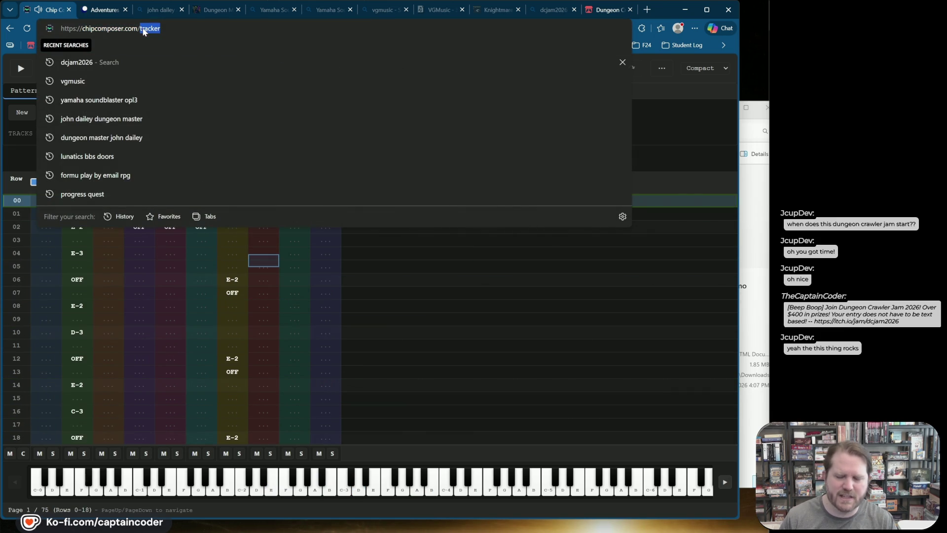
{"action": "type", "text": "composer"}
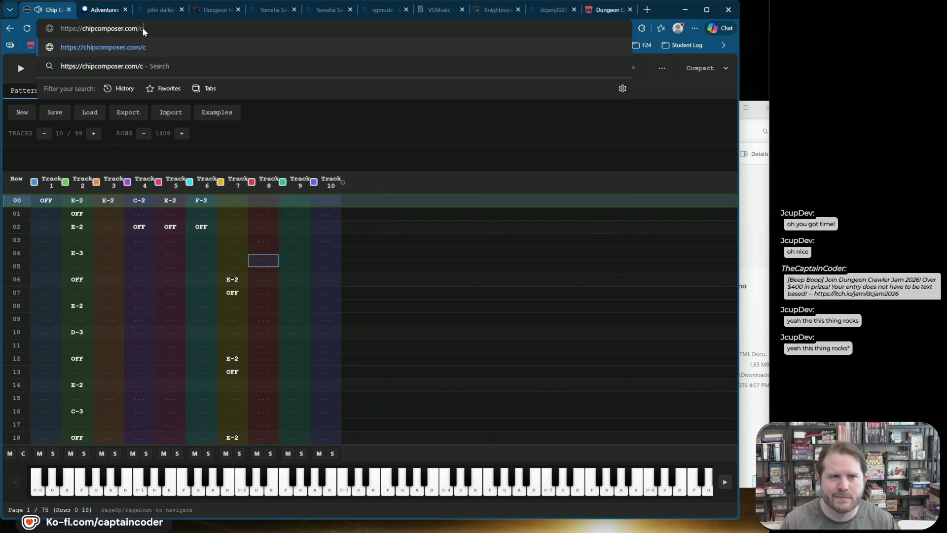
{"action": "key", "text": "Return"}
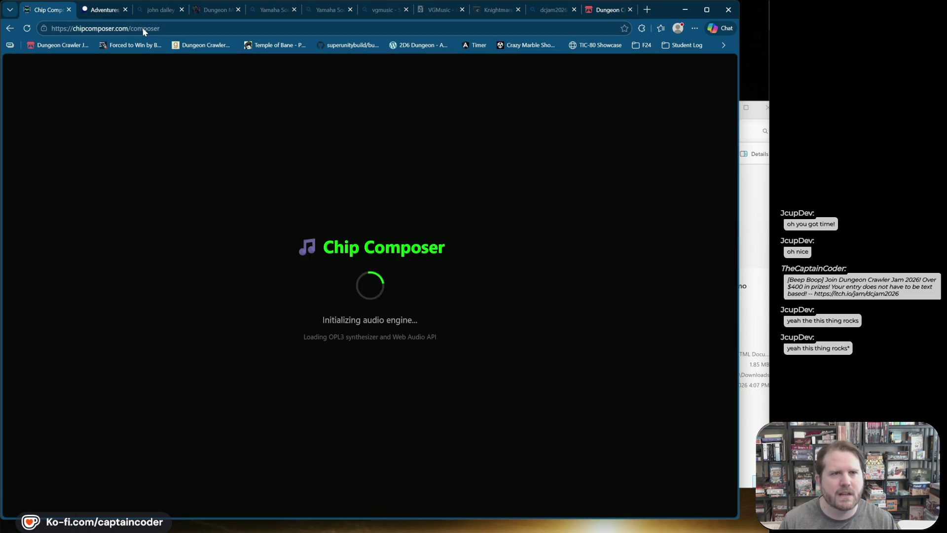
{"action": "left_click", "coordinate": [144, 29]}
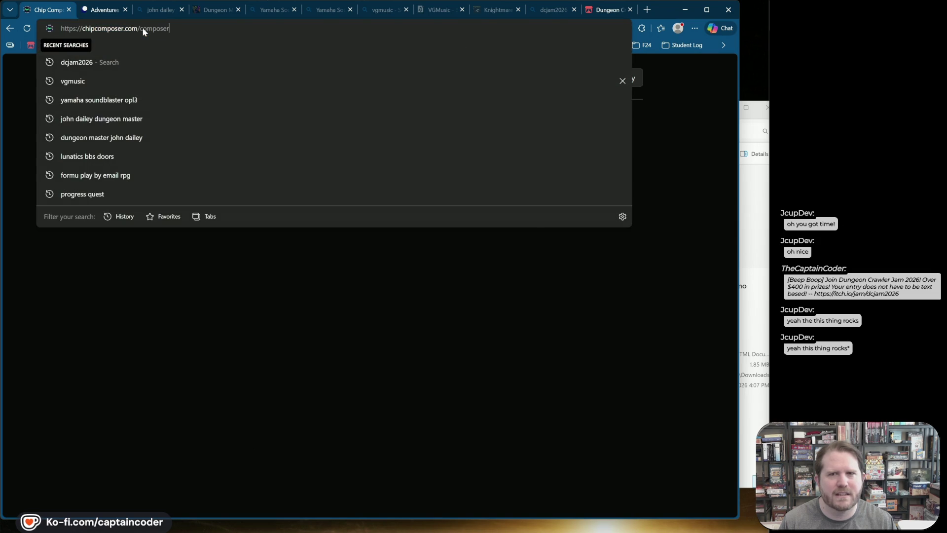
{"action": "key", "text": "Escape"}
{"action": "left_click", "coordinate": [511, 188]}
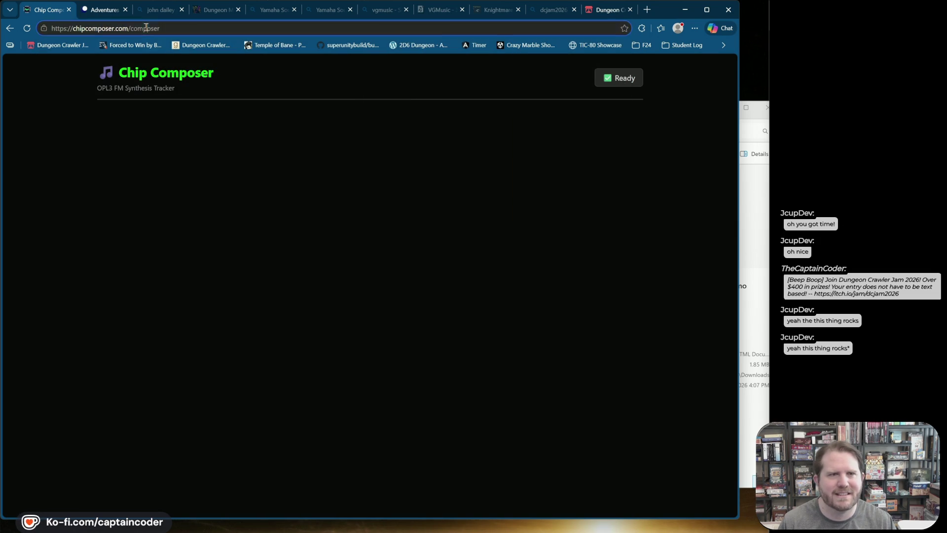
{"action": "double_click", "coordinate": [146, 28]}
{"action": "type", "text": "composer"}
{"action": "key", "text": "Return"}
{"action": "key", "text": "ctrl+l"}
{"action": "key", "text": "End"}
{"action": "key", "text": "BackSpace"}
{"action": "key", "text": "Return"}
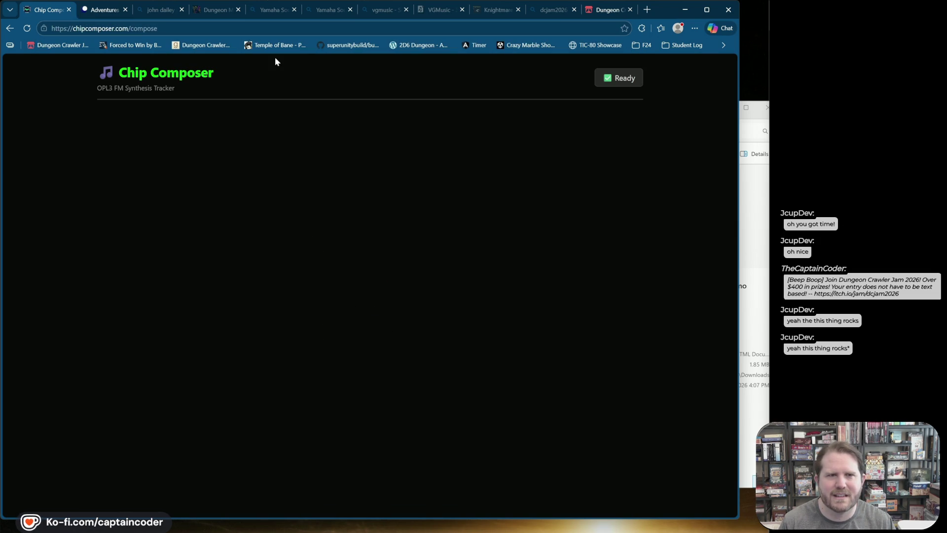
{"action": "key", "text": "ctrl+l"}
{"action": "key", "text": "End"}
{"action": "key", "text": "BackSpace"}
{"action": "key", "text": "BackSpace"}
{"action": "key", "text": "BackSpace"}
{"action": "key", "text": "Return"}
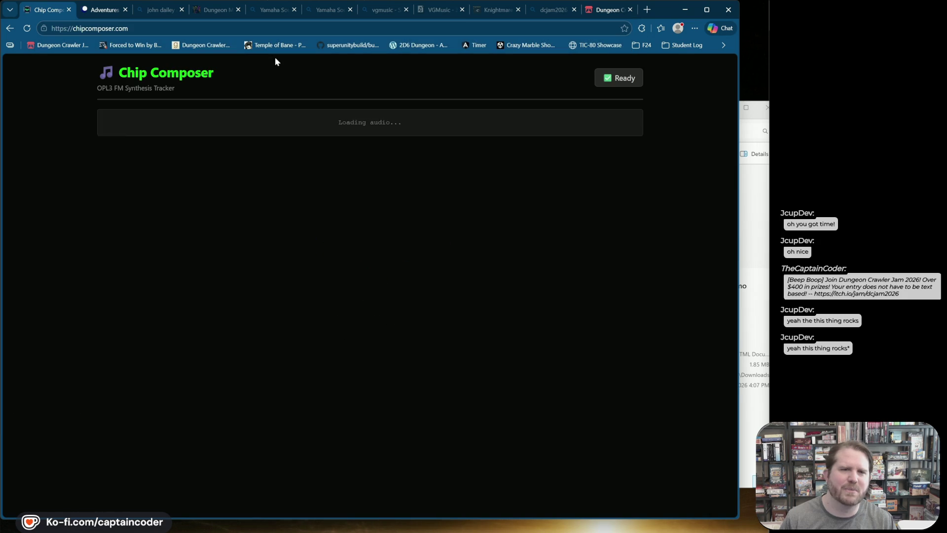
{"action": "key", "text": "ctrl+l"}
{"action": "key", "text": "End"}
{"action": "type", "text": "/tracker"}
{"action": "key", "text": "Return"}
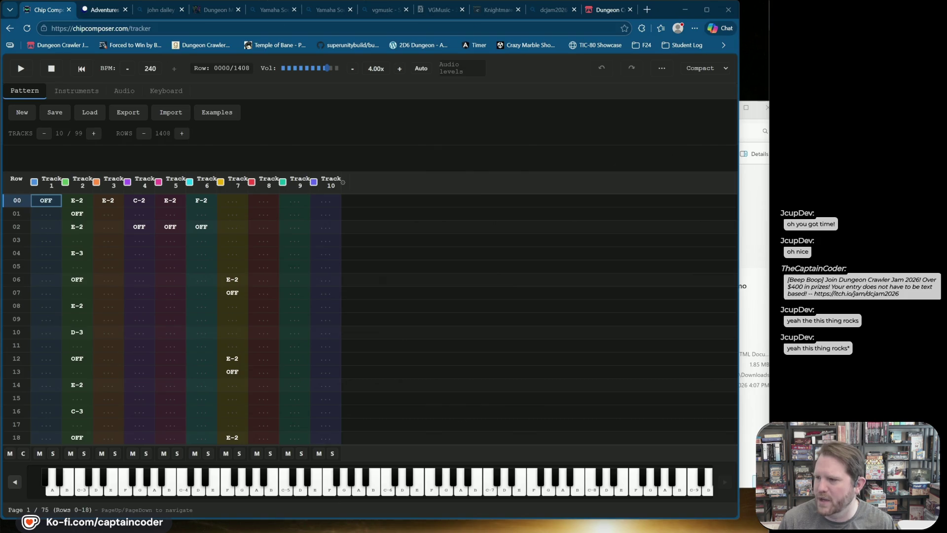
{"action": "key", "text": "super+d"}
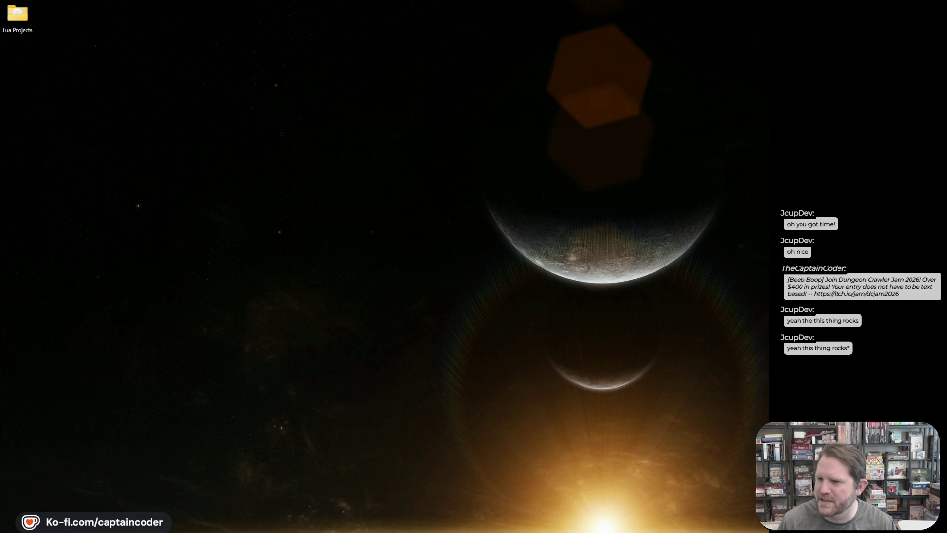
{"action": "key", "text": "super+d"}
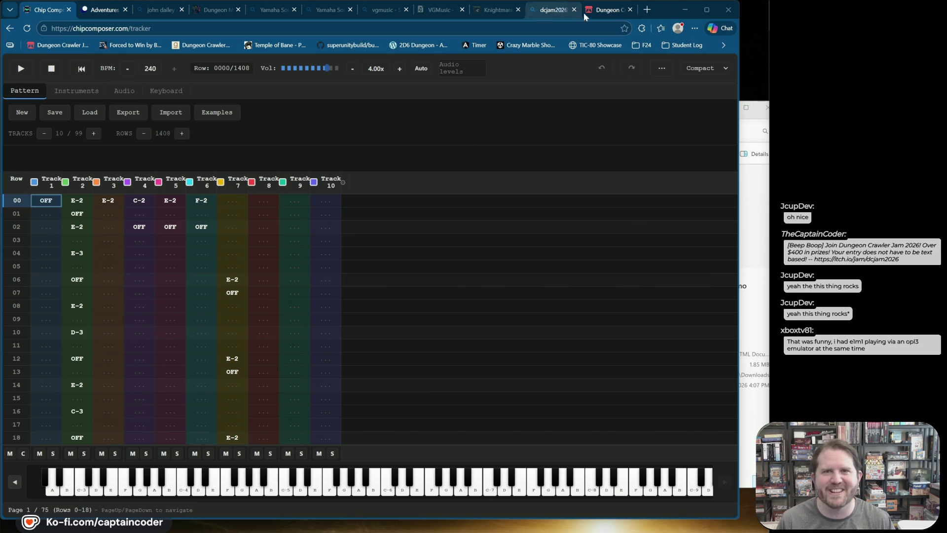
Open the local Chip Composer build's /composer page in a new tab
{"action": "left_click", "coordinate": [648, 10]}
{"action": "type", "text": "localhost:5173"}
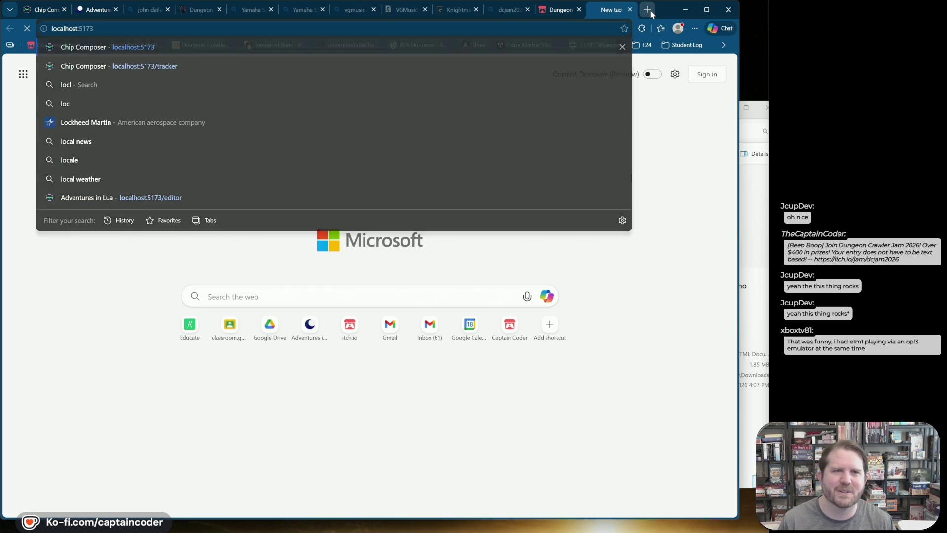
{"action": "key", "text": "Return"}
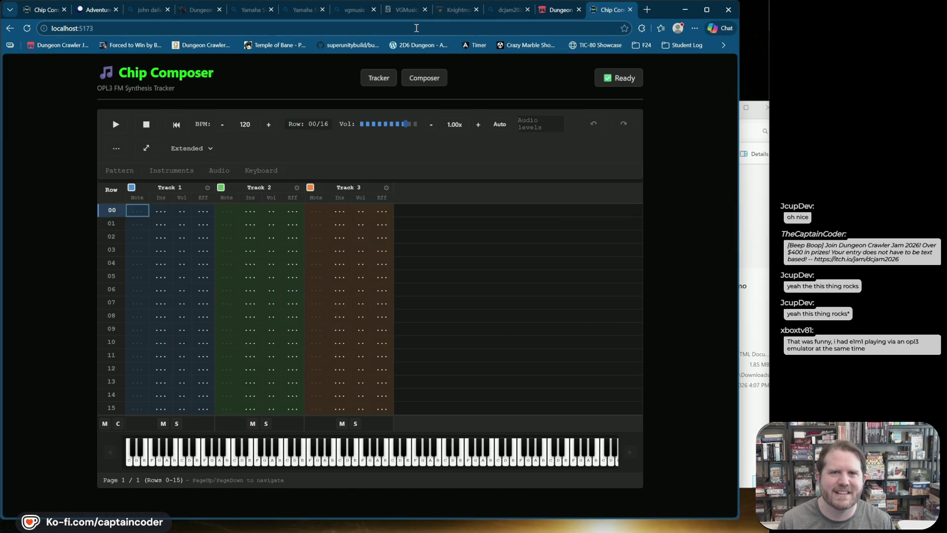
{"action": "left_click", "coordinate": [416, 28]}
{"action": "type", "text": "/composer"}
{"action": "key", "text": "Return"}
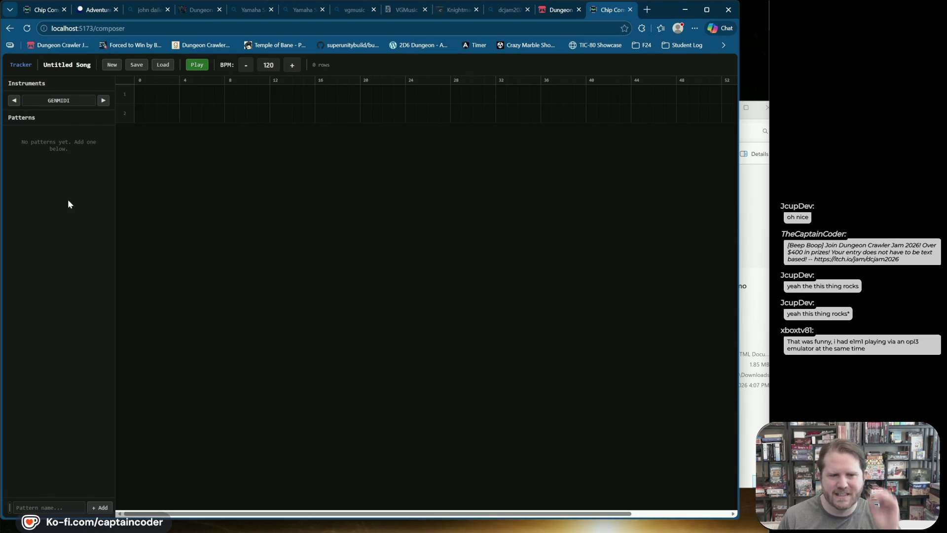
Add Pattern 1, rename it Bass Line, and open it in the pattern editor
{"action": "left_click", "coordinate": [101, 508]}
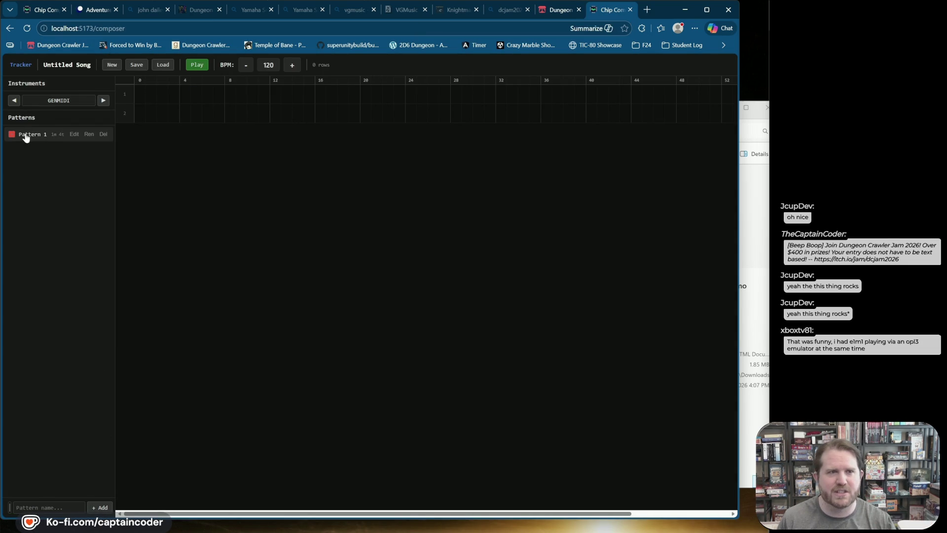
{"action": "double_click", "coordinate": [69, 136]}
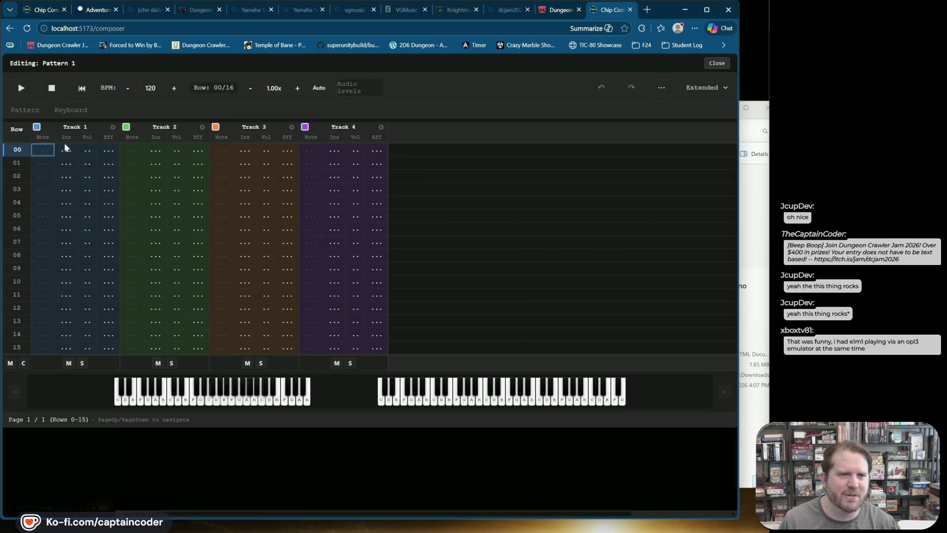
{"action": "left_click", "coordinate": [716, 63]}
{"action": "mouse_move", "coordinate": [38, 138]}
{"action": "left_click", "coordinate": [90, 134]}
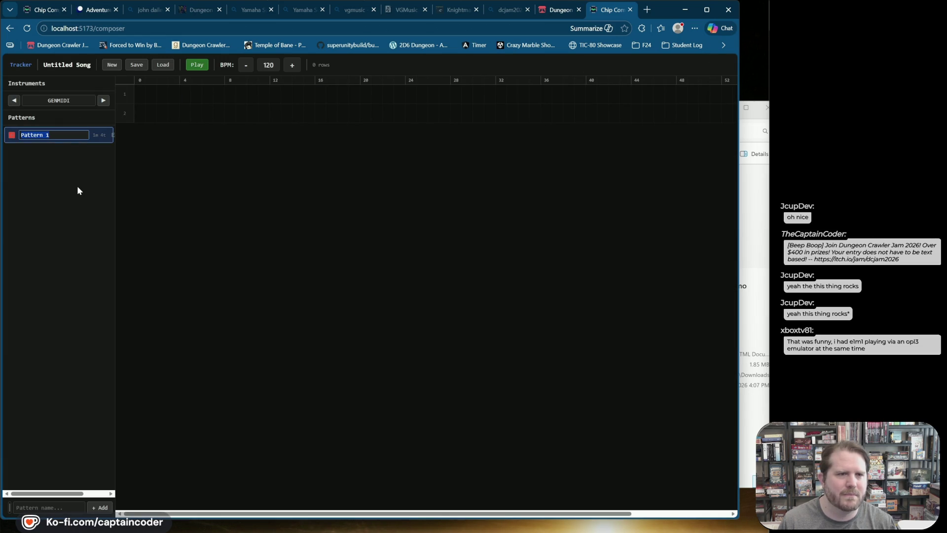
{"action": "type", "text": "Bass Line"}
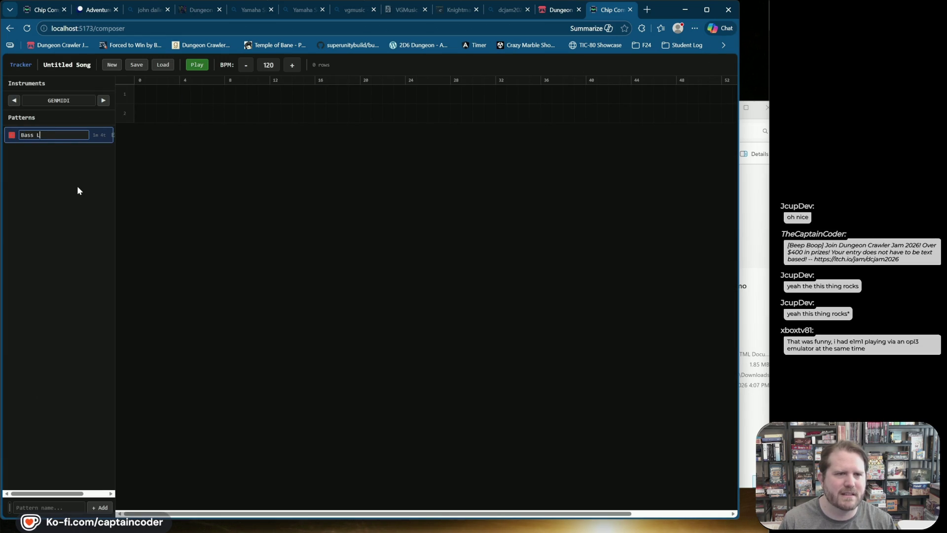
{"action": "key", "text": "Return"}
{"action": "left_click", "coordinate": [74, 135]}
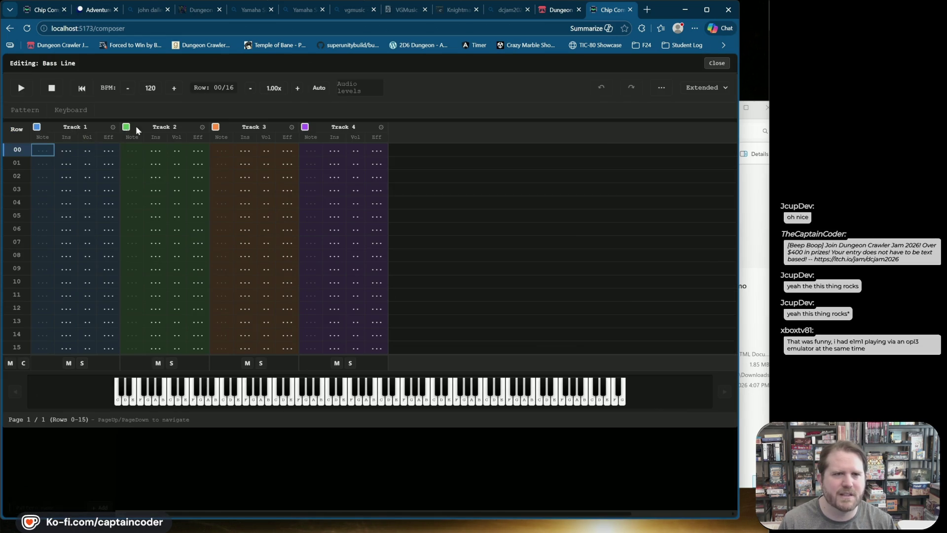
Enter C-2 in row 00 of Track 1 and choose Electric Bass (pick) in the instrument view
{"action": "left_click", "coordinate": [47, 156]}
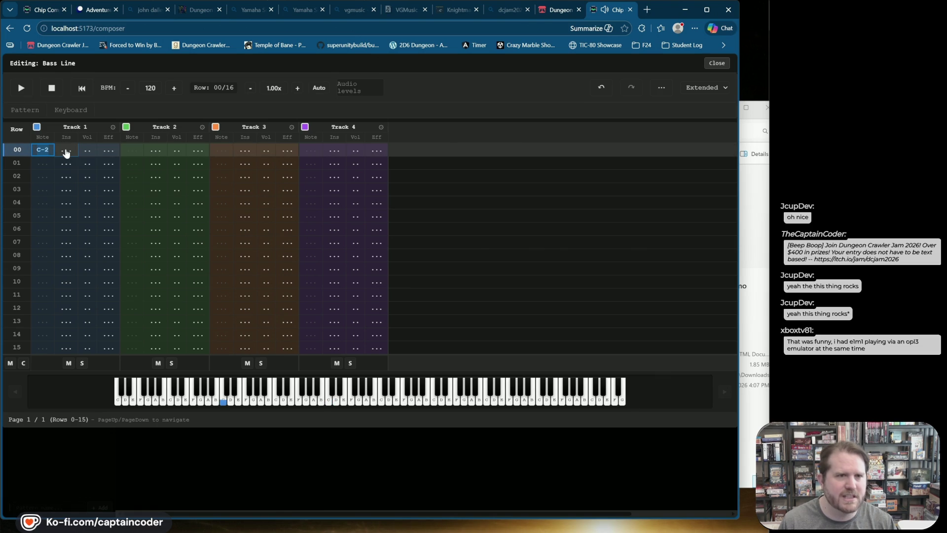
{"action": "key", "text": "2"}
{"action": "left_click", "coordinate": [703, 89]}
{"action": "left_click", "coordinate": [697, 113]}
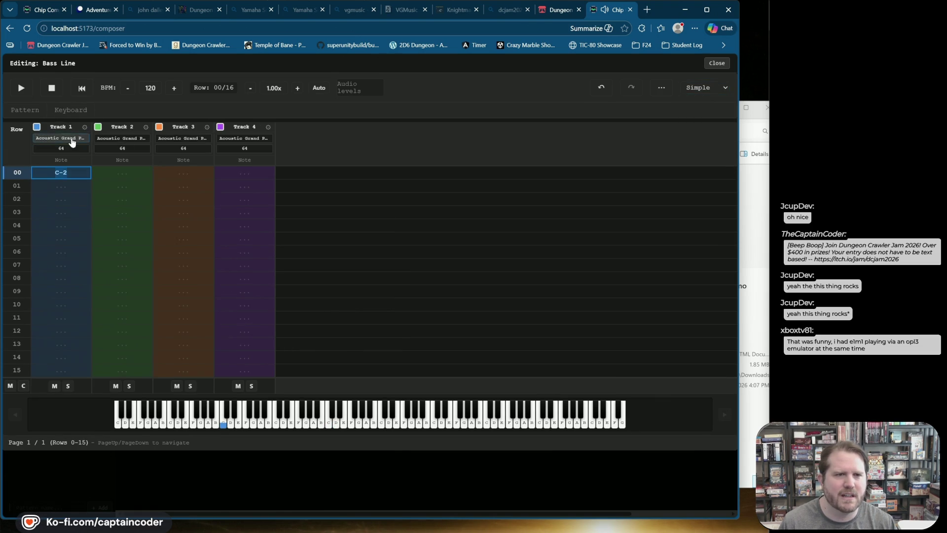
{"action": "left_click", "coordinate": [72, 140]}
{"action": "scroll", "coordinate": [338, 281], "scroll_direction": "down", "scroll_amount": 5}
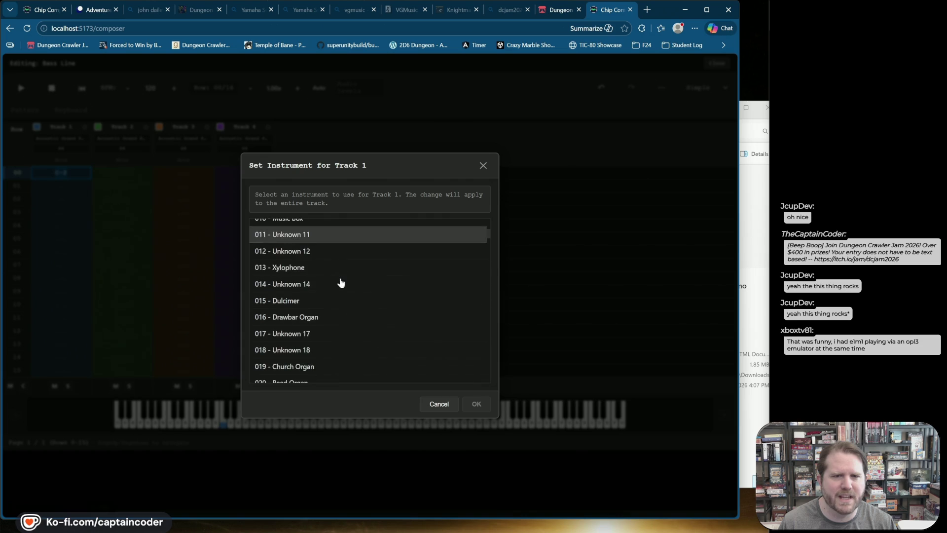
{"action": "scroll", "coordinate": [339, 296], "scroll_direction": "down", "scroll_amount": 3}
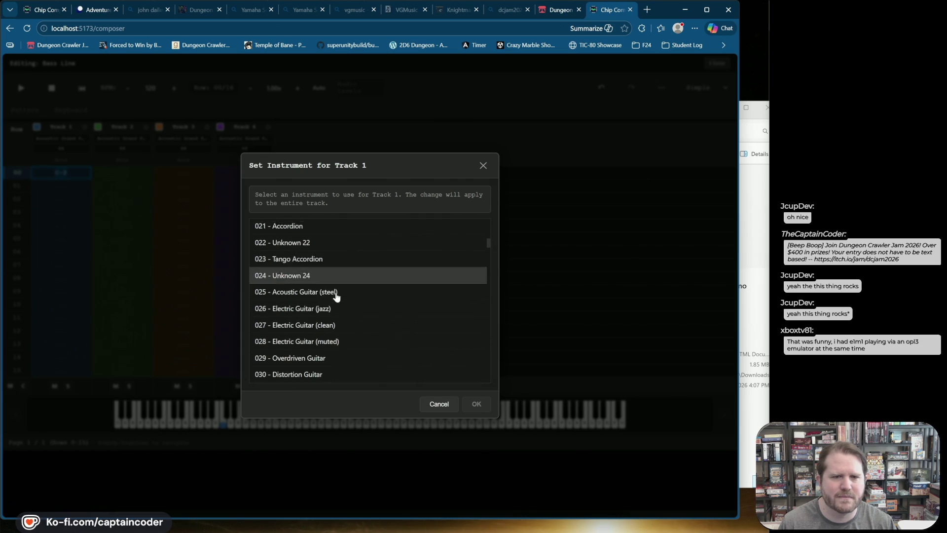
{"action": "scroll", "coordinate": [327, 355], "scroll_direction": "down", "scroll_amount": 1}
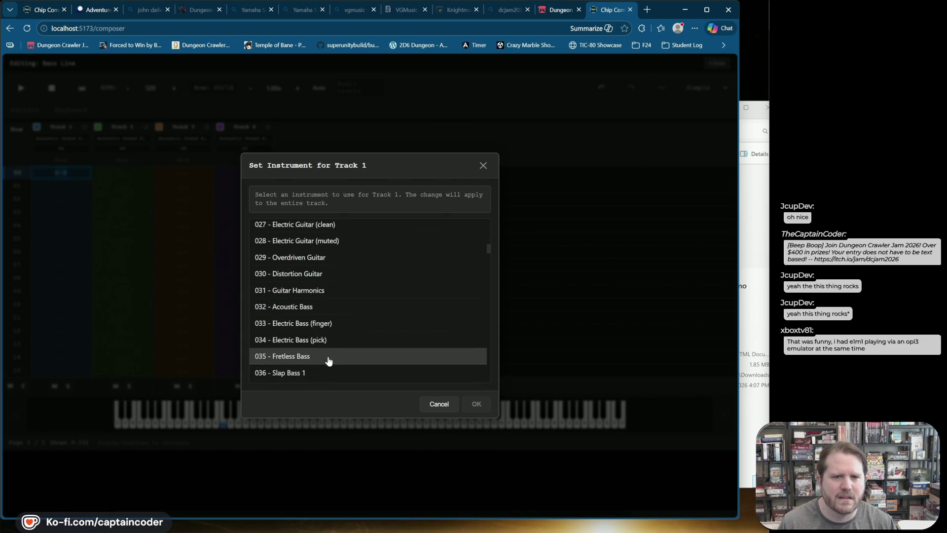
{"action": "left_click", "coordinate": [324, 337]}
{"action": "key", "text": "Return"}
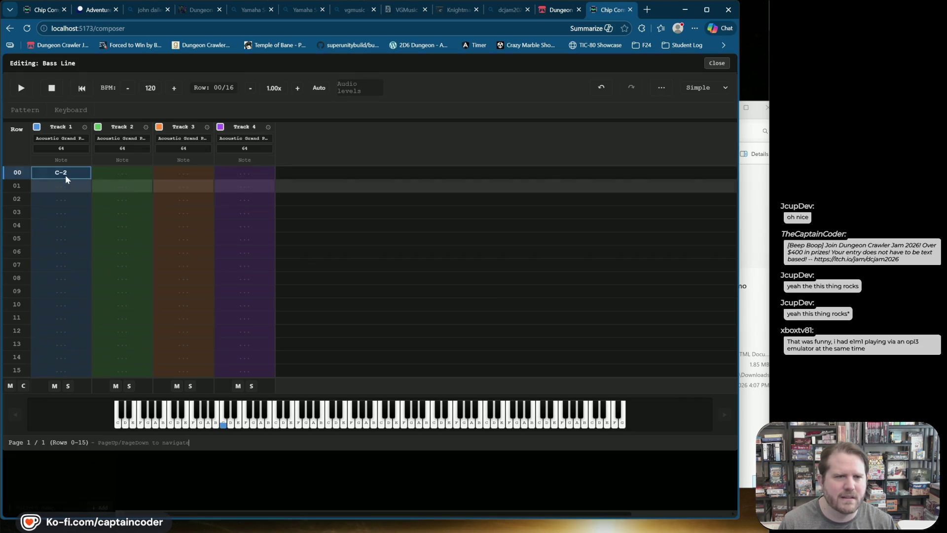
Add C-2 notes on rows 02–10 and A#1 notes on rows 12 and 14
{"action": "left_click", "coordinate": [56, 225]}
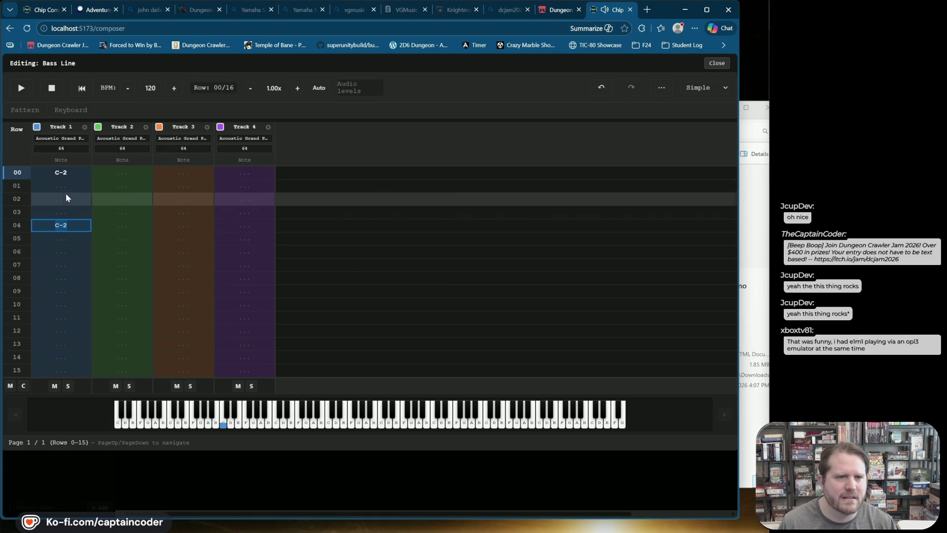
{"action": "left_click", "coordinate": [66, 197]}
{"action": "left_click", "coordinate": [62, 252]}
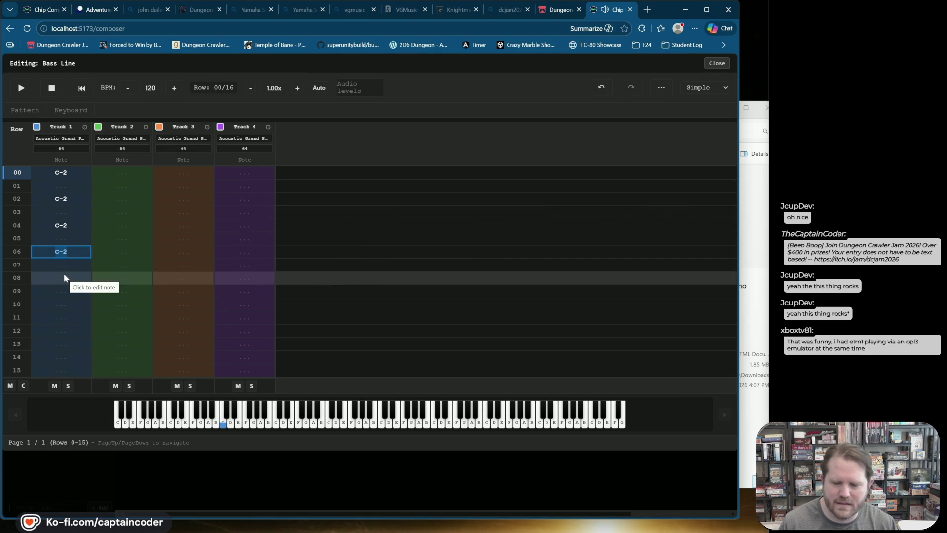
{"action": "left_click", "coordinate": [62, 279]}
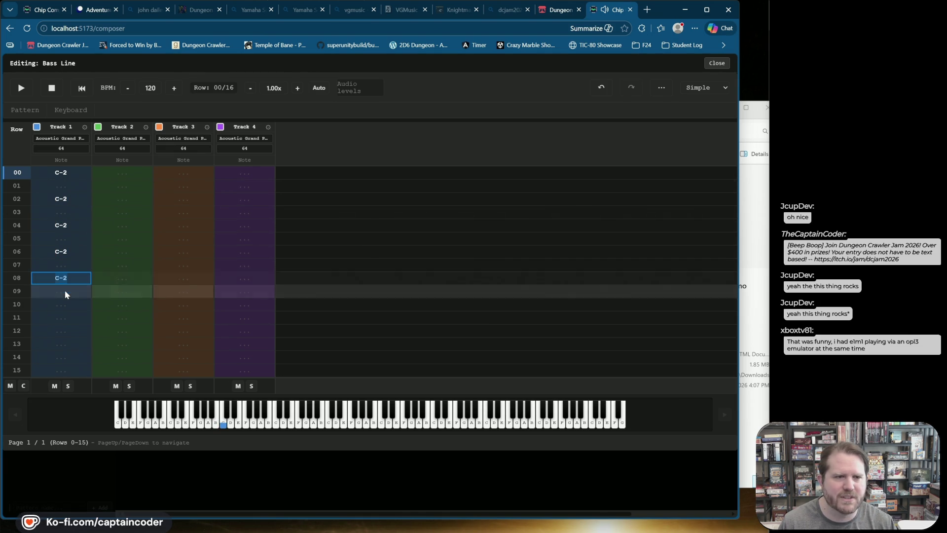
{"action": "left_click", "coordinate": [70, 305]}
{"action": "left_click", "coordinate": [70, 331]}
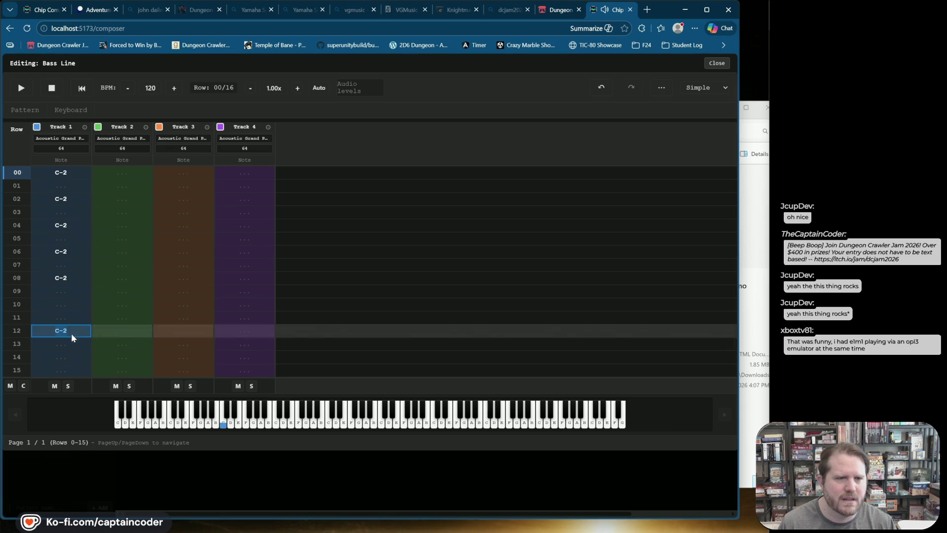
{"action": "left_click", "coordinate": [70, 302]}
{"action": "left_click", "coordinate": [70, 332]}
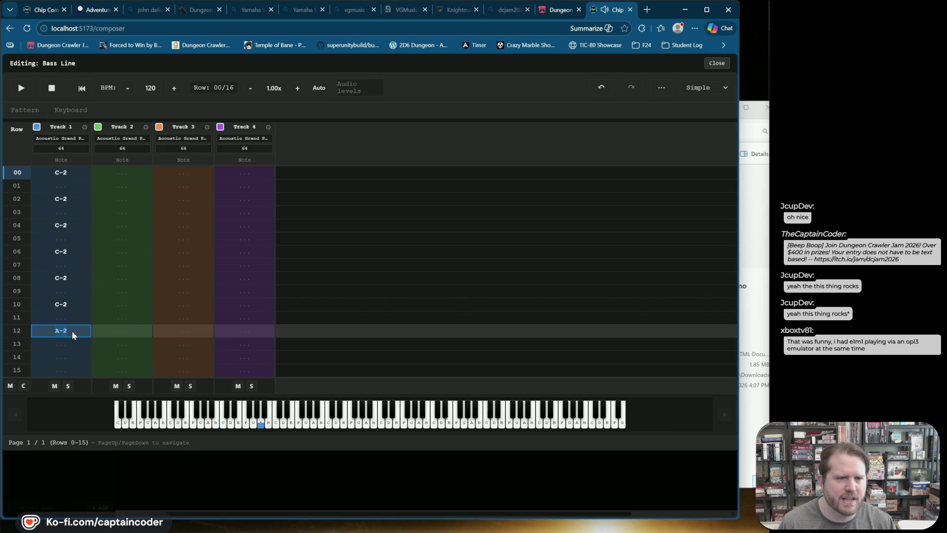
{"action": "key", "text": "shift+Down"}
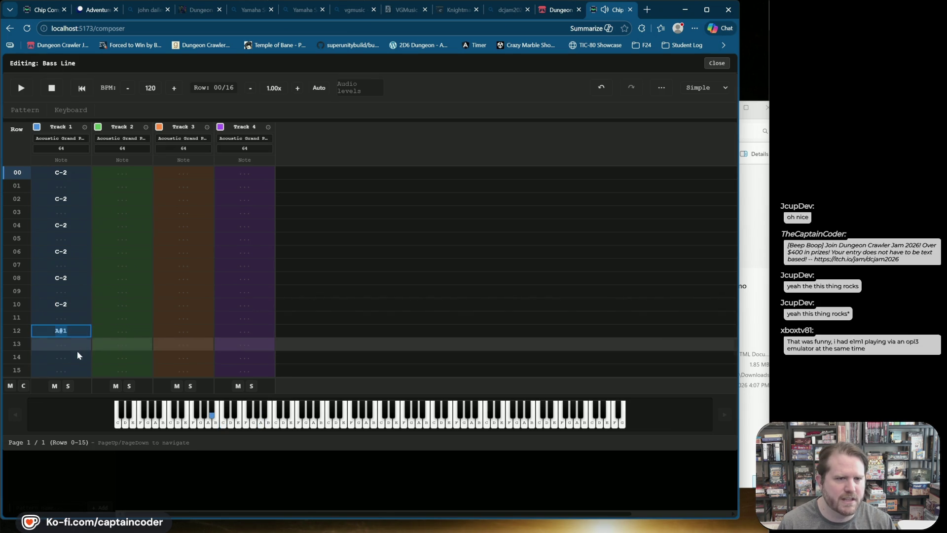
{"action": "left_click", "coordinate": [77, 351]}
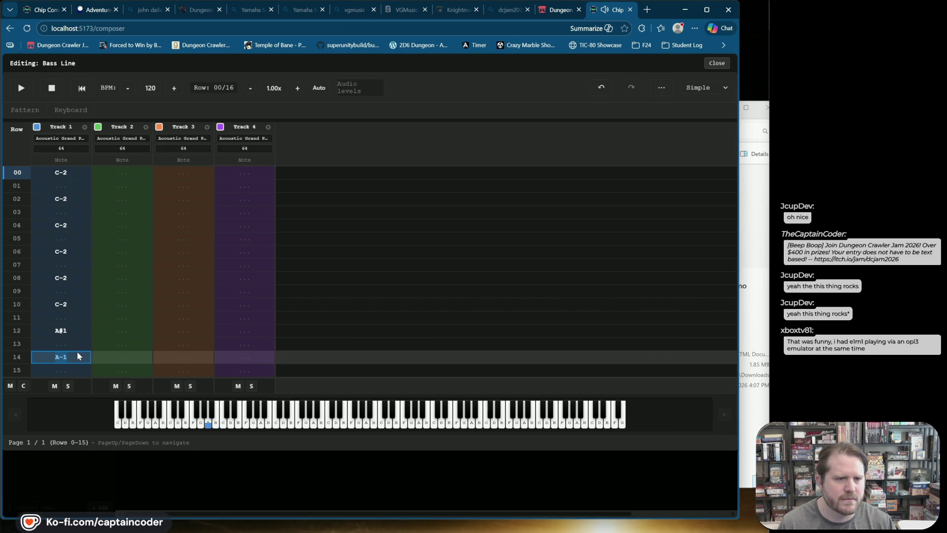
{"action": "key", "text": "ctrl+Up"}
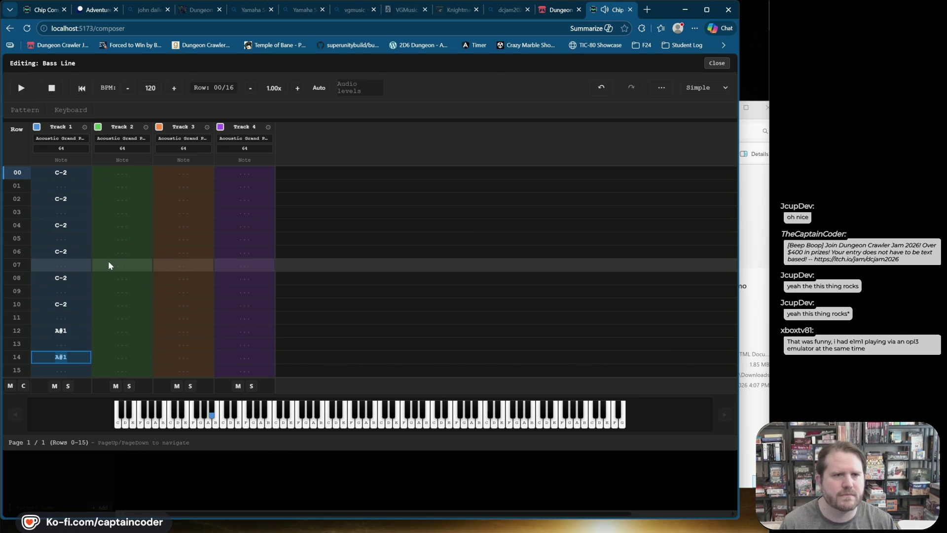
Preview the pattern and set its tempo to 160 BPM
{"action": "left_click", "coordinate": [21, 88]}
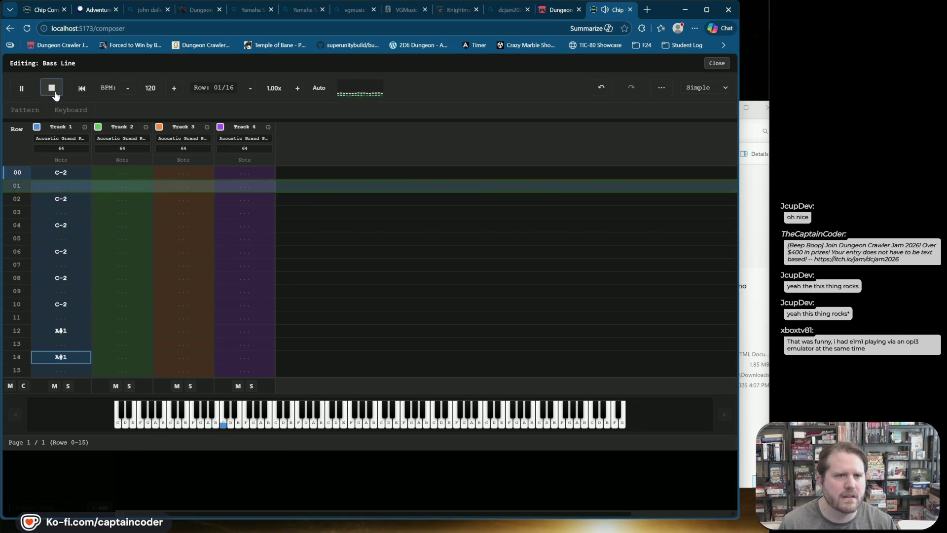
{"action": "left_click", "coordinate": [53, 90]}
{"action": "left_click", "coordinate": [150, 89]}
{"action": "type", "text": "160"}
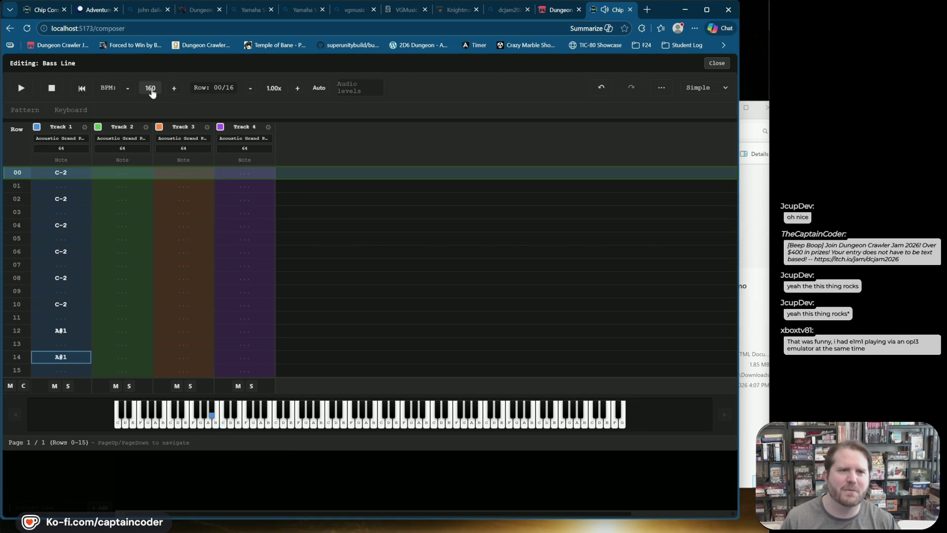
Apply Electric Bass (pick) to Track 1, preview the bass sound, and close the editor
{"action": "left_click", "coordinate": [73, 139]}
{"action": "scroll", "coordinate": [349, 300], "scroll_direction": "down", "scroll_amount": 12}
{"action": "scroll", "coordinate": [339, 308], "scroll_direction": "up", "scroll_amount": 3}
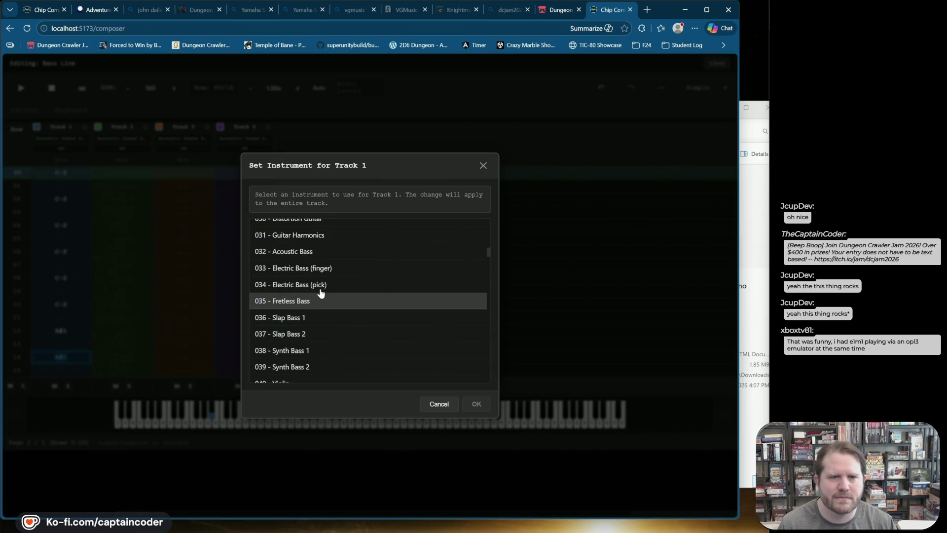
{"action": "left_click", "coordinate": [321, 289]}
{"action": "left_click", "coordinate": [474, 429]}
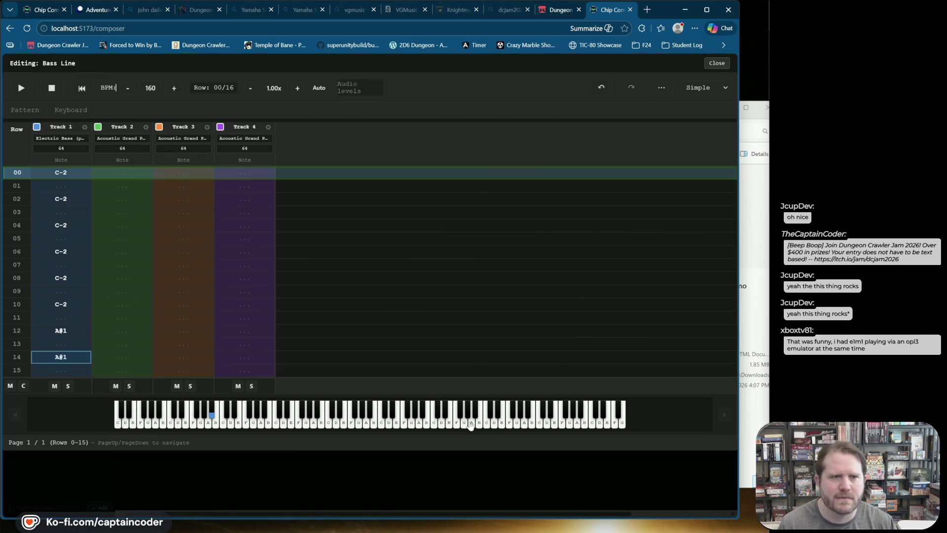
{"action": "left_click", "coordinate": [30, 87]}
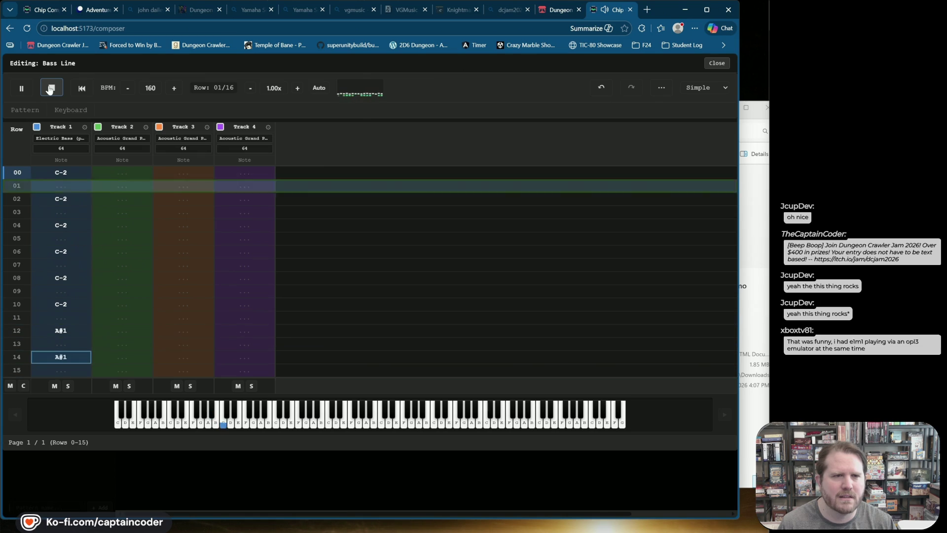
{"action": "left_click", "coordinate": [51, 88]}
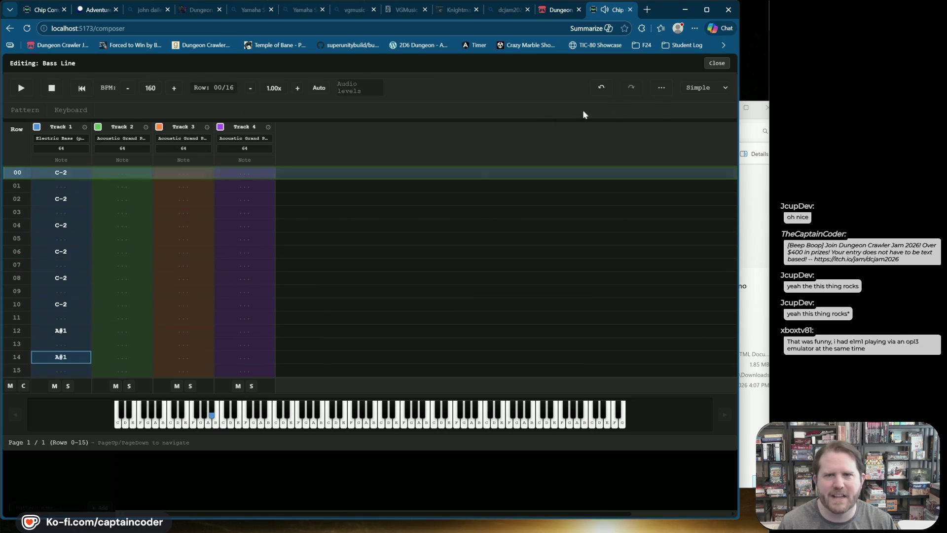
{"action": "left_click", "coordinate": [717, 63]}
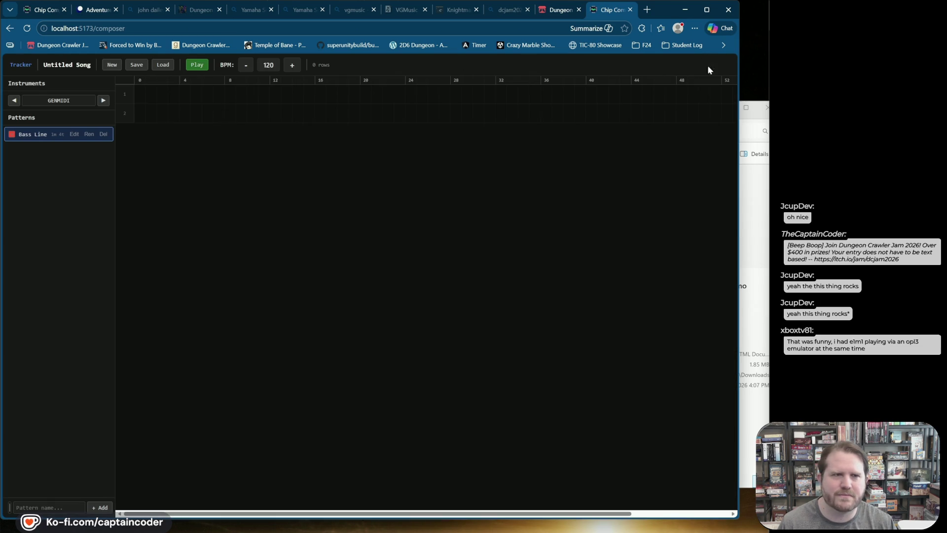
Place four Bass Line blocks on track 2 at beats 0, 16, 32 and 48
{"action": "left_click", "coordinate": [144, 116]}
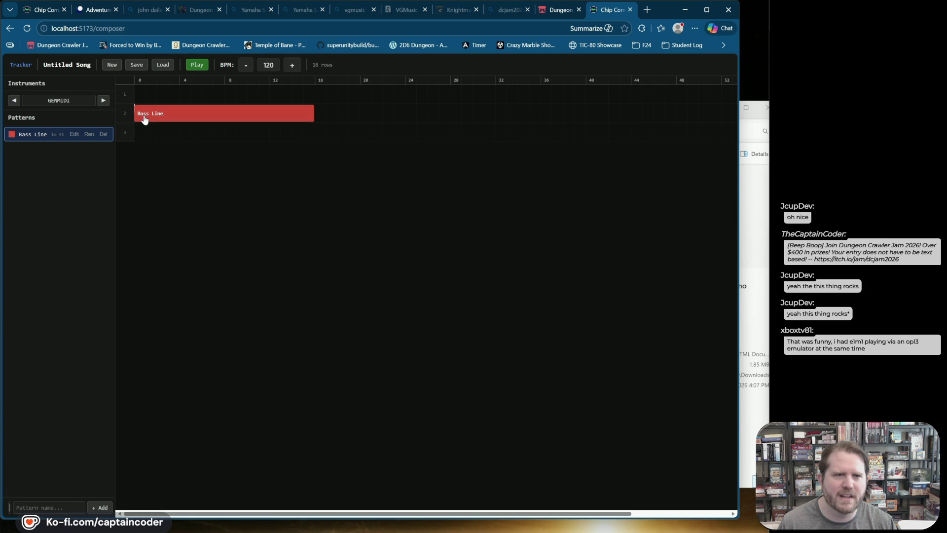
{"action": "left_click", "coordinate": [328, 113]}
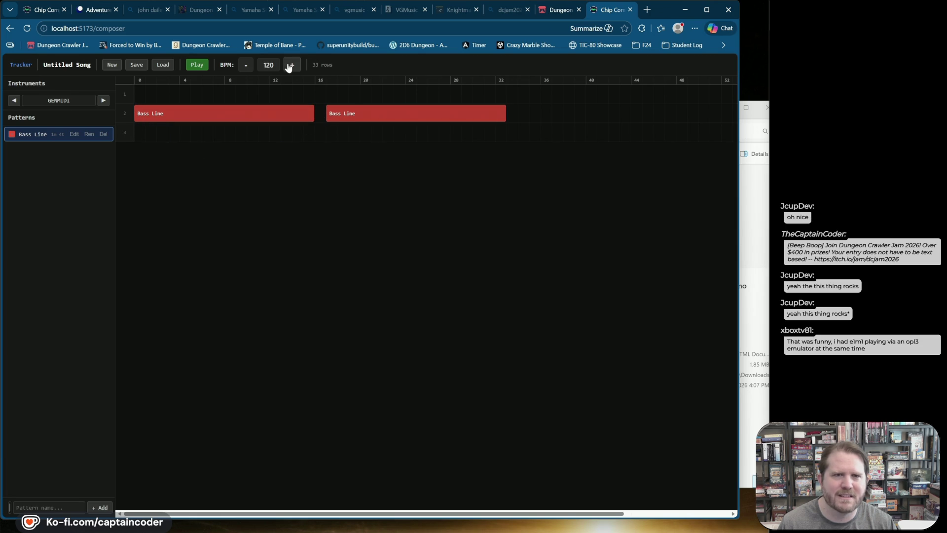
{"action": "left_click_drag", "start_coordinate": [328, 113], "coordinate": [320, 112]}
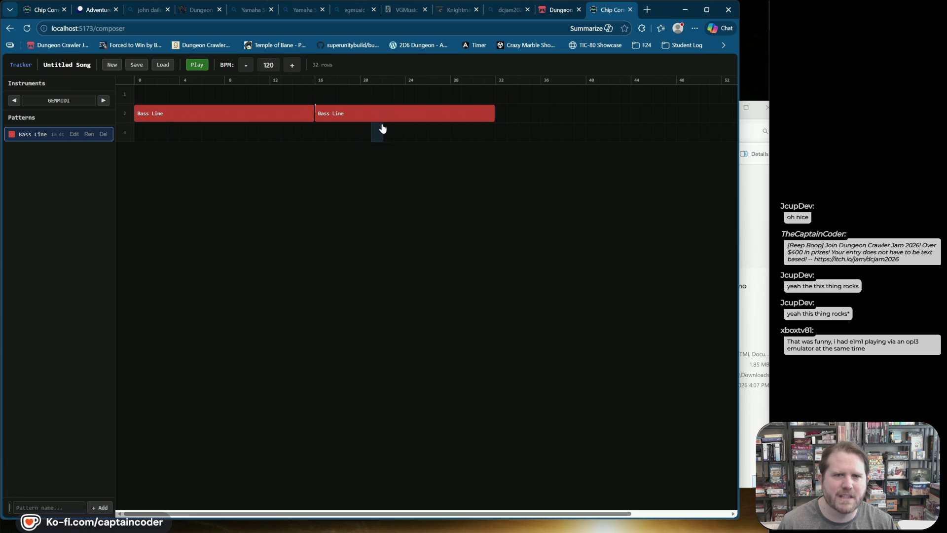
{"action": "left_click", "coordinate": [503, 114]}
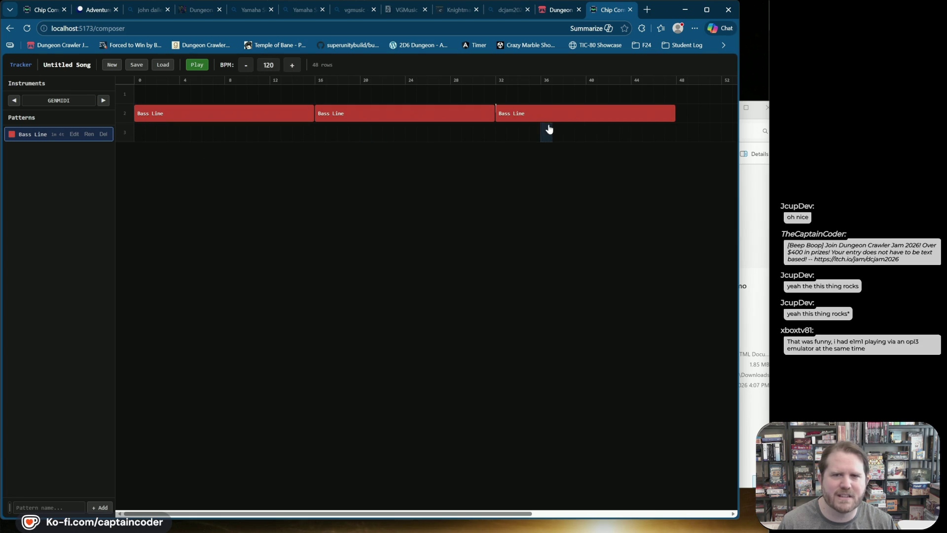
{"action": "left_click", "coordinate": [683, 116]}
Set the song tempo to 160 BPM, play it back, and add a new Pattern 2
{"action": "double_click", "coordinate": [262, 66]}
{"action": "type", "text": "160"}
{"action": "key", "text": "Return"}
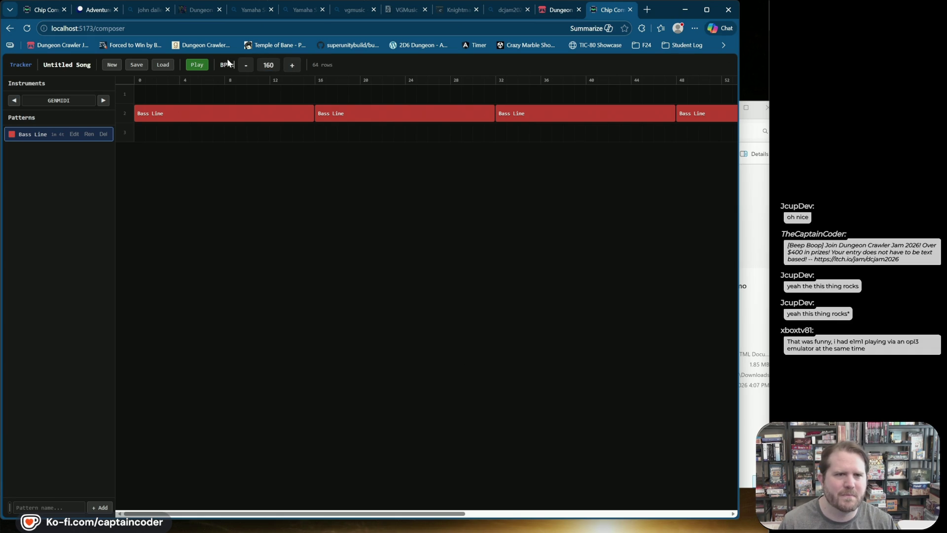
{"action": "left_click", "coordinate": [193, 66]}
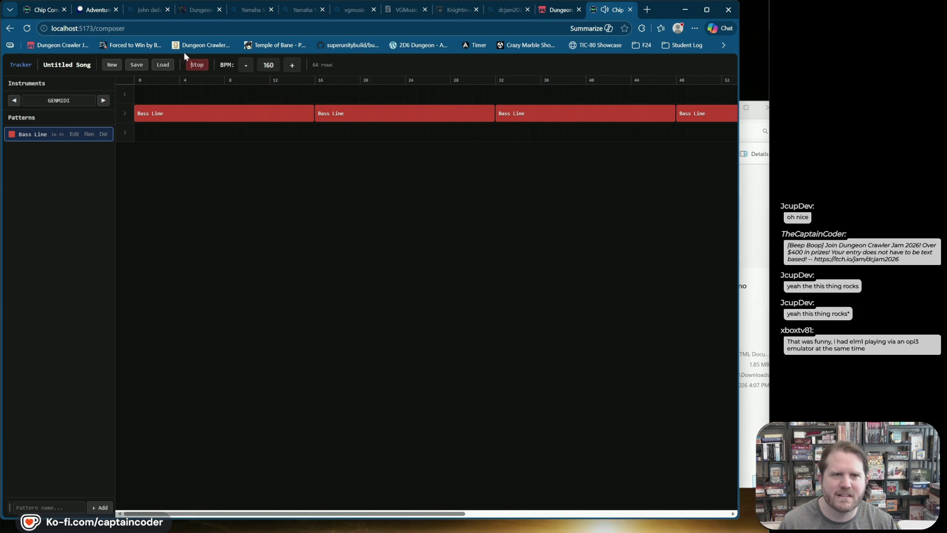
{"action": "left_click", "coordinate": [197, 67]}
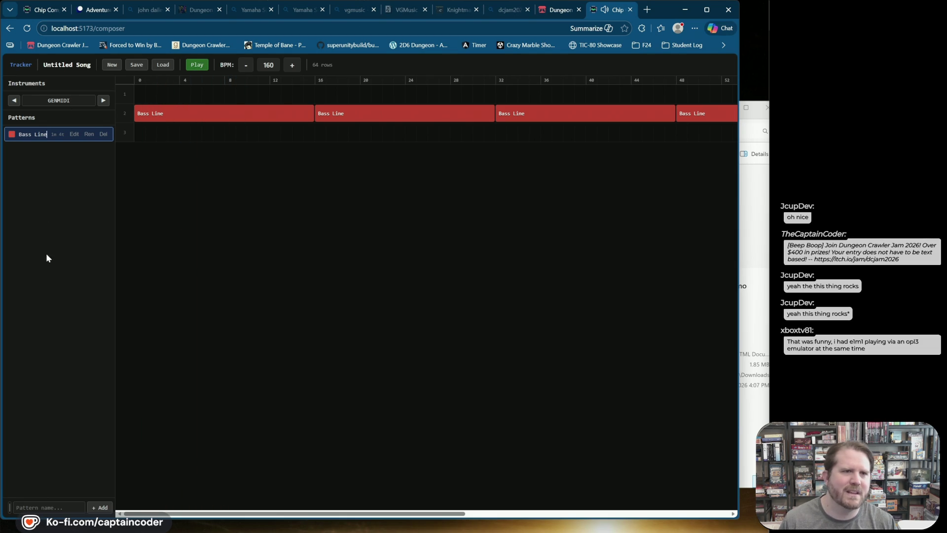
{"action": "left_click", "coordinate": [100, 507]}
Rename Pattern 2 to Melody 1 and open it in the pattern editor
{"action": "double_click", "coordinate": [32, 148]}
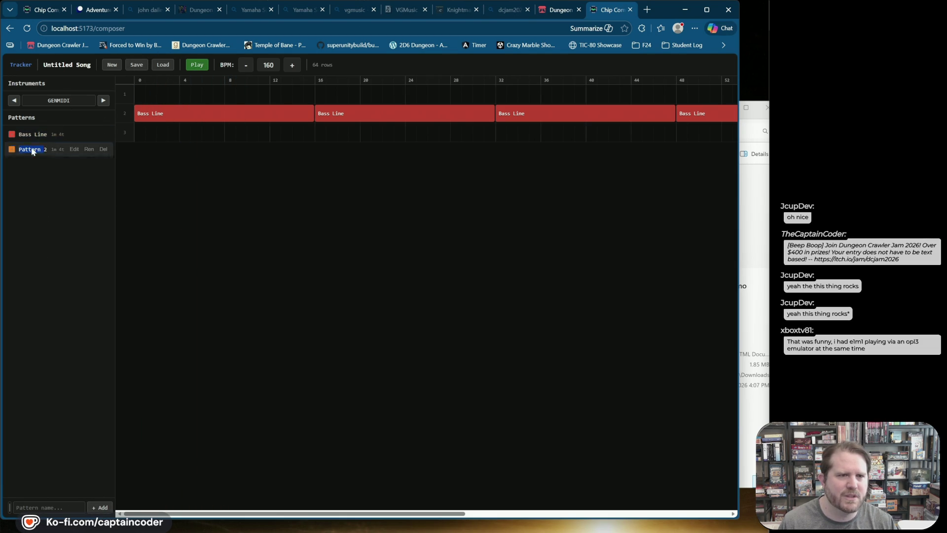
{"action": "double_click", "coordinate": [76, 151]}
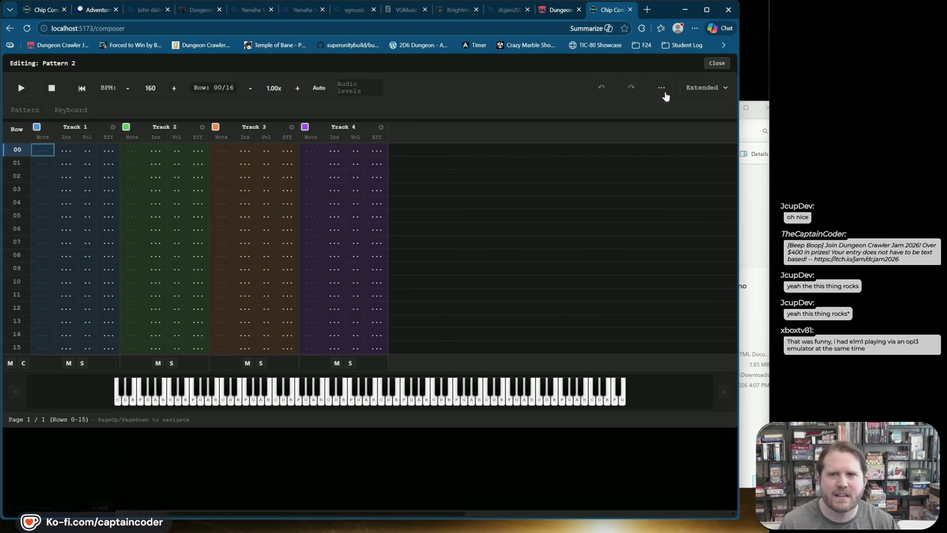
{"action": "left_click", "coordinate": [716, 64]}
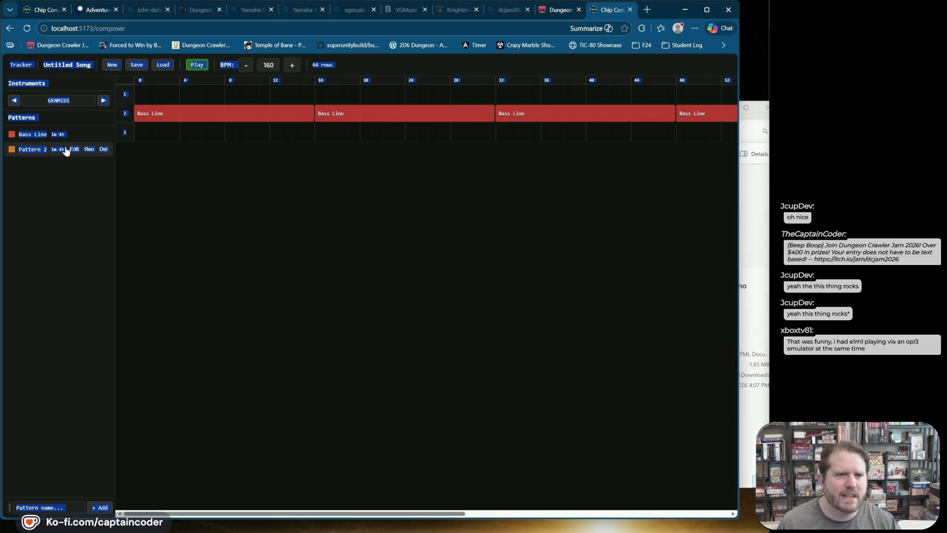
{"action": "left_click", "coordinate": [84, 150]}
{"action": "type", "text": "M"}
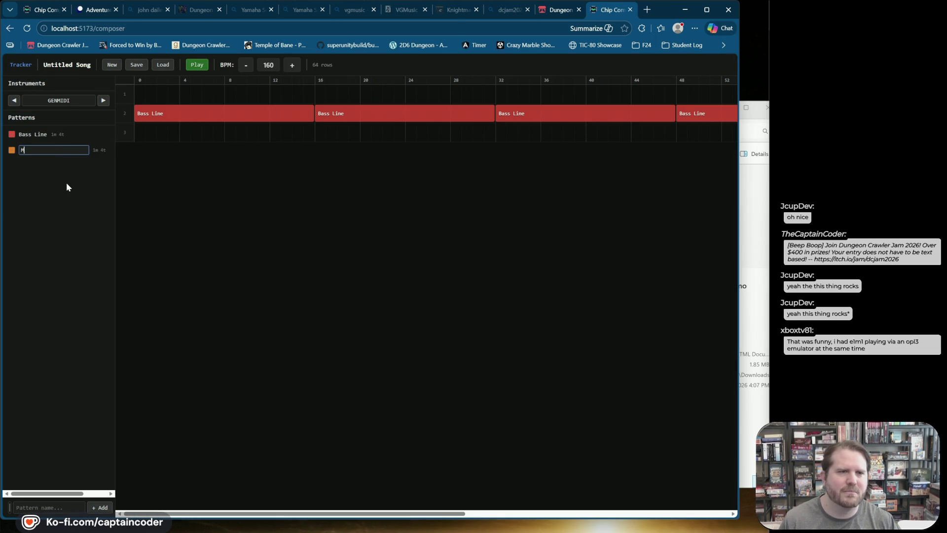
{"action": "type", "text": "elody 1"}
{"action": "key", "text": "Return"}
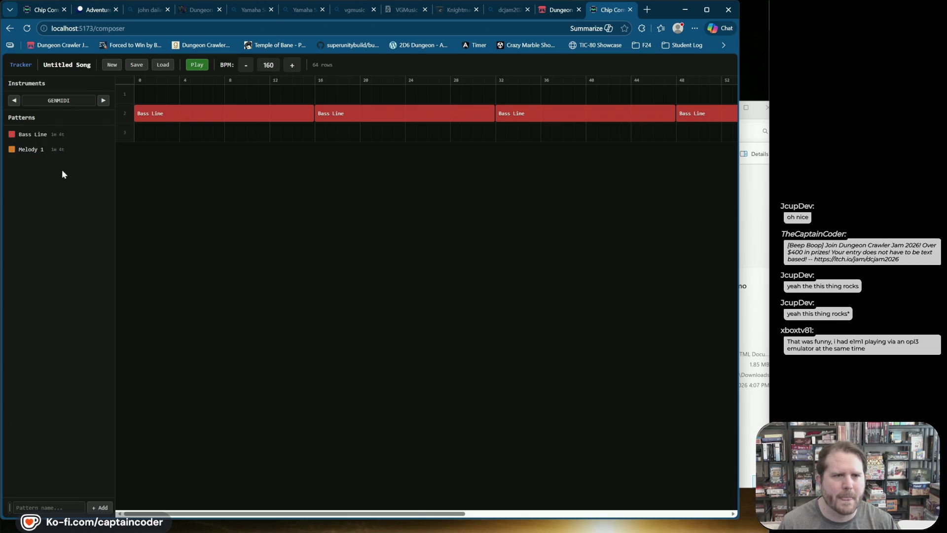
{"action": "left_click", "coordinate": [74, 149]}
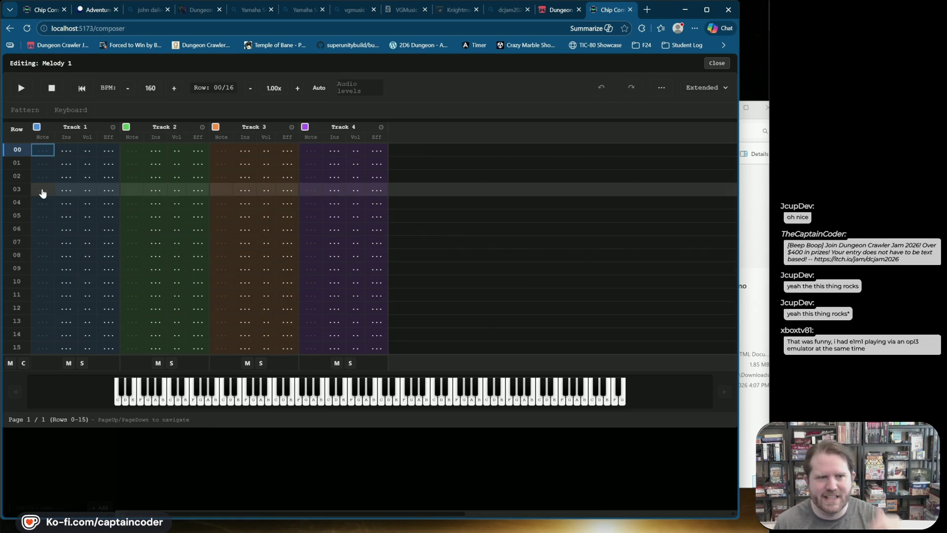
Key E-4 and F-4 notes into Track 1 rows 00–05
{"action": "left_click", "coordinate": [52, 151]}
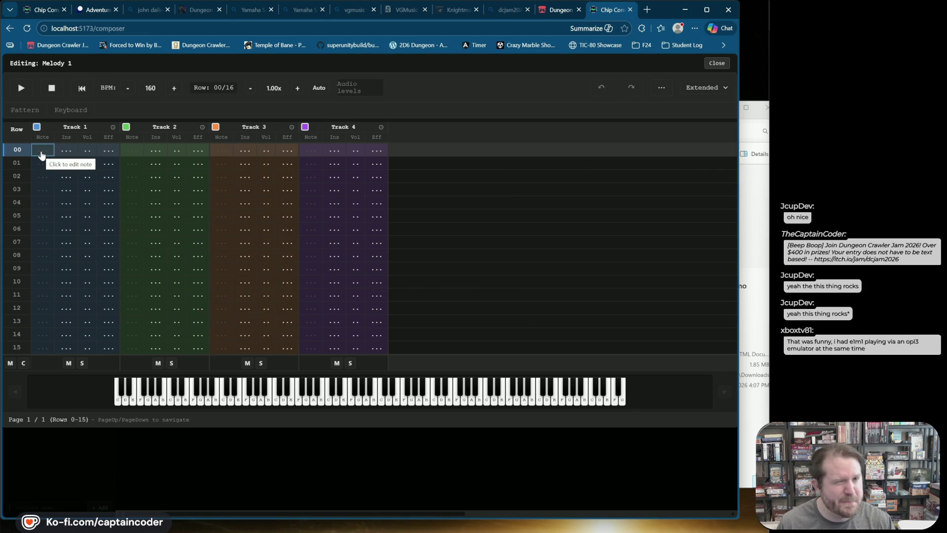
{"action": "key", "text": "e"}
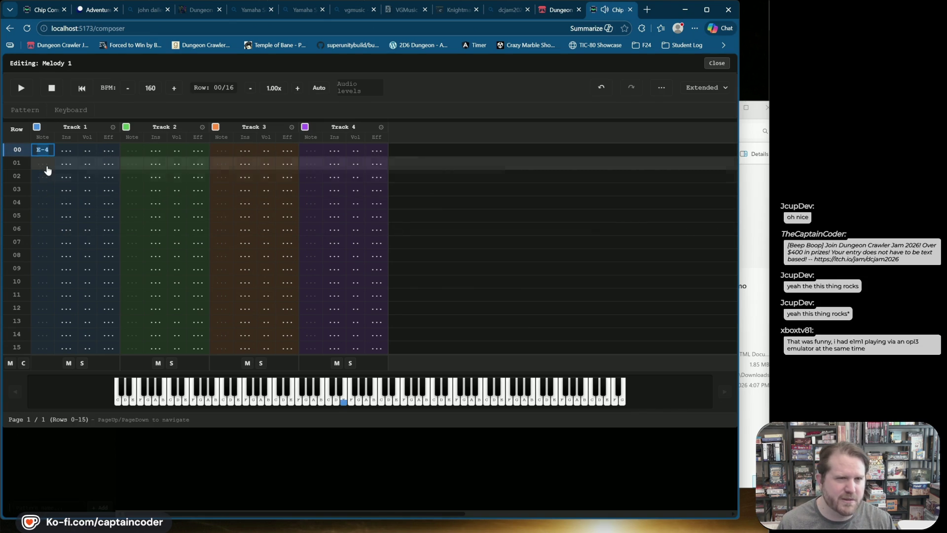
{"action": "key", "text": "Down"}
{"action": "key", "text": "f"}
{"action": "key", "text": "Down"}
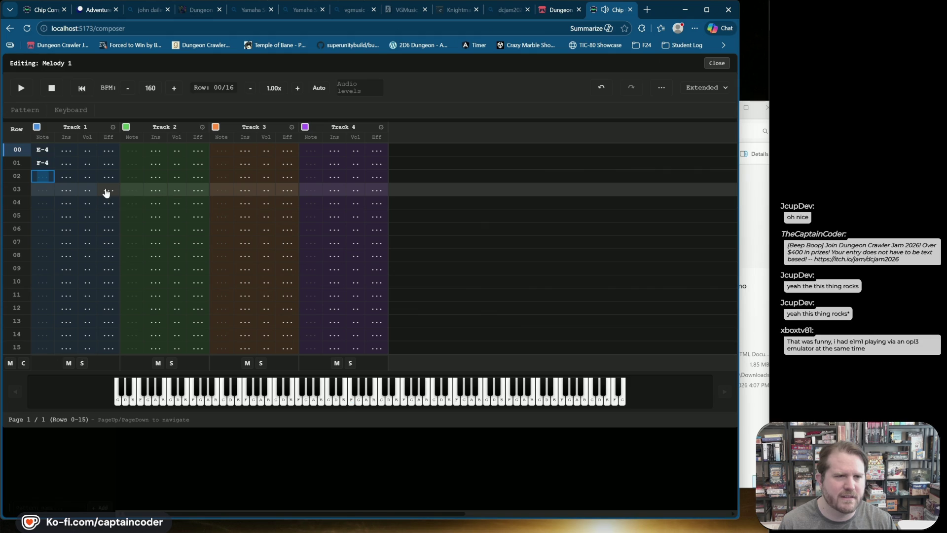
{"action": "key", "text": "Down"}
{"action": "key", "text": "f"}
{"action": "key", "text": "Down"}
{"action": "key", "text": "e"}
{"action": "key", "text": "Down"}
{"action": "key", "text": "f"}
{"action": "key", "text": "Down"}
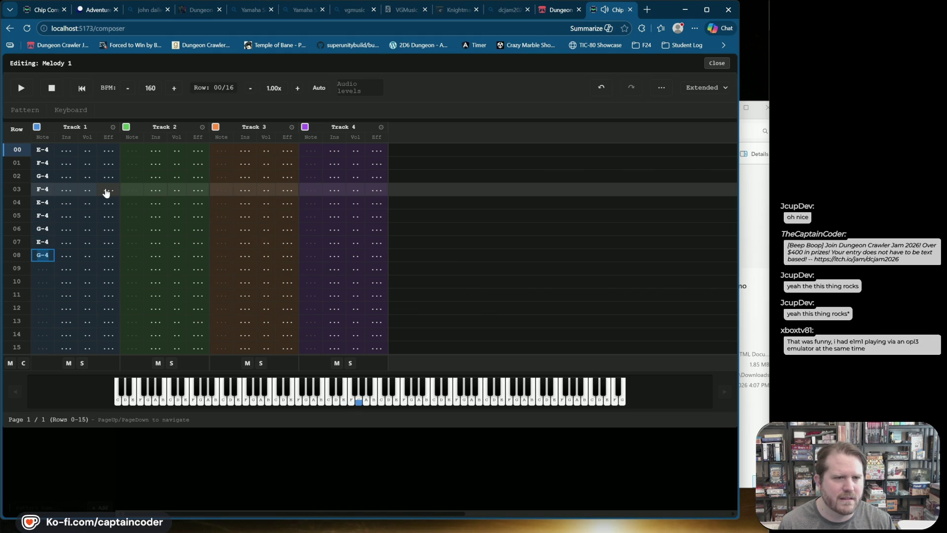
Add G-4 at row 10, then preview Melody 1 and close the editor
{"action": "key", "text": "Down"}
{"action": "key", "text": "g"}
{"action": "key", "text": "Down"}
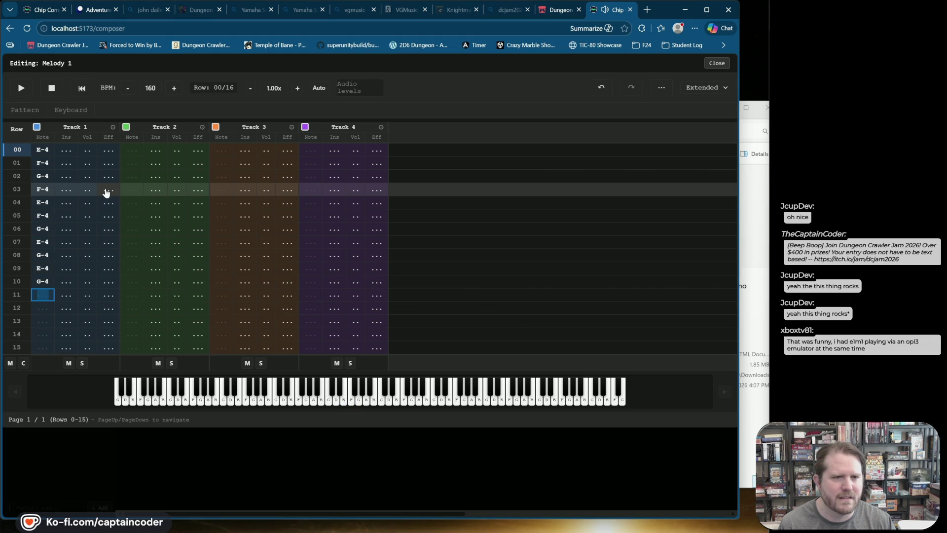
{"action": "key", "text": "Down"}
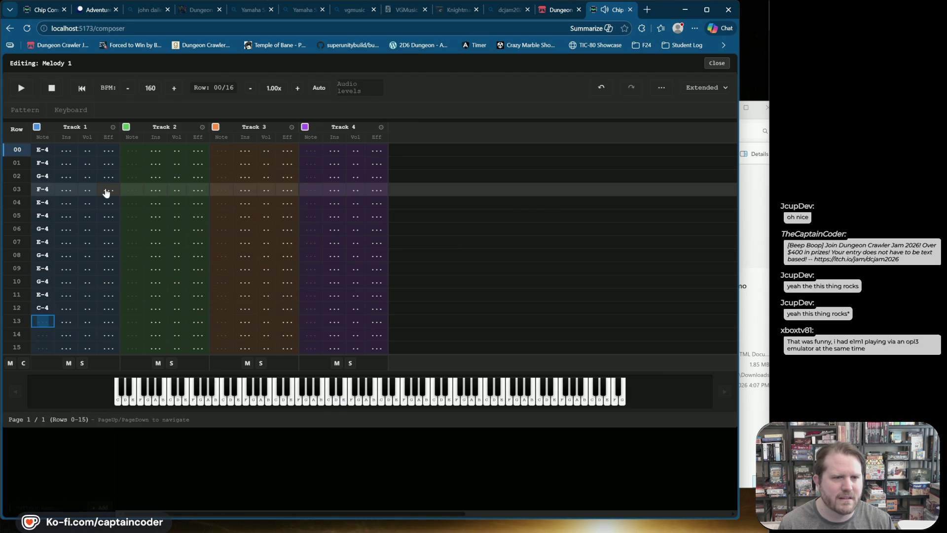
{"action": "left_click", "coordinate": [21, 88]}
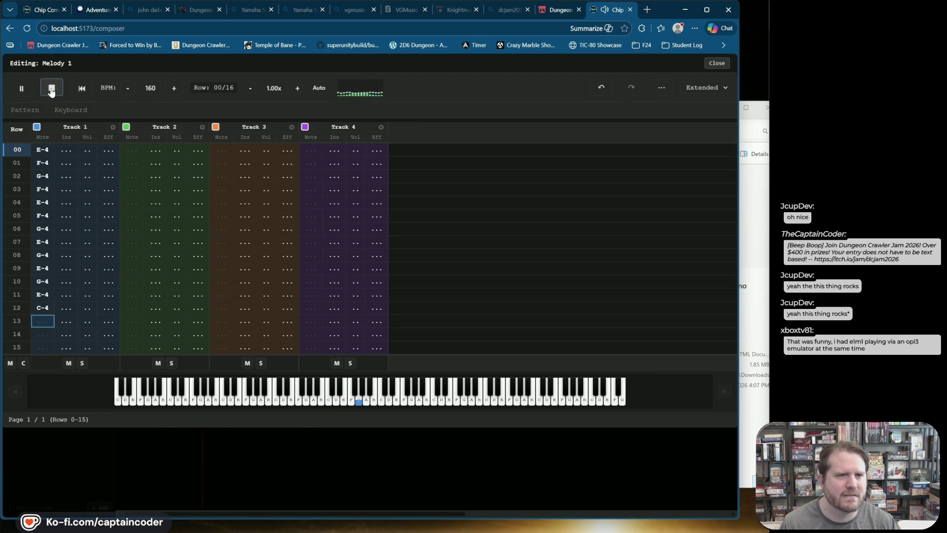
{"action": "left_click", "coordinate": [52, 90]}
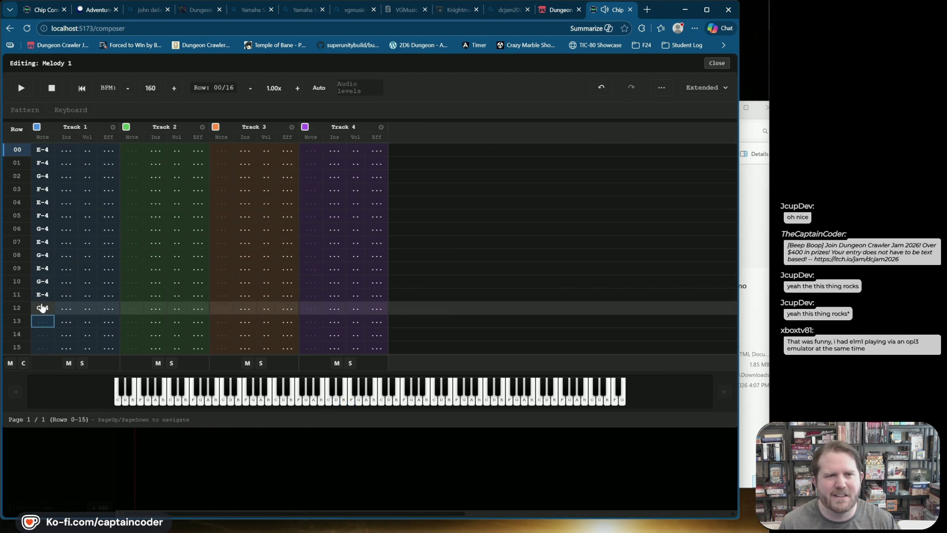
{"action": "left_click", "coordinate": [717, 64]}
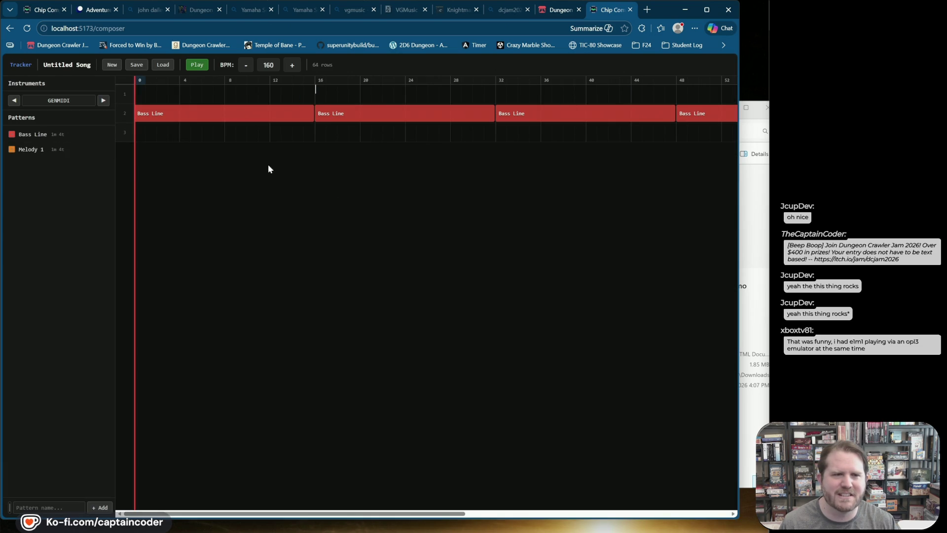
Place Melody 1 on track 1 at beat 16 and play the song arrangement
{"action": "left_click", "coordinate": [29, 149]}
{"action": "left_click", "coordinate": [320, 93]}
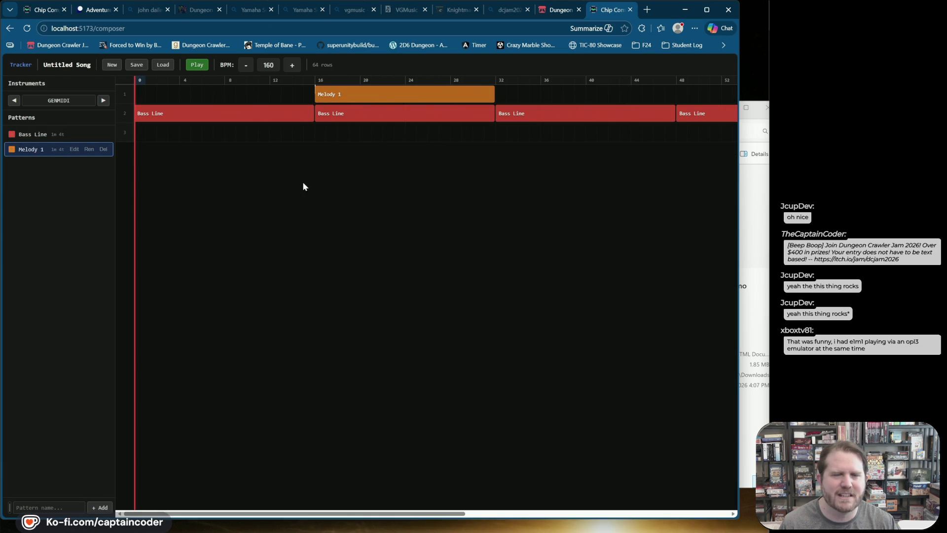
{"action": "left_click", "coordinate": [197, 65]}
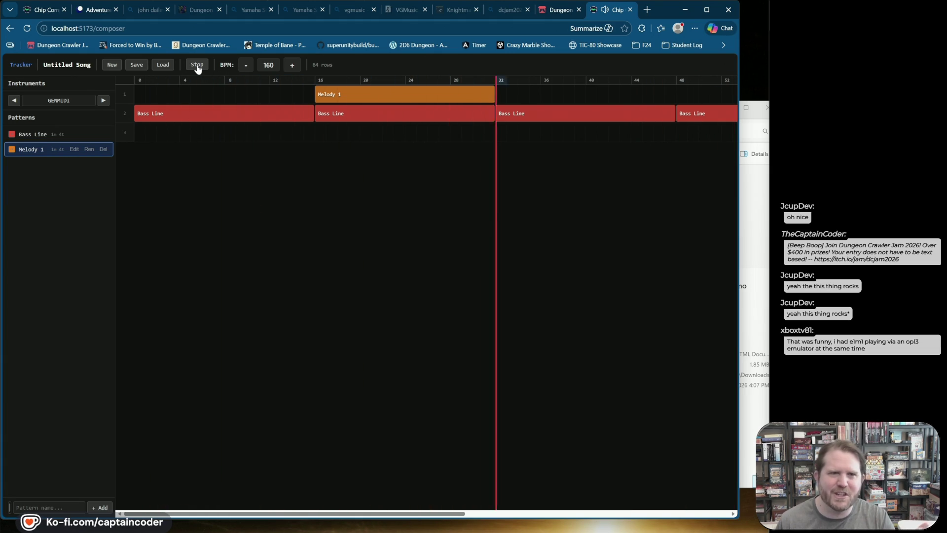
{"action": "left_click", "coordinate": [197, 66]}
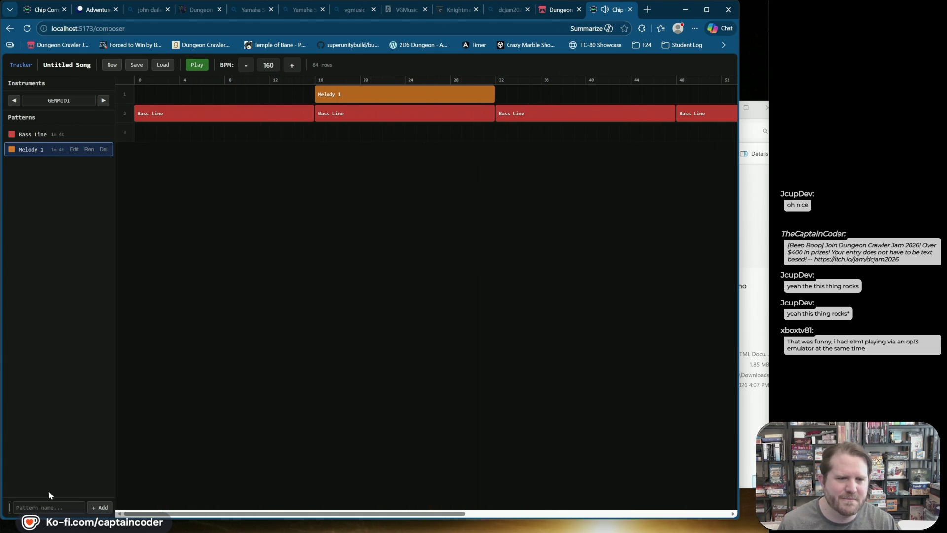
Add Pattern 3 and rename it Melody 2
{"action": "left_click", "coordinate": [101, 508]}
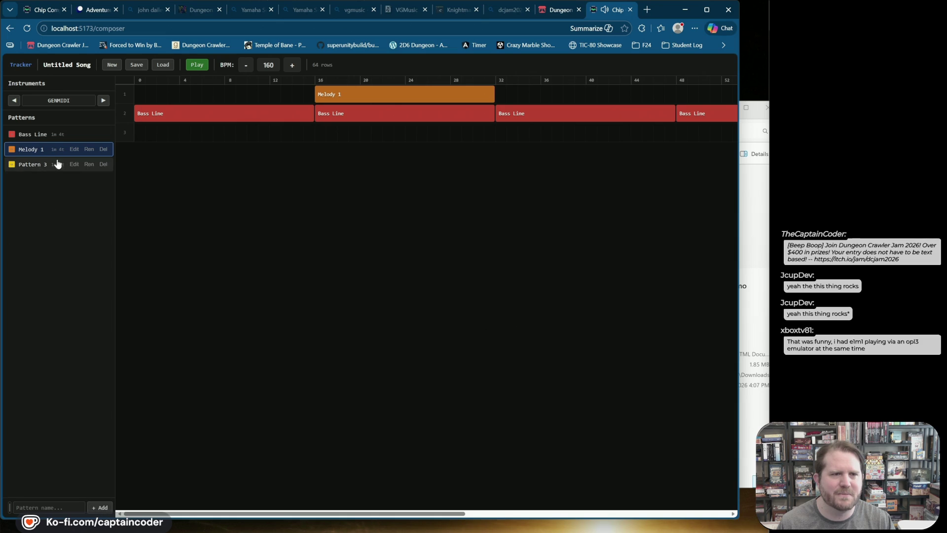
{"action": "left_click", "coordinate": [89, 164]}
{"action": "type", "text": "Melody 2"}
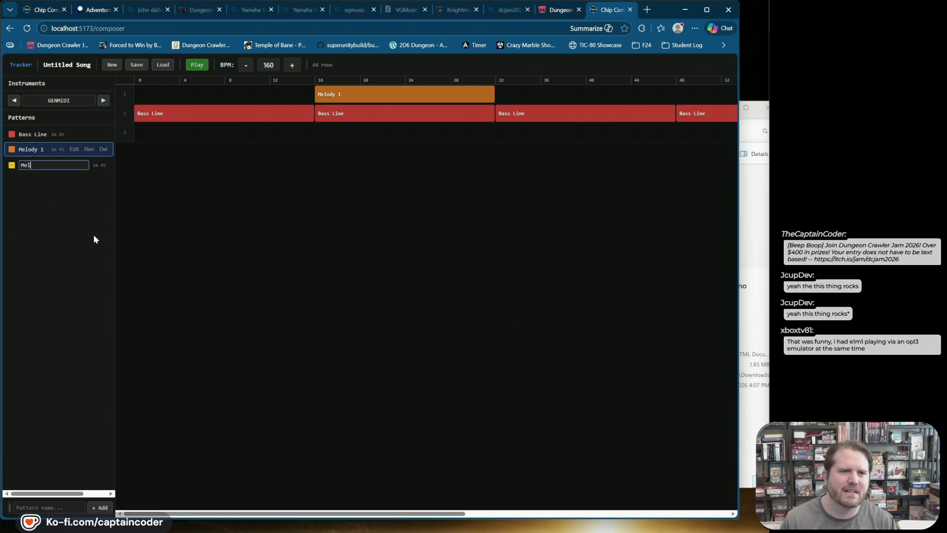
{"action": "key", "text": "Return"}
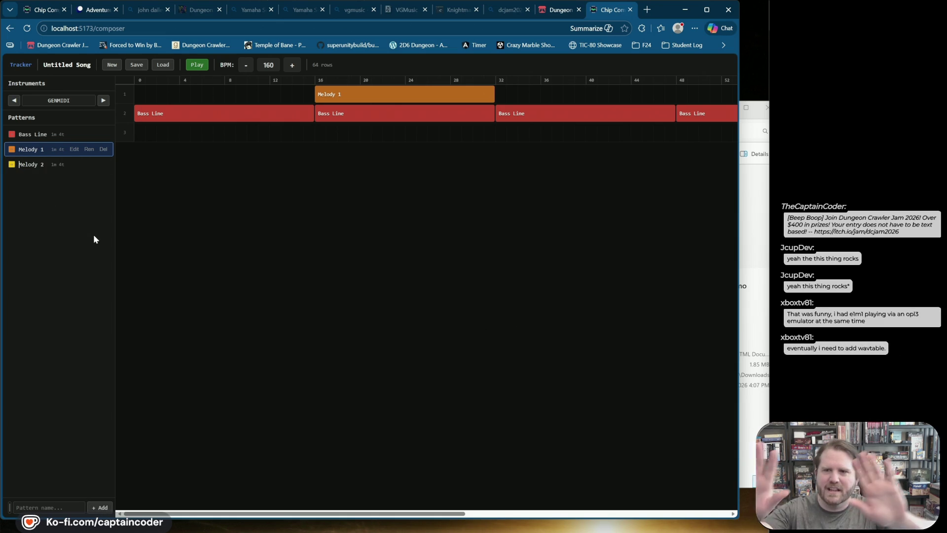
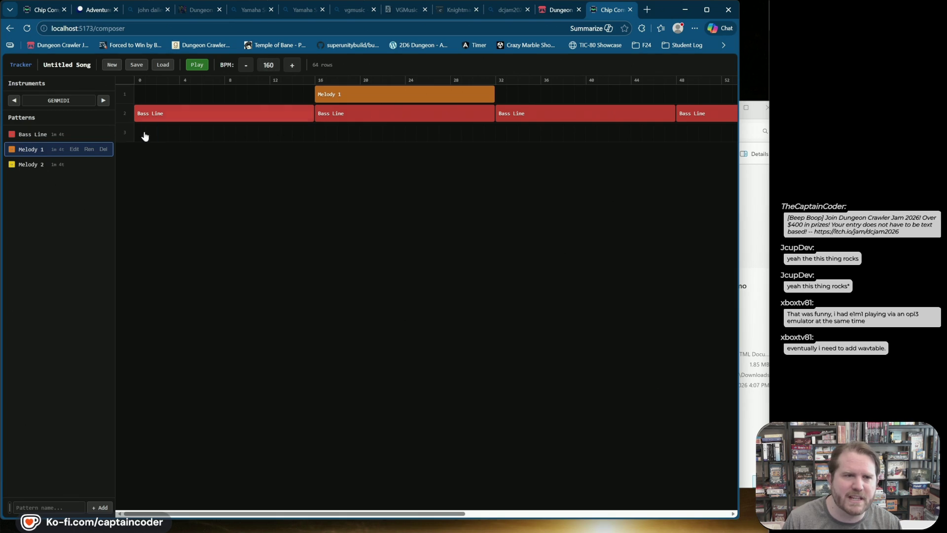
Open the Melody 2 pattern for editing in the Simple note view
{"action": "left_click", "coordinate": [37, 165]}
{"action": "left_click", "coordinate": [75, 165]}
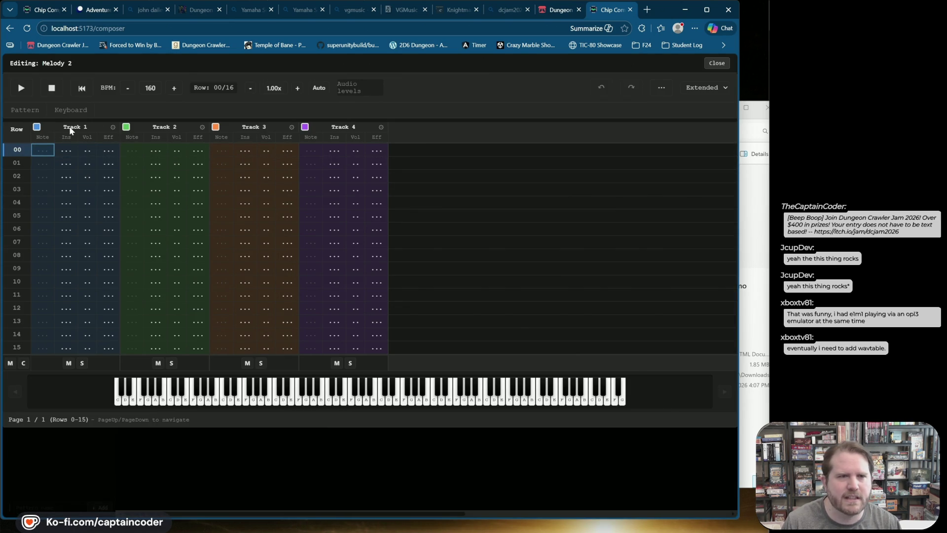
{"action": "left_click", "coordinate": [708, 88]}
{"action": "left_click", "coordinate": [705, 110]}
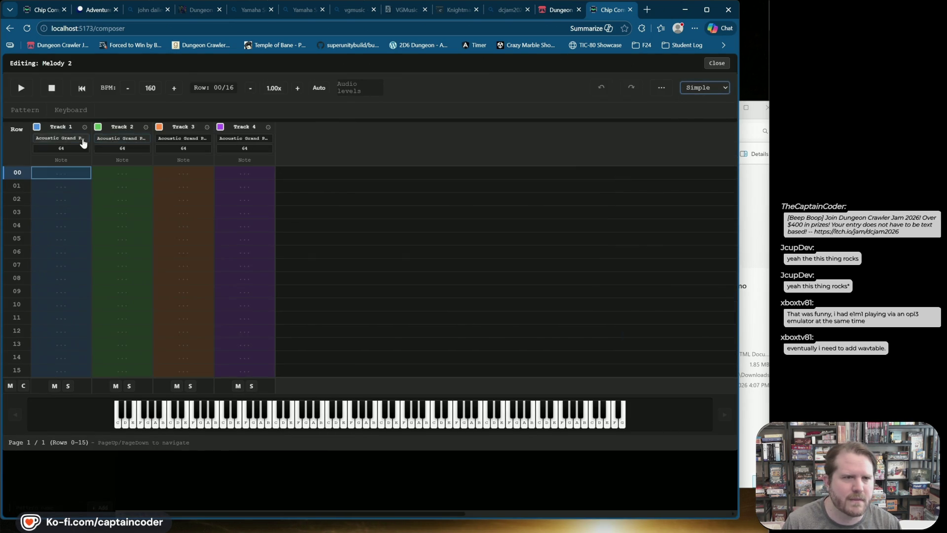
Set Track 1's instrument to 029 Overdriven Guitar
{"action": "left_click", "coordinate": [61, 140]}
{"action": "scroll", "coordinate": [315, 305], "scroll_direction": "down", "scroll_amount": 8}
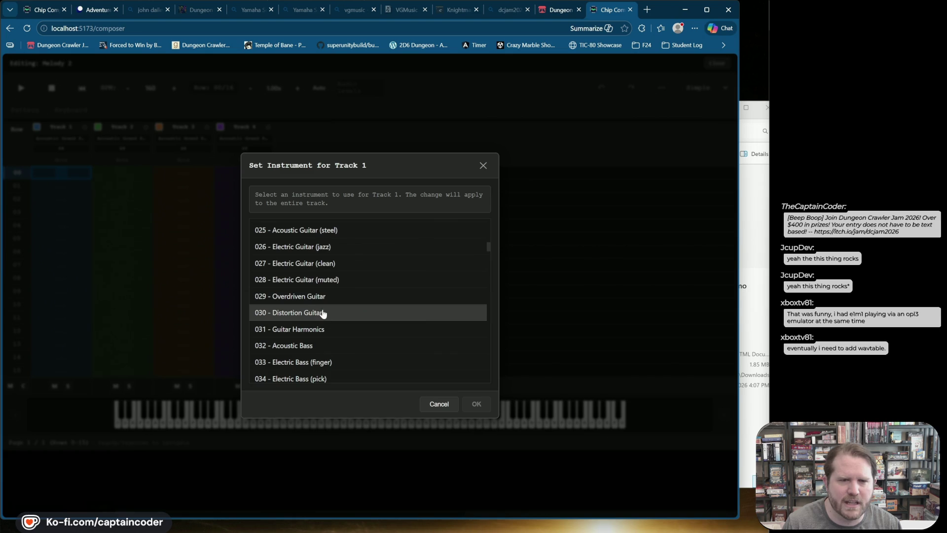
{"action": "left_click", "coordinate": [320, 313]}
{"action": "left_click", "coordinate": [354, 271]}
{"action": "left_click", "coordinate": [484, 431]}
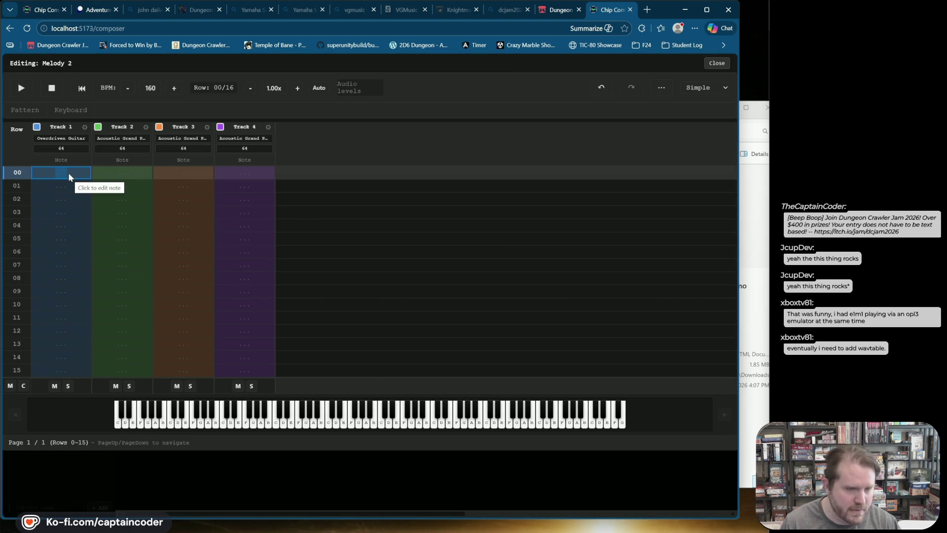
Enter C-4, D#4, G-4, G-4, D#4, D#4 on alternating rows of Track 1
{"action": "key", "text": "z"}
{"action": "key", "text": "c"}
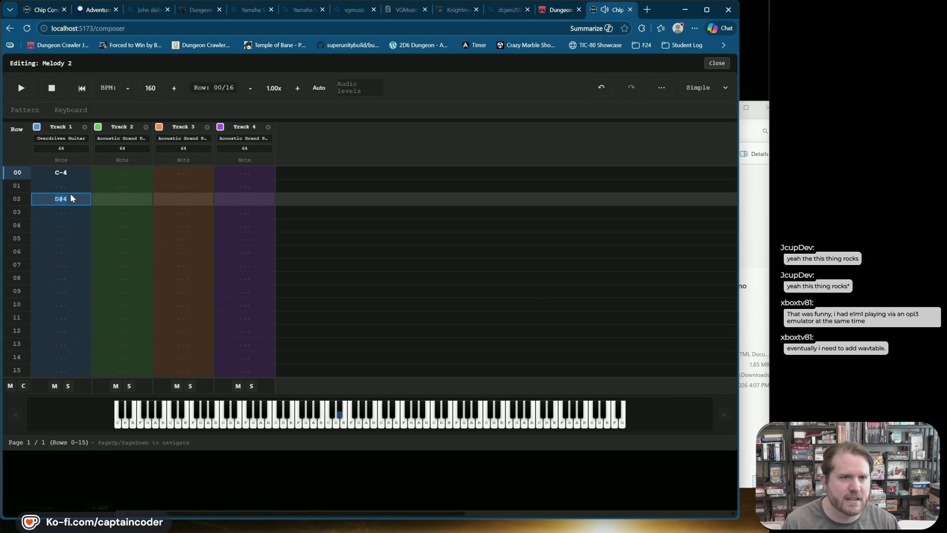
{"action": "key", "text": "Down"}
{"action": "key", "text": "Down"}
{"action": "key", "text": "Down"}
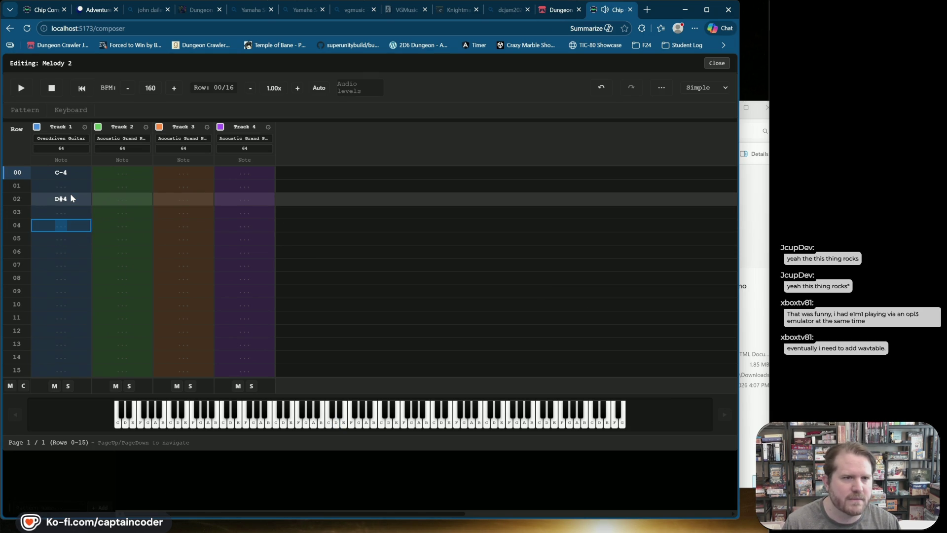
{"action": "key", "text": "Up"}
{"action": "key", "text": "d"}
{"action": "key", "text": "Down"}
{"action": "key", "text": "Down"}
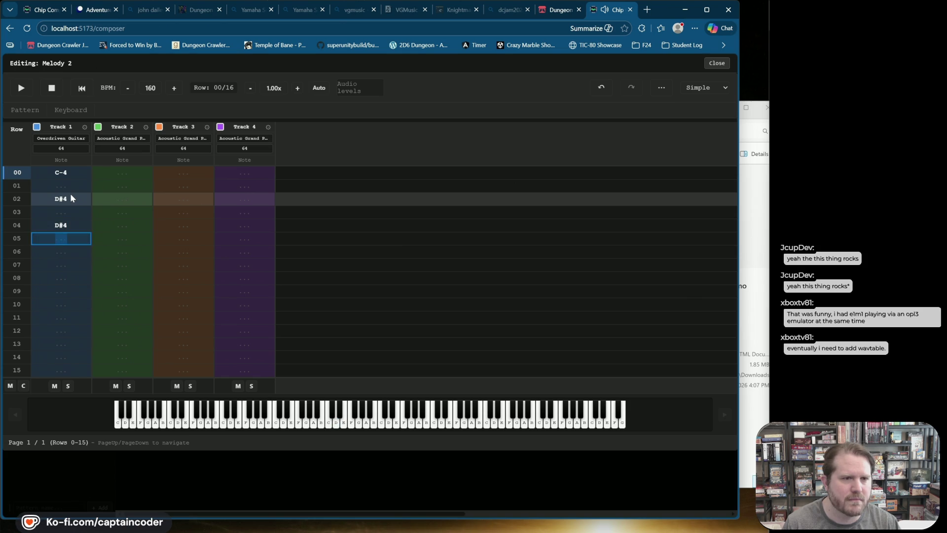
{"action": "key", "text": "b"}
{"action": "key", "text": "Down"}
{"action": "key", "text": "Down"}
{"action": "key", "text": "b"}
{"action": "key", "text": "Down"}
{"action": "key", "text": "Down"}
{"action": "key", "text": "x"}
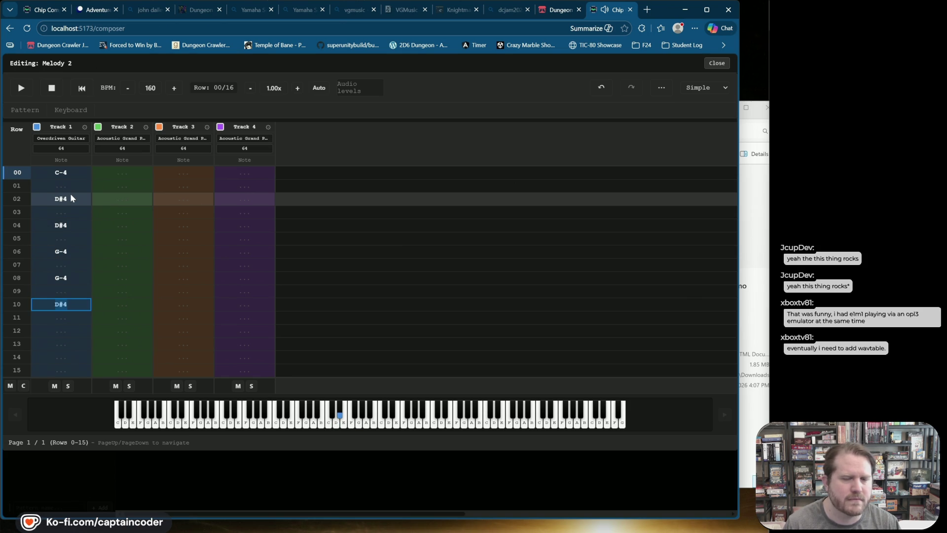
{"action": "key", "text": "Down"}
{"action": "key", "text": "Down"}
{"action": "key", "text": "x"}
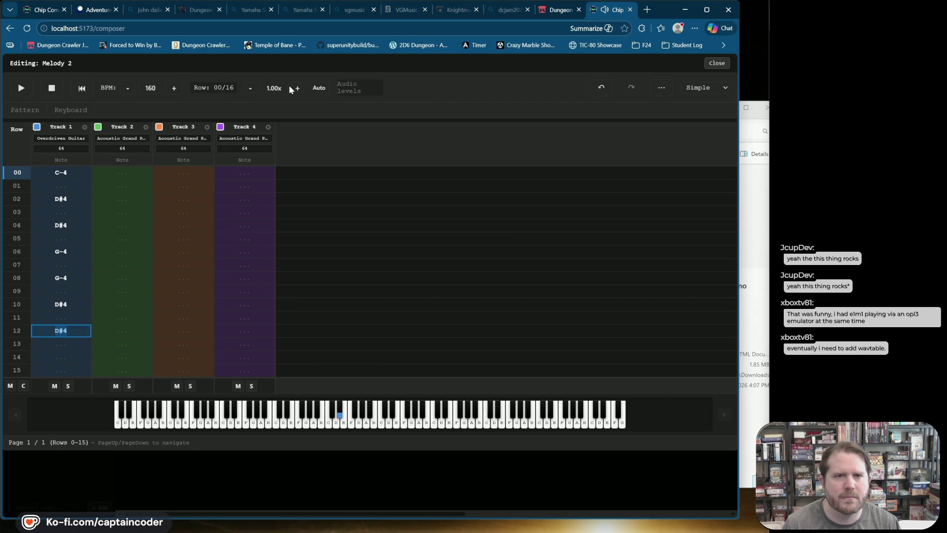
Preview the Melody 2 pattern, then close the editor back to the song
{"action": "left_click", "coordinate": [21, 88]}
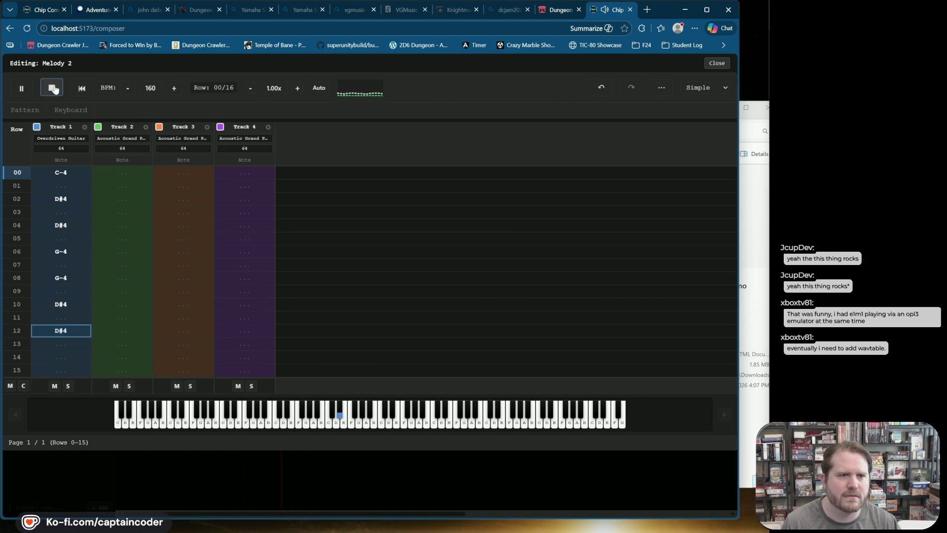
{"action": "left_click", "coordinate": [52, 88]}
{"action": "left_click", "coordinate": [718, 64]}
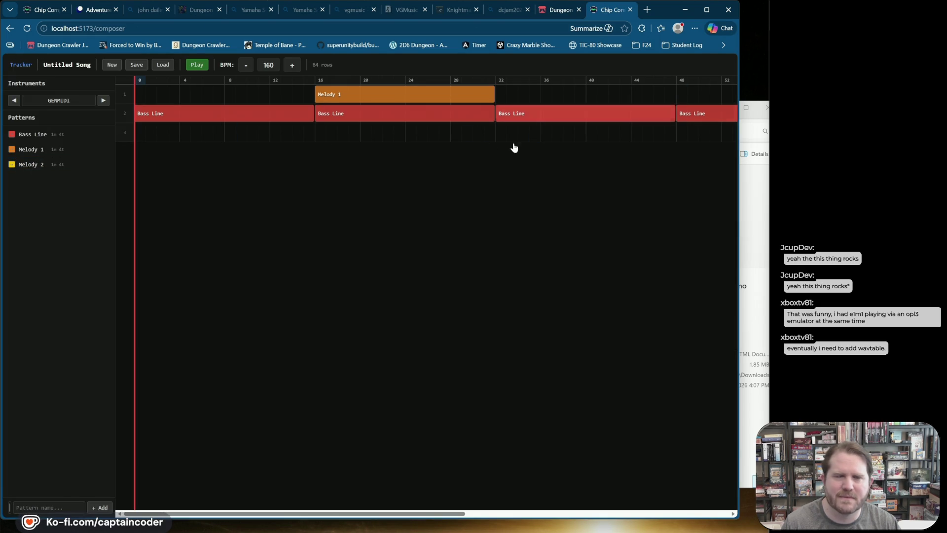
Place Melody 2 on track 1 at bar 48 and play the song through
{"action": "left_click", "coordinate": [41, 164]}
{"action": "left_click", "coordinate": [698, 98]}
{"action": "left_click", "coordinate": [207, 66]}
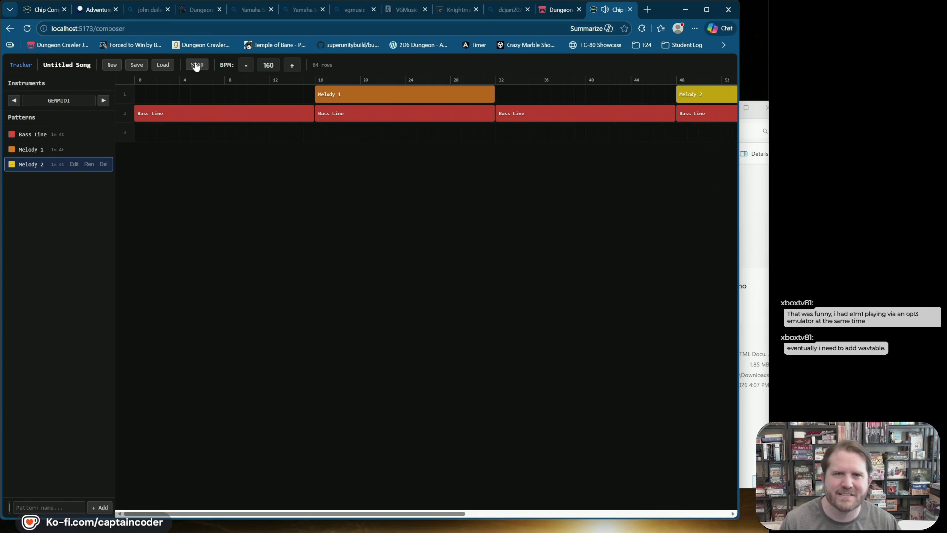
{"action": "left_click", "coordinate": [197, 66]}
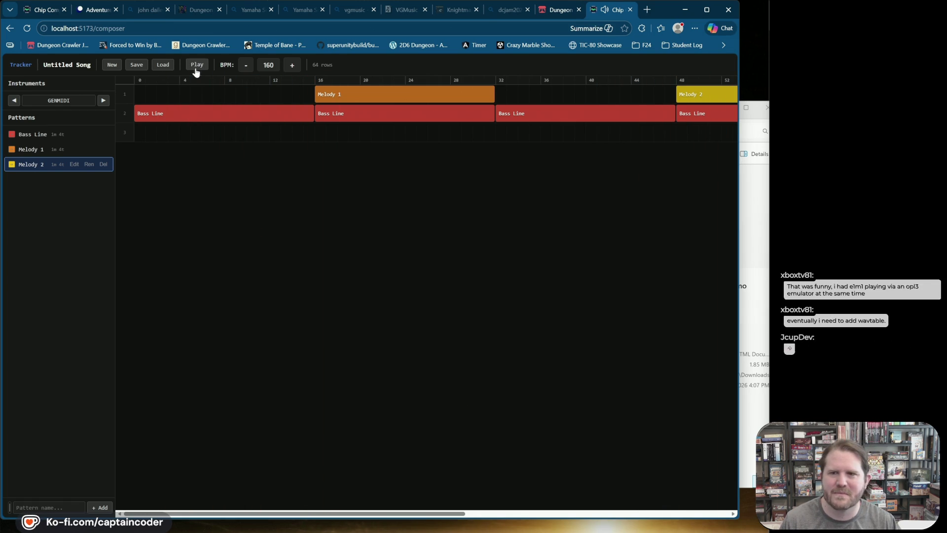
Add Bass Line on track 2 at bars 64 and 80
{"action": "mouse_move", "coordinate": [74, 154]}
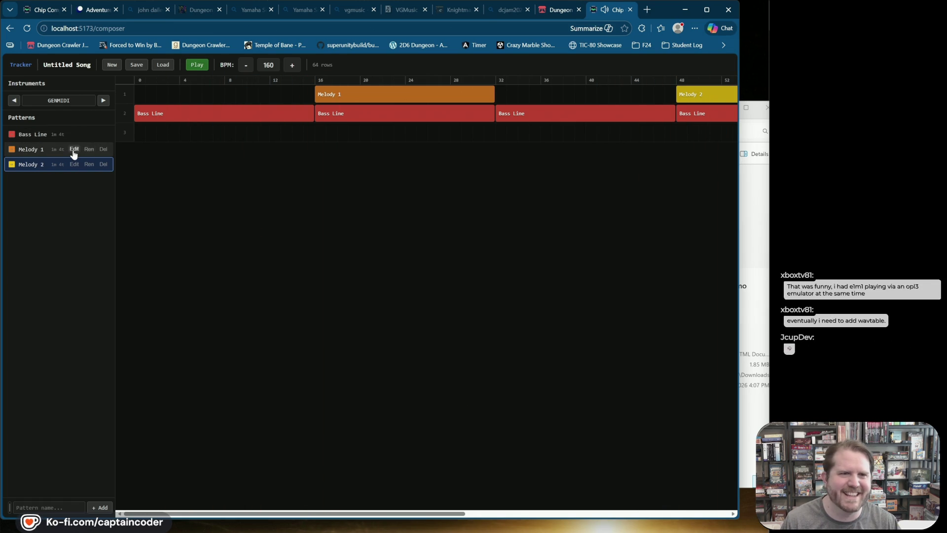
{"action": "scroll", "coordinate": [380, 514], "scroll_direction": "right", "scroll_amount": 10}
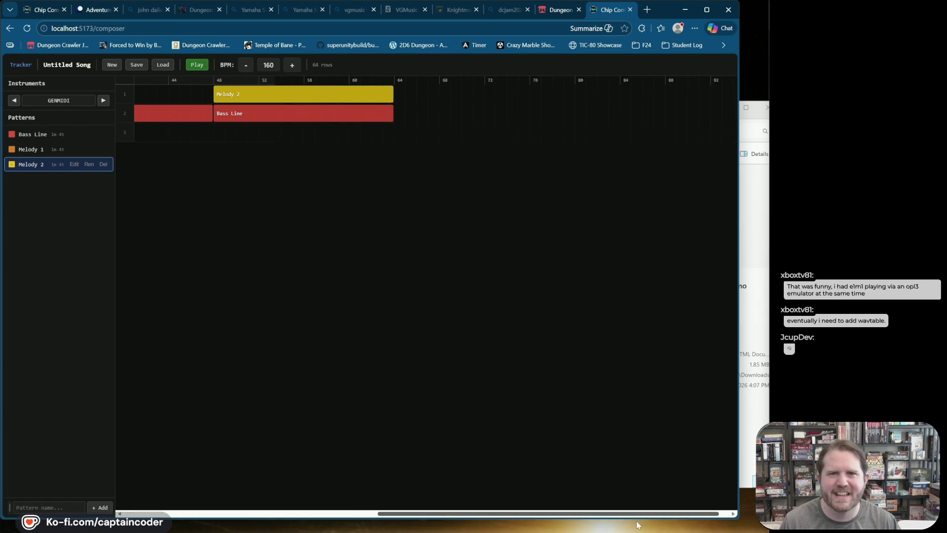
{"action": "left_click", "coordinate": [24, 136]}
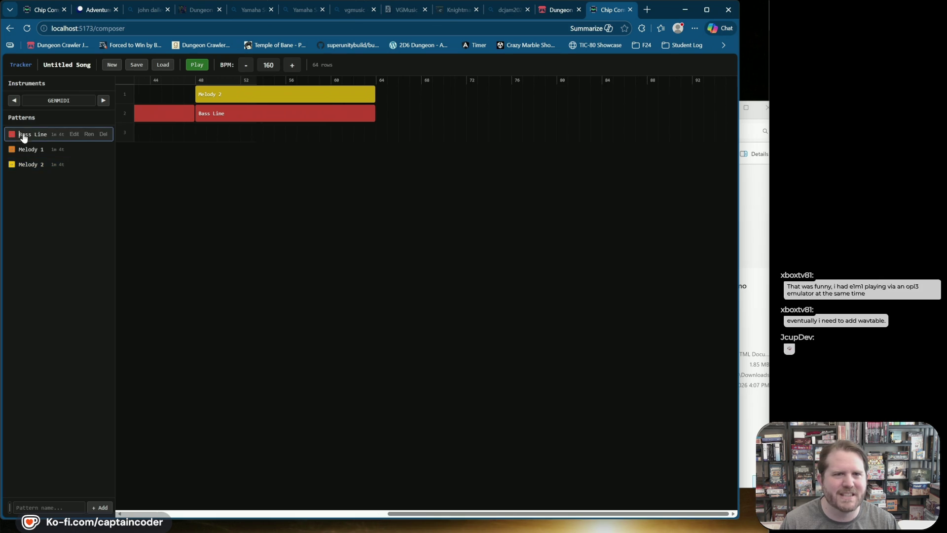
{"action": "left_click", "coordinate": [380, 117]}
{"action": "left_click", "coordinate": [560, 113]}
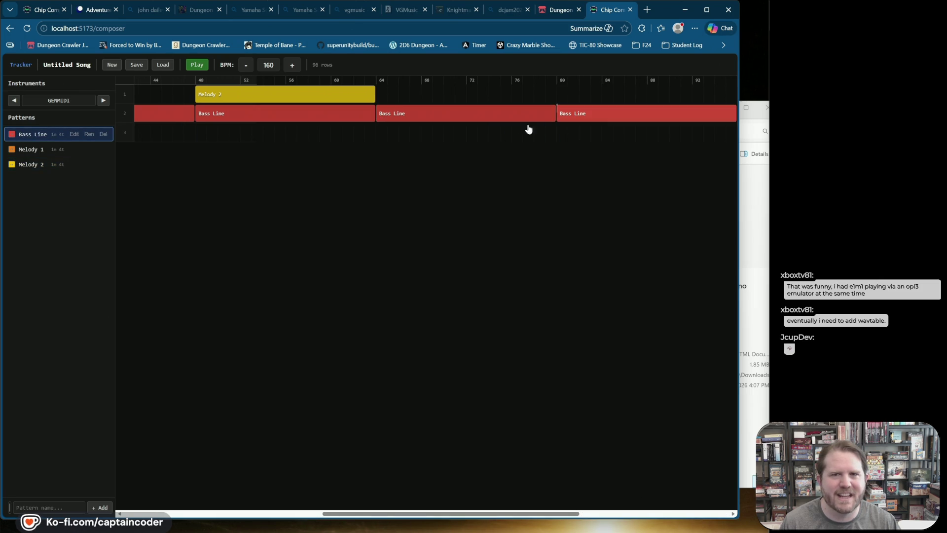
Put Melody 1 on track 1 and Melody 2 on track 3 at bar 80, removing a stray Bass Line clip
{"action": "left_click", "coordinate": [12, 151]}
{"action": "left_click", "coordinate": [560, 97]}
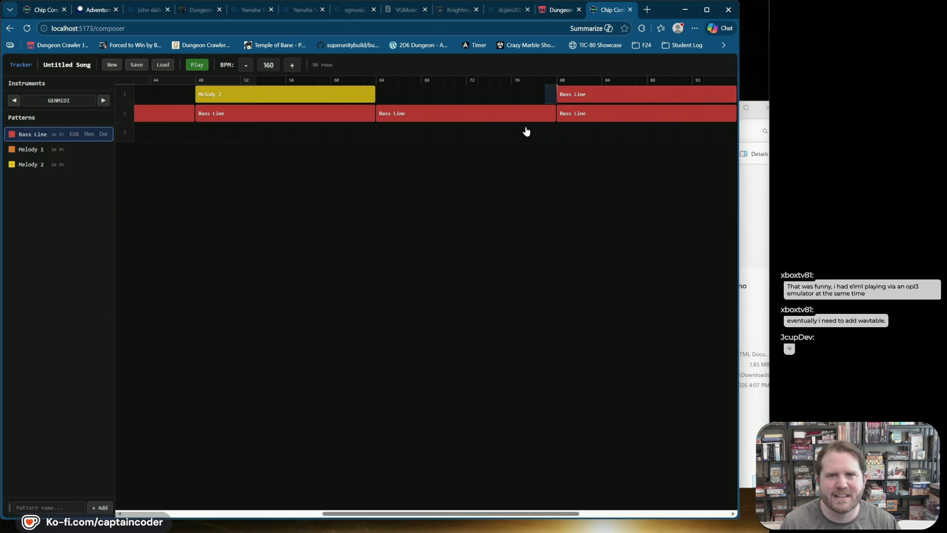
{"action": "left_click", "coordinate": [15, 153]}
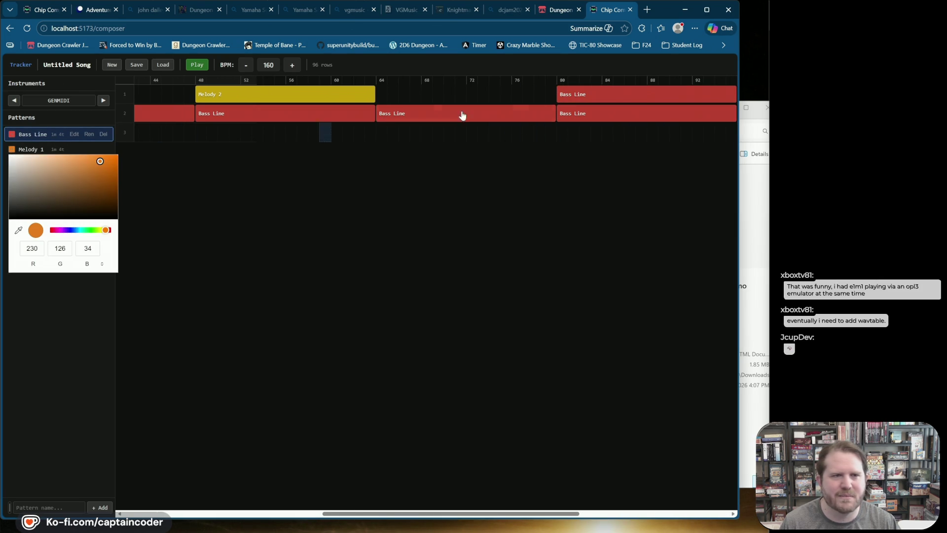
{"action": "right_click", "coordinate": [598, 93]}
{"action": "left_click", "coordinate": [38, 149]}
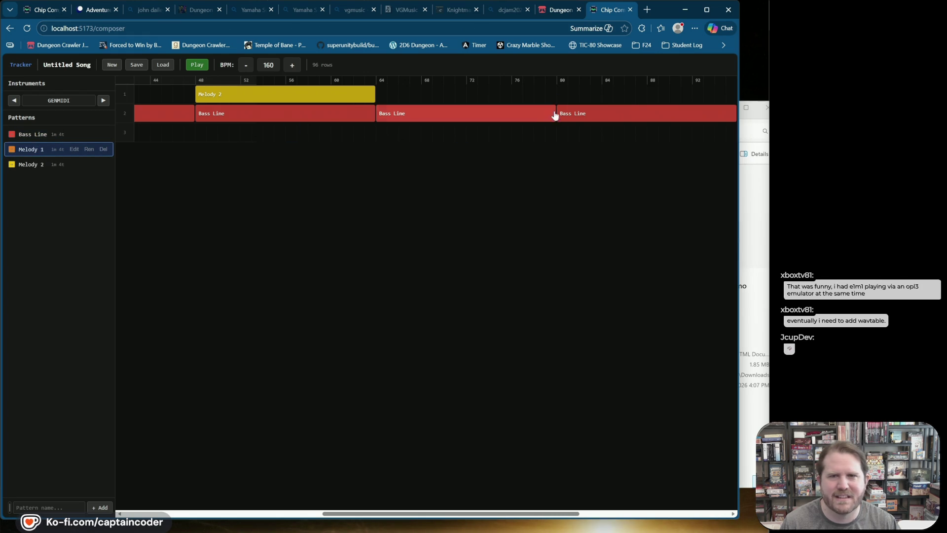
{"action": "left_click", "coordinate": [566, 95]}
{"action": "left_click", "coordinate": [33, 165]}
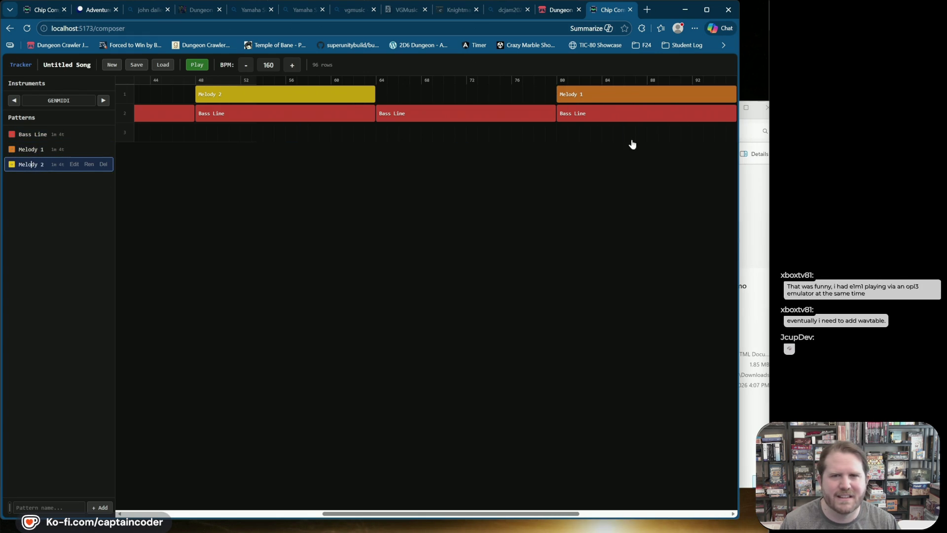
{"action": "left_click", "coordinate": [561, 127]}
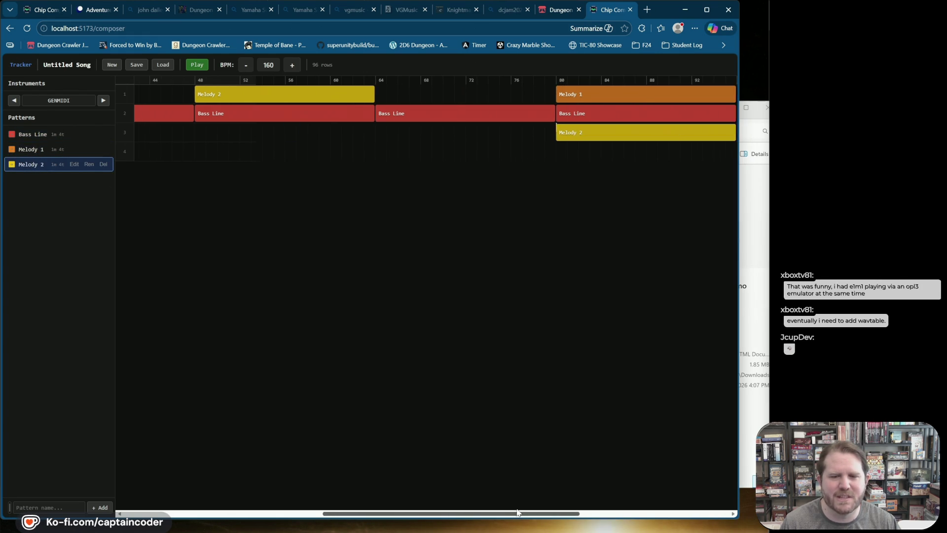
Play the extended 96-row song and stop it
{"action": "left_click_drag", "start_coordinate": [530, 514], "coordinate": [177, 471]}
{"action": "left_click", "coordinate": [197, 65]}
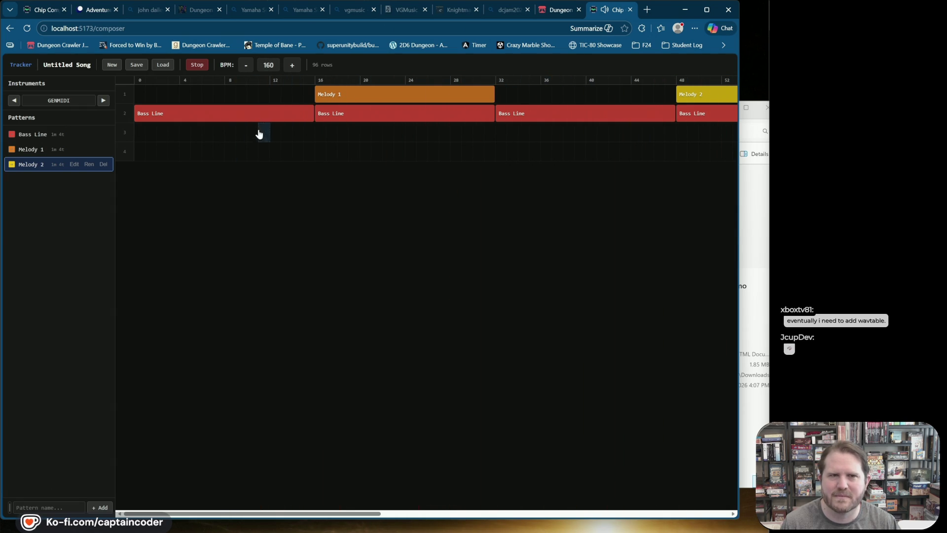
{"action": "left_click", "coordinate": [200, 66]}
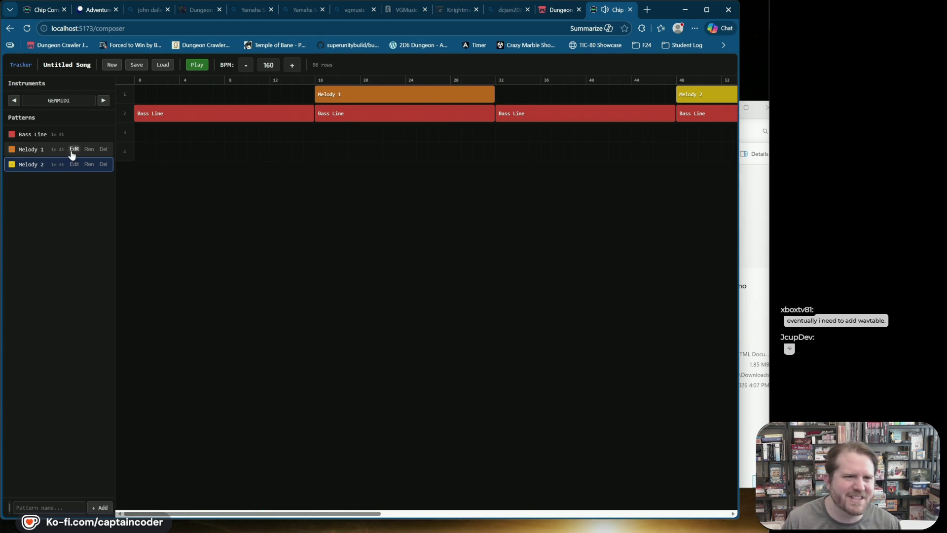
In Melody 1, lower the E-4 notes at rows 04 and 09 to D#4 and row 11 to A#3
{"action": "left_click", "coordinate": [74, 149]}
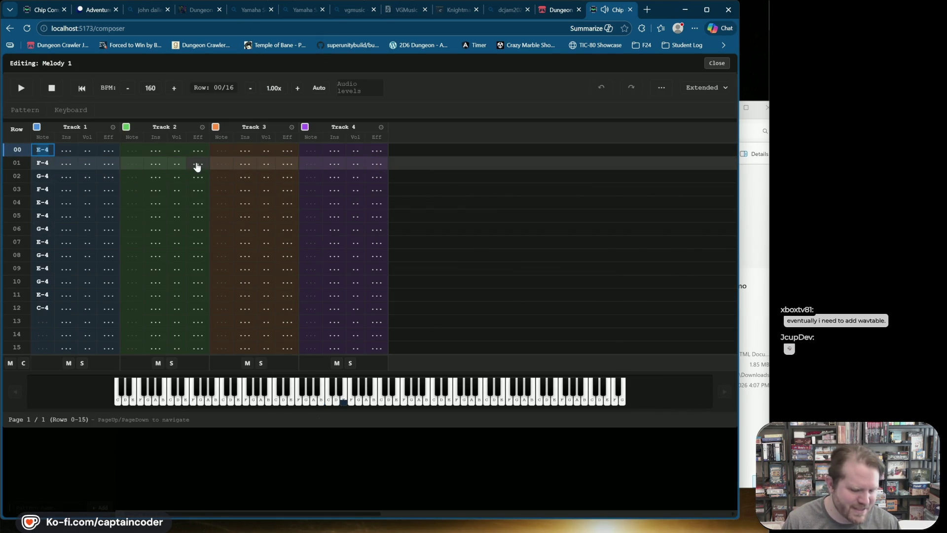
{"action": "key", "text": "Down"}
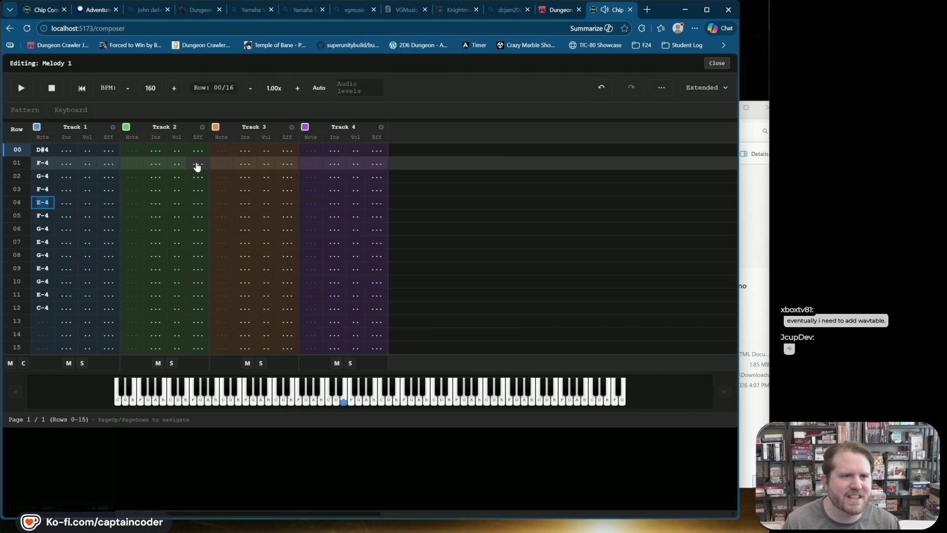
{"action": "key", "text": "d"}
{"action": "key", "text": "Down"}
{"action": "key", "text": "Down"}
{"action": "key", "text": "Down"}
{"action": "key", "text": "Down"}
{"action": "key", "text": "shift+3"}
{"action": "key", "text": "Down"}
{"action": "key", "text": "Down"}
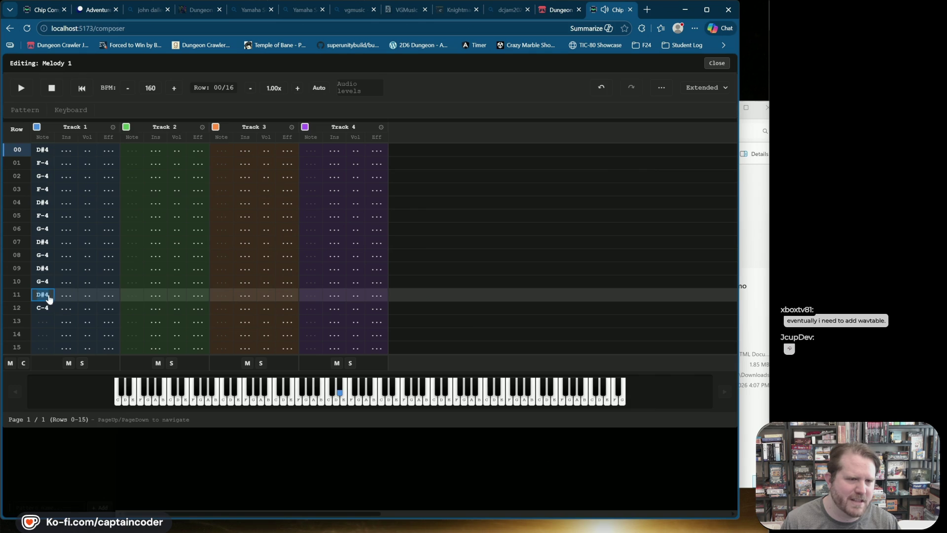
{"action": "key", "text": "3"}
{"action": "key", "text": "Up"}
{"action": "key", "text": "Down"}
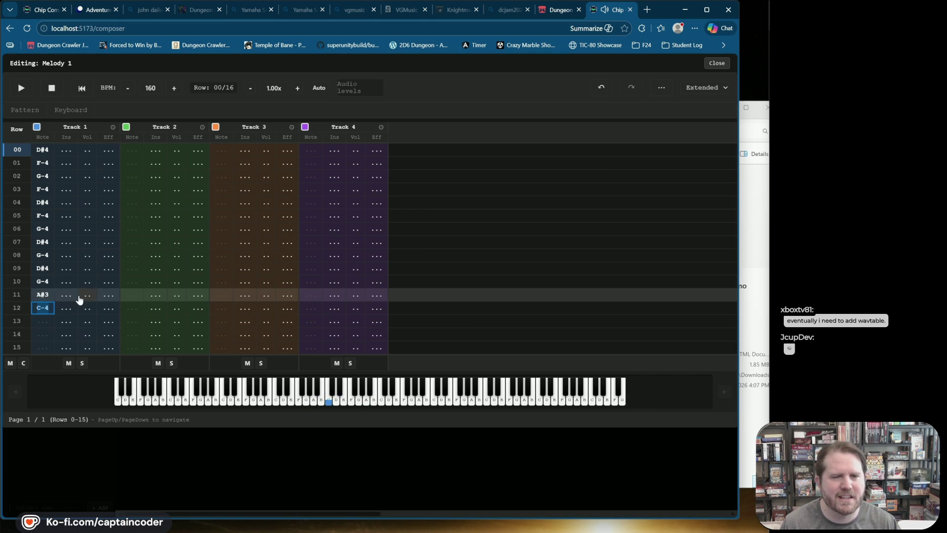
Preview the reworked Melody 1, close the editor and play the whole song
{"action": "left_click", "coordinate": [21, 88]}
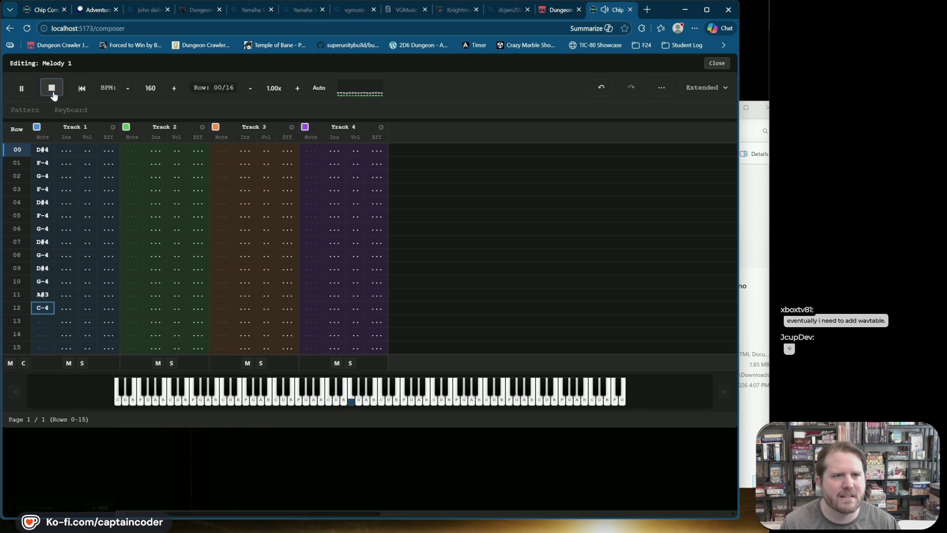
{"action": "left_click", "coordinate": [53, 92]}
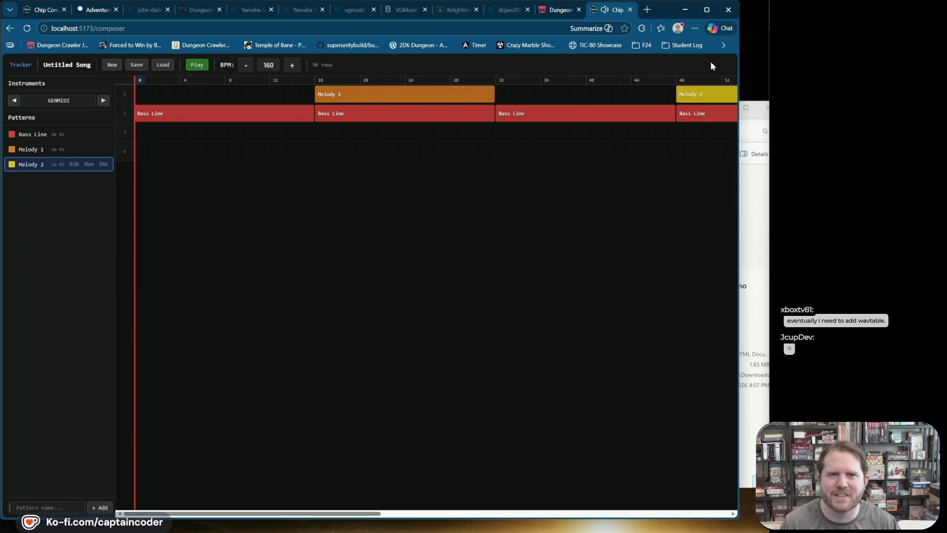
{"action": "left_click", "coordinate": [714, 63]}
{"action": "left_click", "coordinate": [194, 64]}
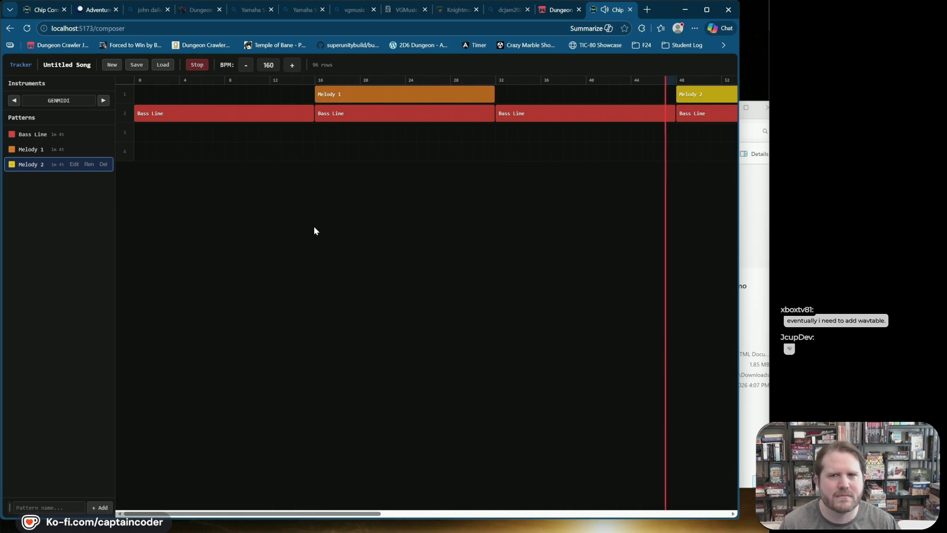
Stop the song, open Melody 2, and try scale factor 1.10x before restoring 1.00x
{"action": "left_click", "coordinate": [197, 68]}
{"action": "left_click", "coordinate": [73, 164]}
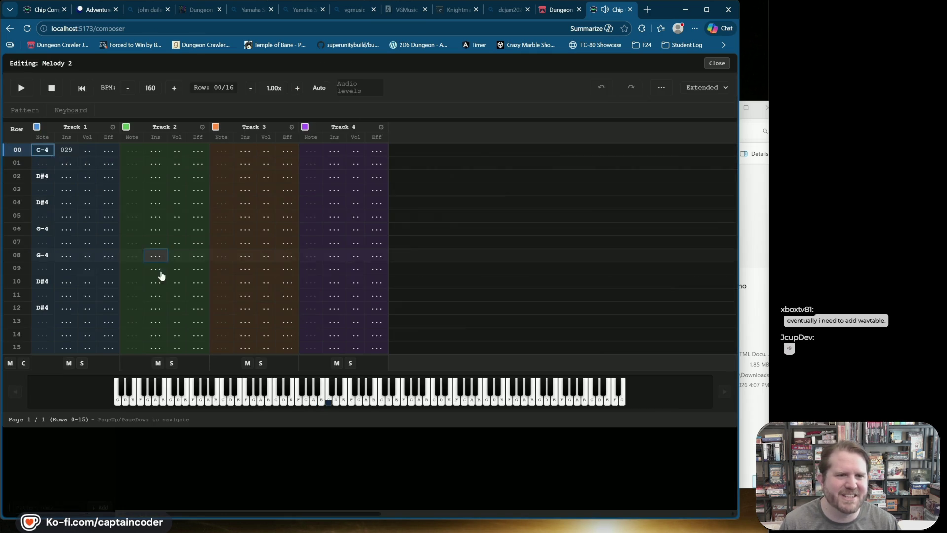
{"action": "left_click", "coordinate": [298, 88]}
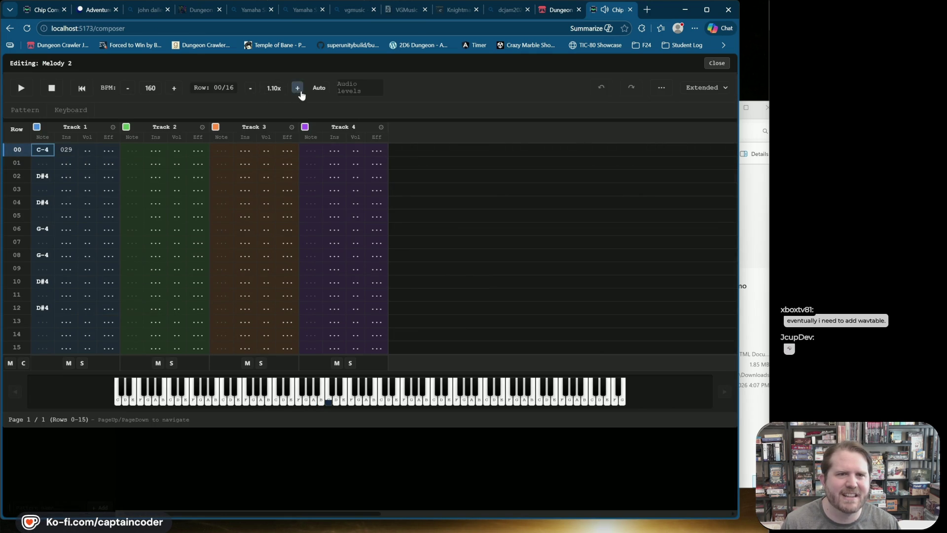
{"action": "left_click", "coordinate": [250, 88]}
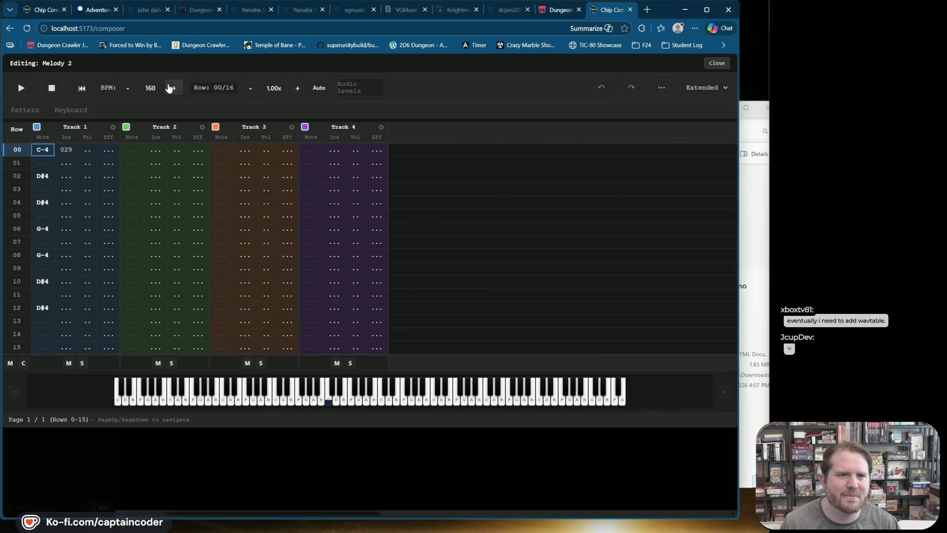
Look through pattern management and keyboard input settings, moving to the last Track 1 row
{"action": "left_click", "coordinate": [127, 88]}
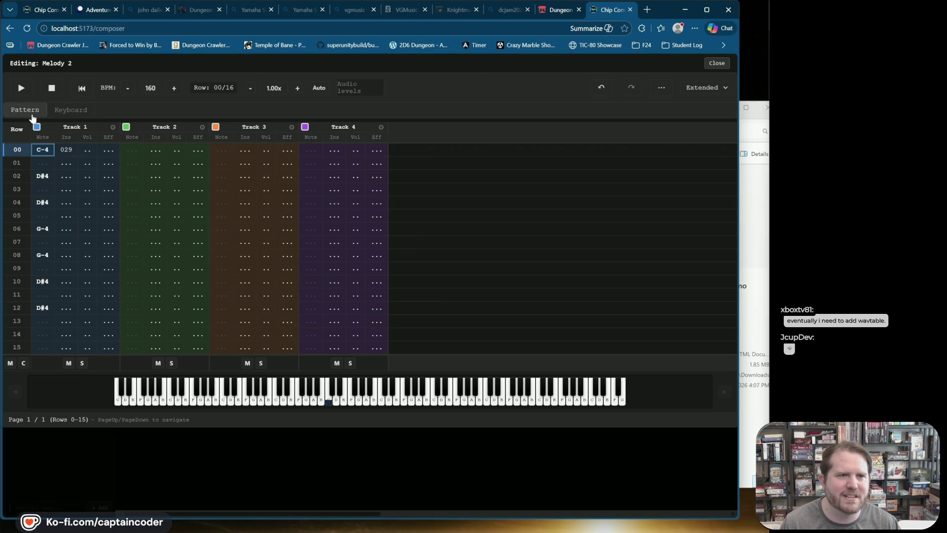
{"action": "left_click", "coordinate": [25, 110]}
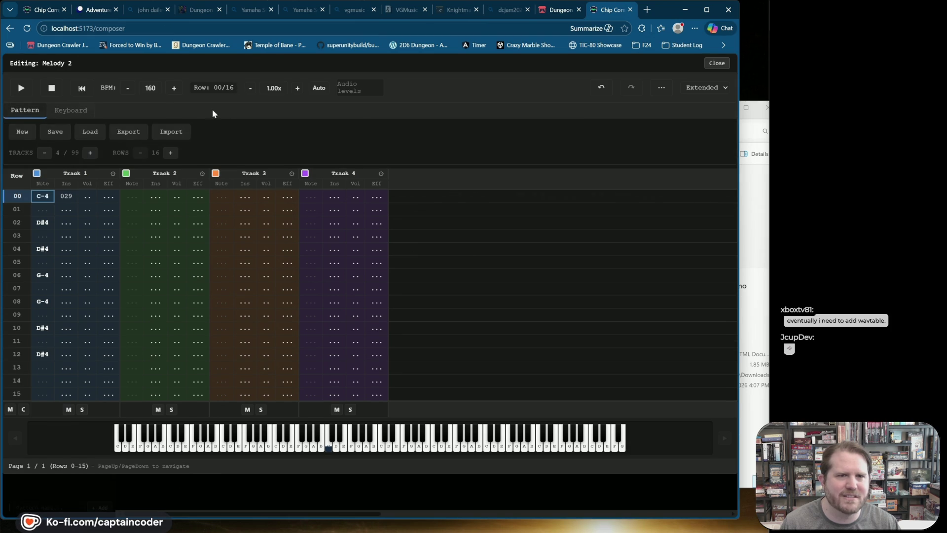
{"action": "left_click", "coordinate": [56, 110]}
{"action": "left_click", "coordinate": [69, 376]}
{"action": "key", "text": "Down"}
{"action": "key", "text": "Down"}
{"action": "key", "text": "Down"}
{"action": "key", "text": "Left"}
{"action": "key", "text": "Left"}
{"action": "key", "text": "Right"}
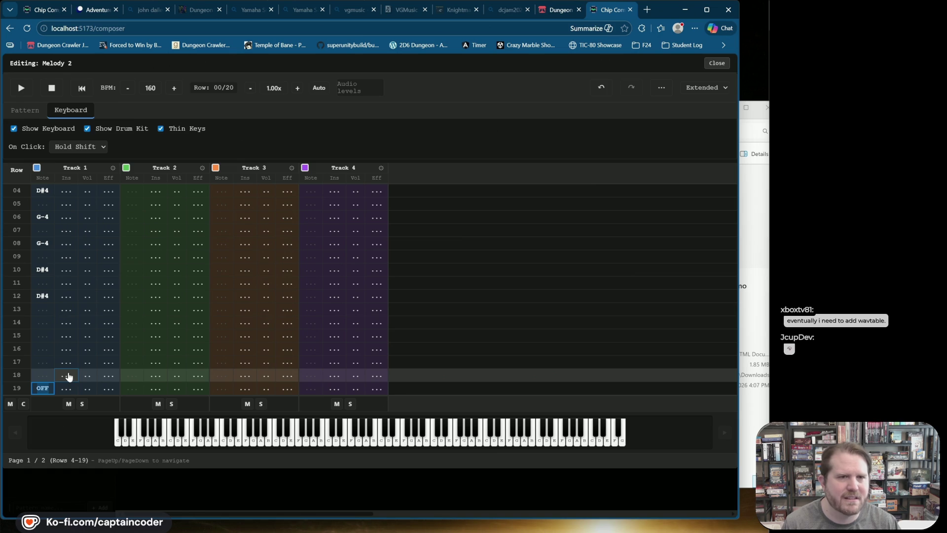
Rewind Melody 2 to row 00, close its editor and play the full song
{"action": "left_click", "coordinate": [52, 88]}
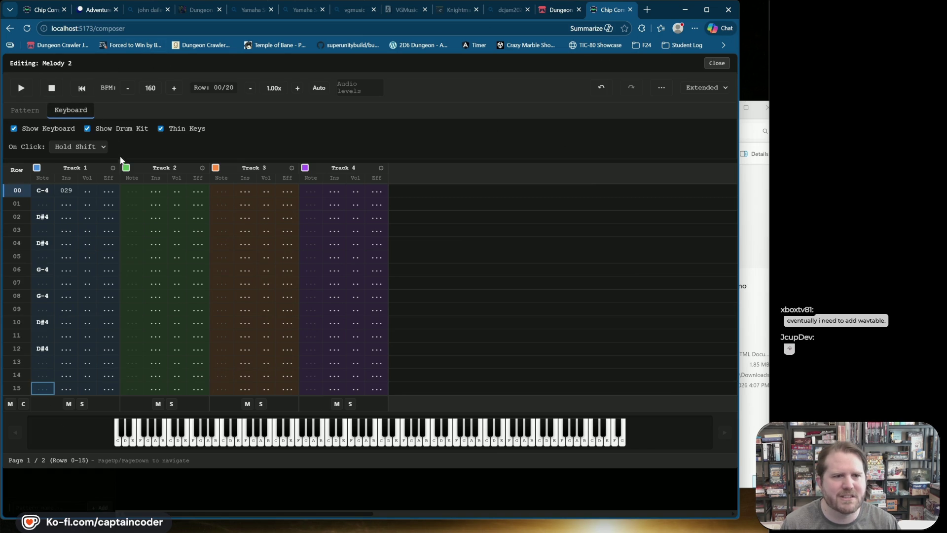
{"action": "left_click", "coordinate": [715, 64]}
{"action": "left_click", "coordinate": [192, 63]}
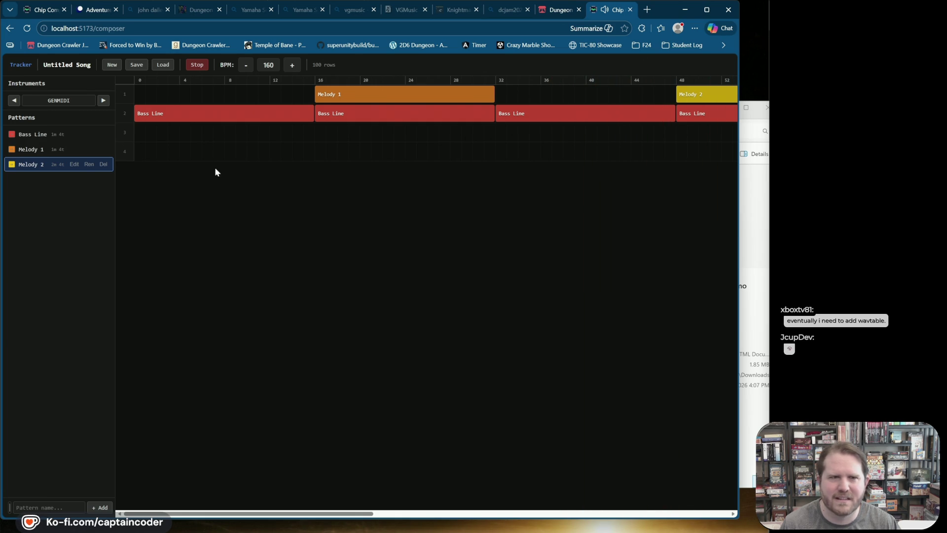
Halt the playing song with the red Stop button in the tracker toolbar
{"action": "left_click", "coordinate": [197, 66]}
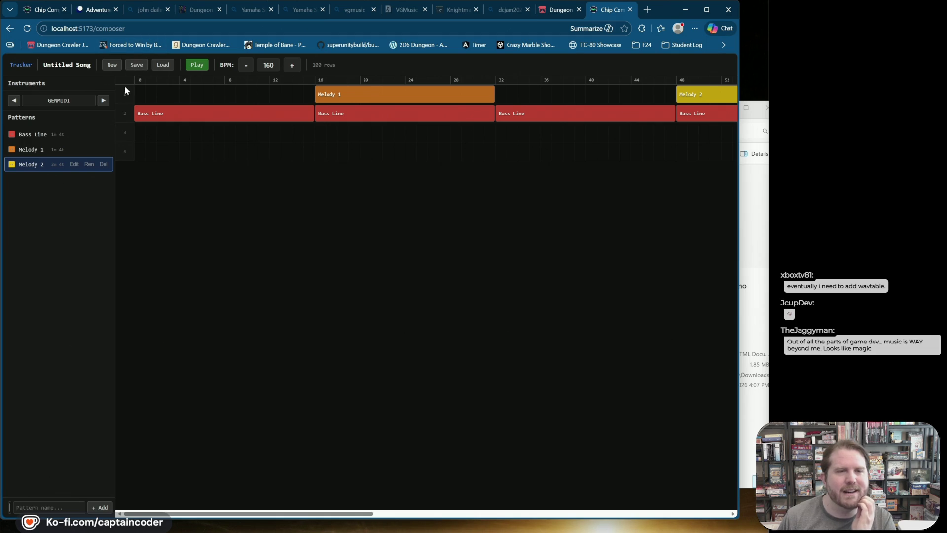
Create 'My Custom Library' from the GENMIDI template, make it the song's instrument set, and play
{"action": "mouse_move", "coordinate": [71, 139]}
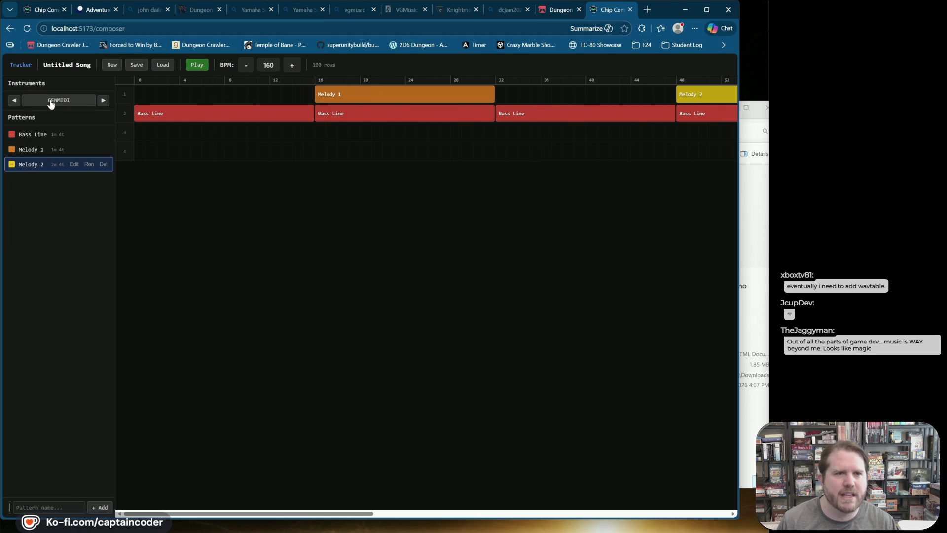
{"action": "left_click", "coordinate": [51, 100]}
{"action": "left_click", "coordinate": [385, 218]}
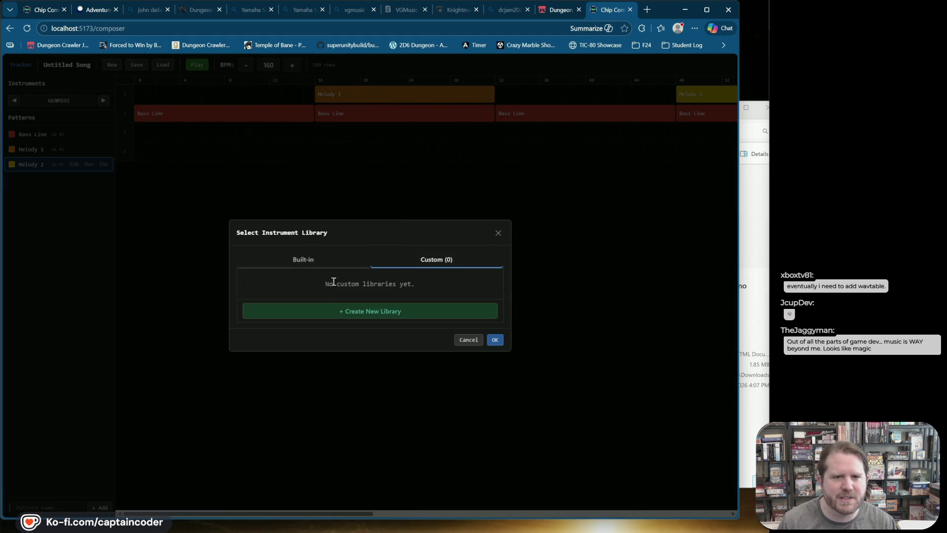
{"action": "left_click", "coordinate": [315, 313]}
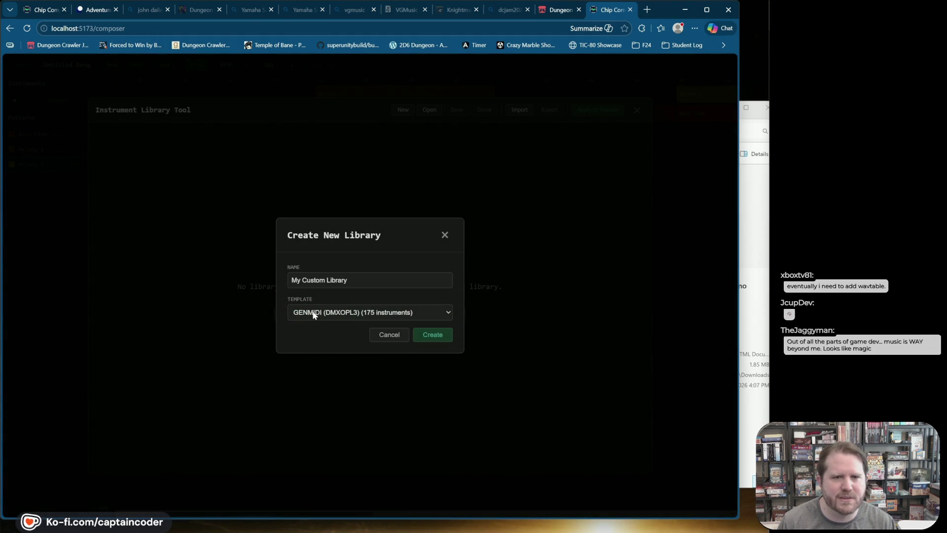
{"action": "left_click", "coordinate": [384, 315]}
{"action": "left_click", "coordinate": [431, 337]}
{"action": "left_click", "coordinate": [431, 335]}
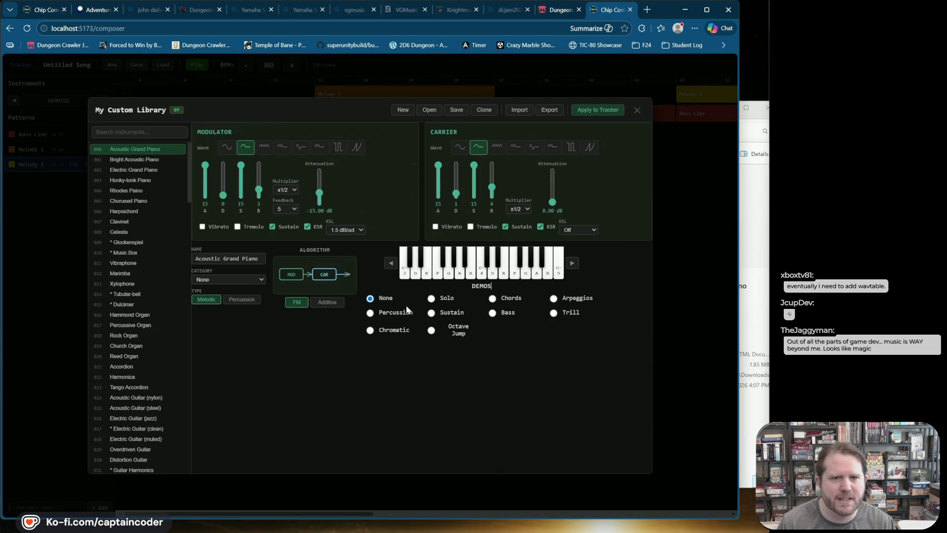
{"action": "left_click", "coordinate": [617, 110]}
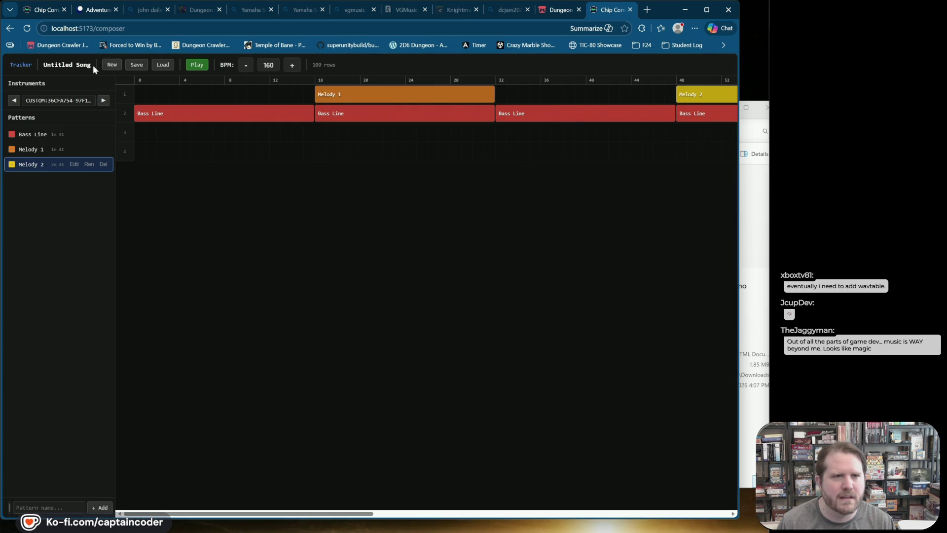
{"action": "left_click", "coordinate": [198, 64]}
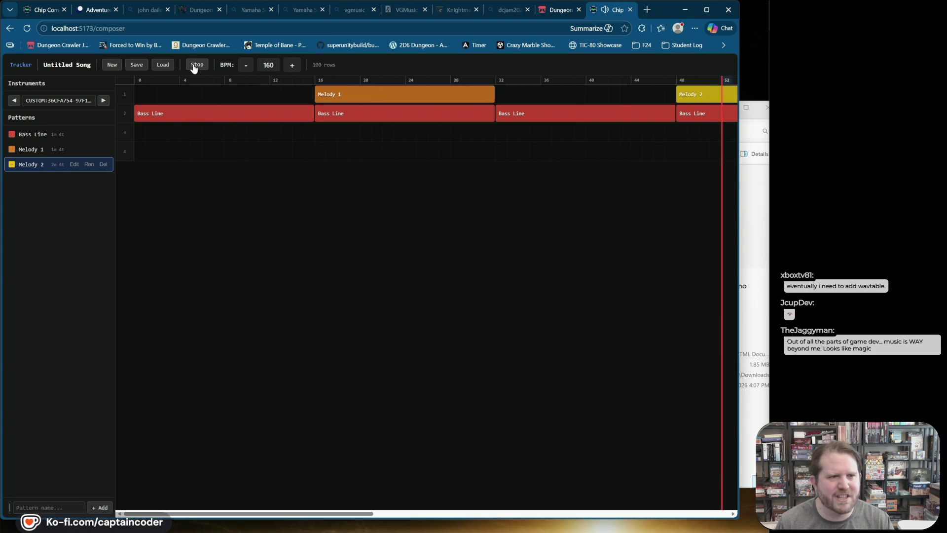
Stop playback and open My Custom Library in the instrument editor
{"action": "left_click", "coordinate": [194, 65]}
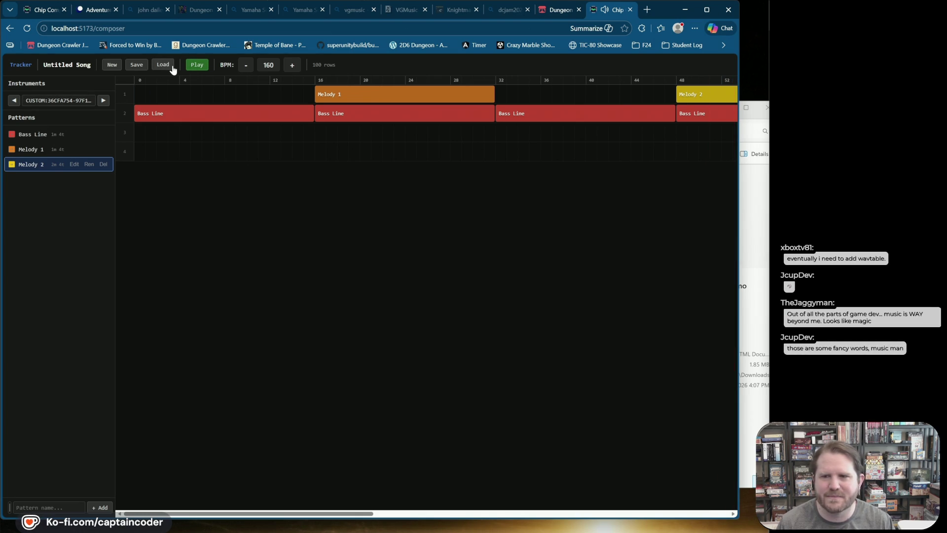
{"action": "left_click", "coordinate": [58, 100]}
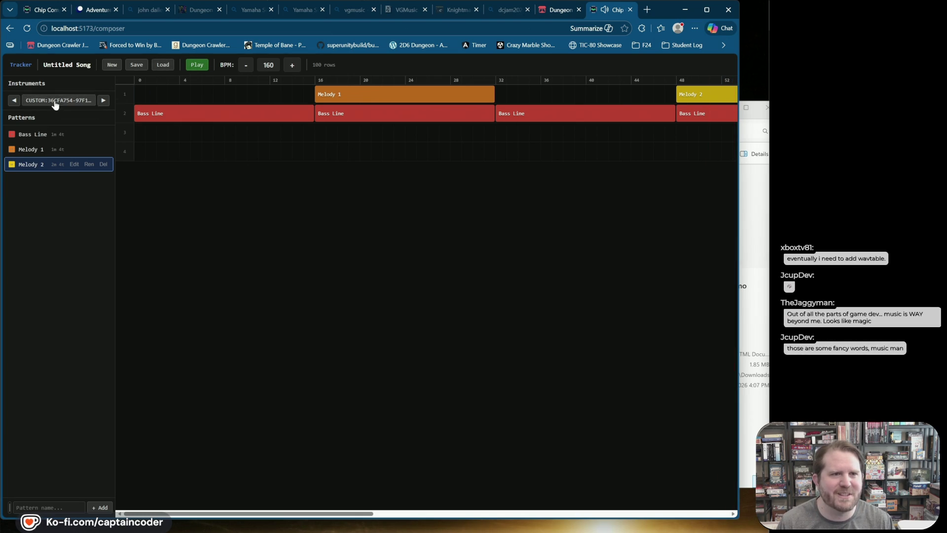
{"action": "left_click", "coordinate": [458, 284]}
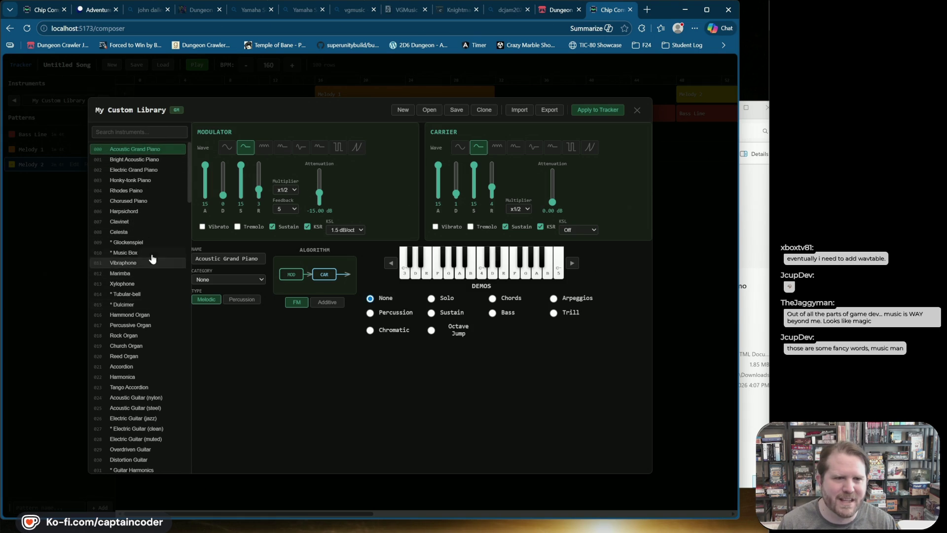
{"action": "scroll", "coordinate": [133, 400], "scroll_direction": "down", "scroll_amount": 1}
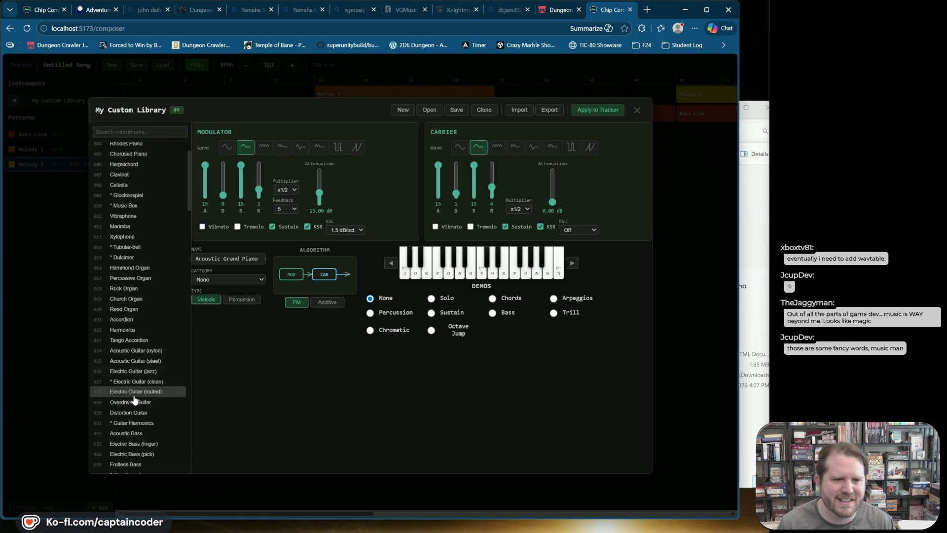
{"action": "scroll", "coordinate": [139, 400], "scroll_direction": "down", "scroll_amount": 2}
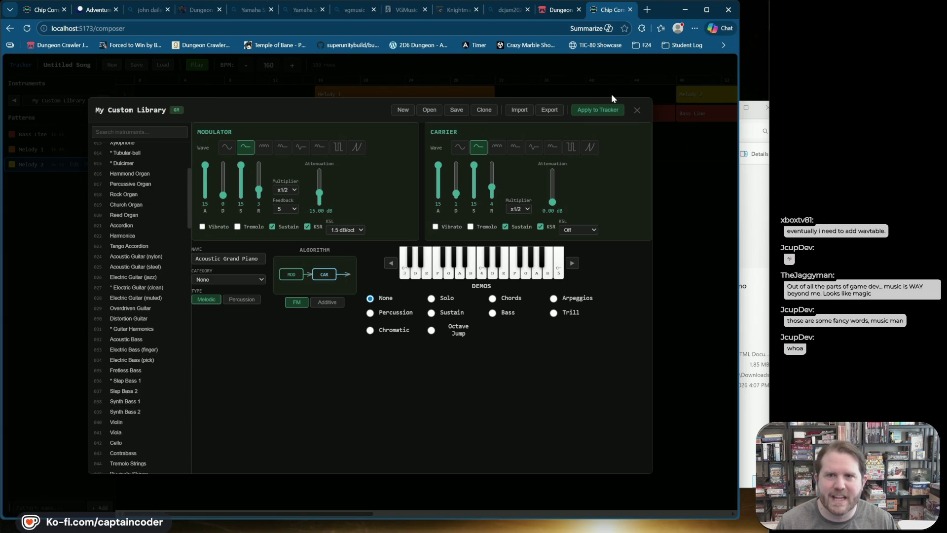
{"action": "left_click", "coordinate": [637, 110]}
Open Bass Line in the simple layout and check Track 1's instrument without changing it
{"action": "left_click", "coordinate": [31, 135]}
{"action": "left_click", "coordinate": [74, 134]}
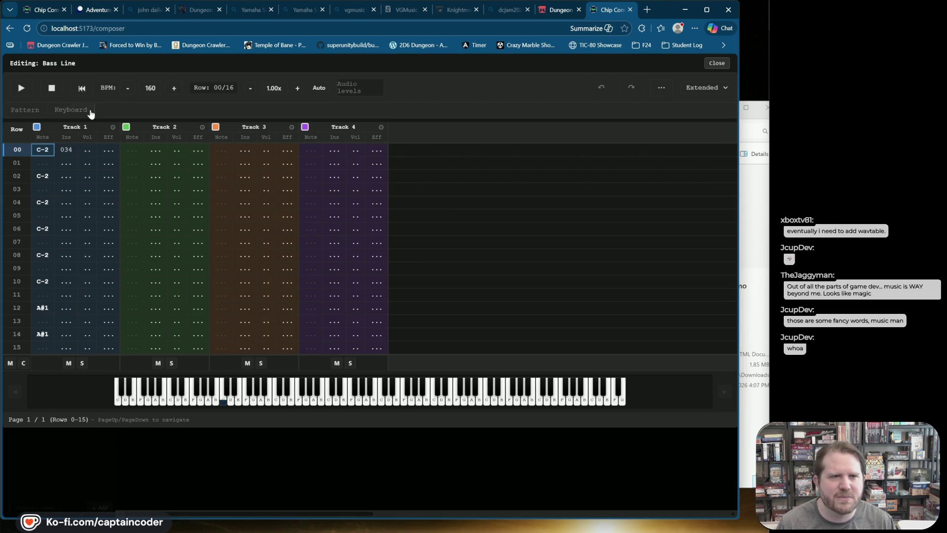
{"action": "left_click", "coordinate": [703, 88]}
{"action": "left_click", "coordinate": [700, 97]}
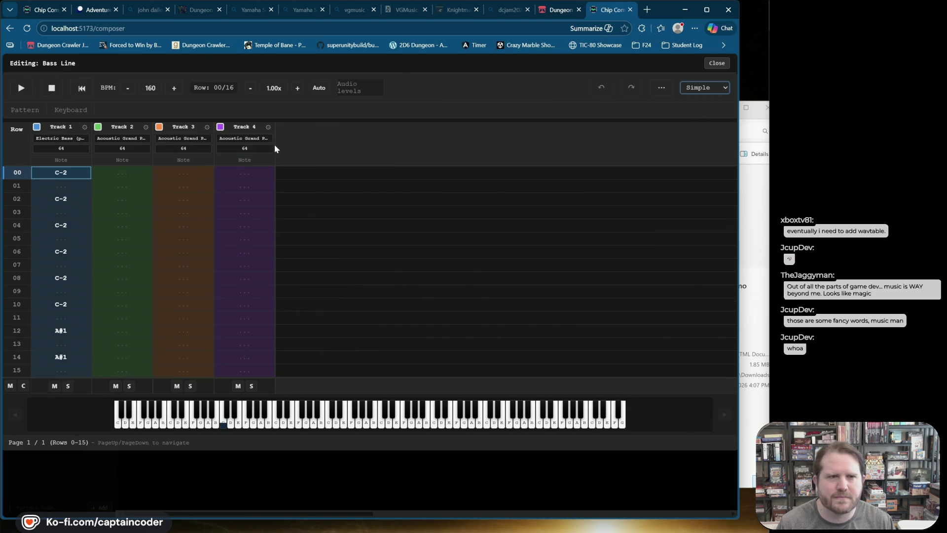
{"action": "left_click", "coordinate": [61, 138]}
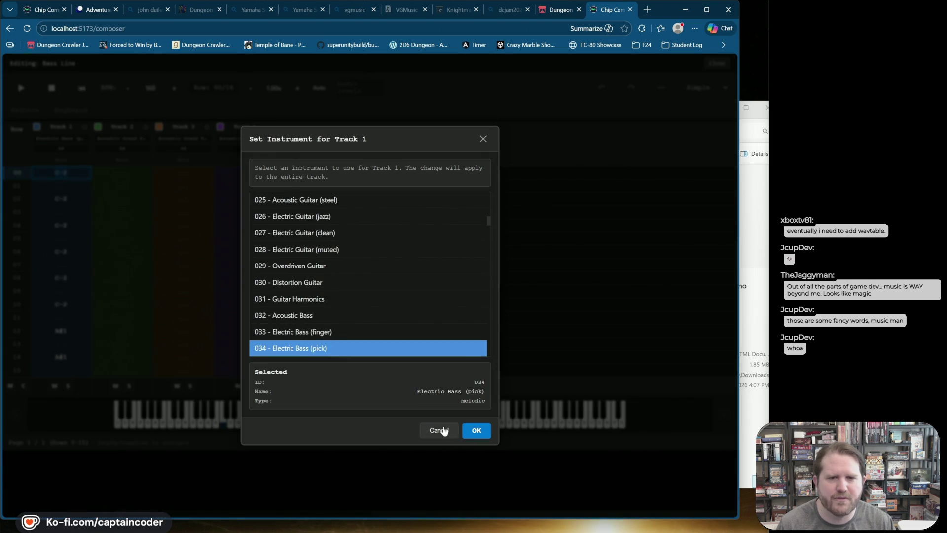
{"action": "left_click", "coordinate": [447, 431]}
Return to the song, edit My Custom Library's Electric Bass (pick) and preview it with the solo demo
{"action": "left_click", "coordinate": [716, 63]}
{"action": "left_click", "coordinate": [82, 100]}
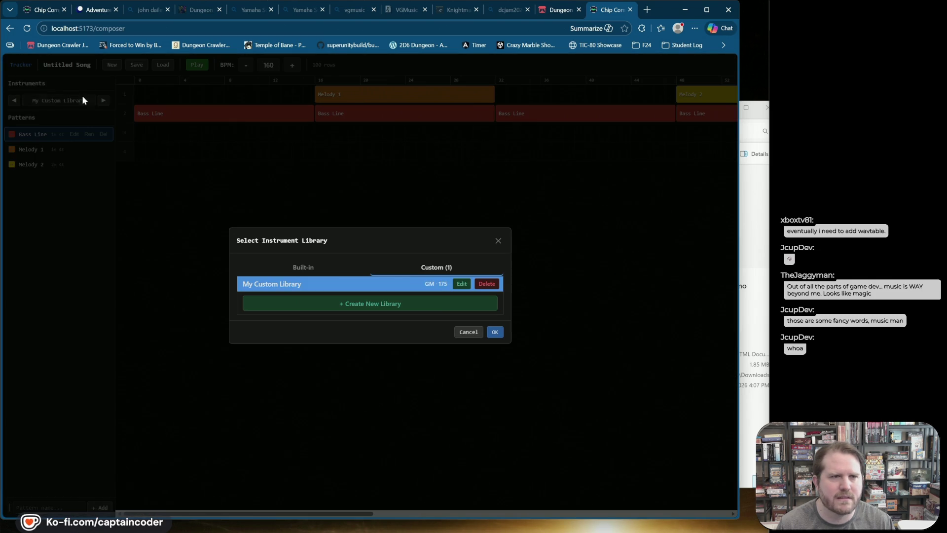
{"action": "left_click", "coordinate": [461, 283]}
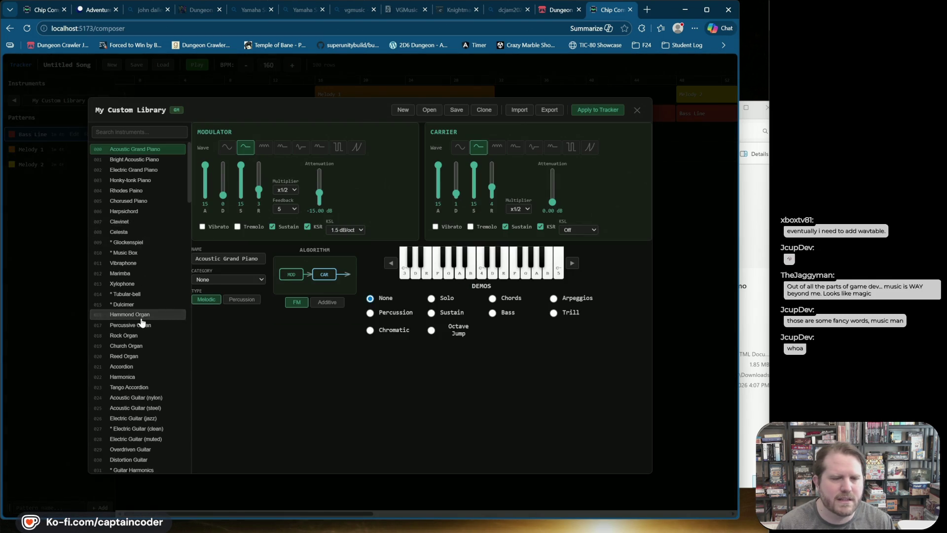
{"action": "scroll", "coordinate": [141, 328], "scroll_direction": "down", "scroll_amount": 1}
{"action": "left_click", "coordinate": [147, 360]}
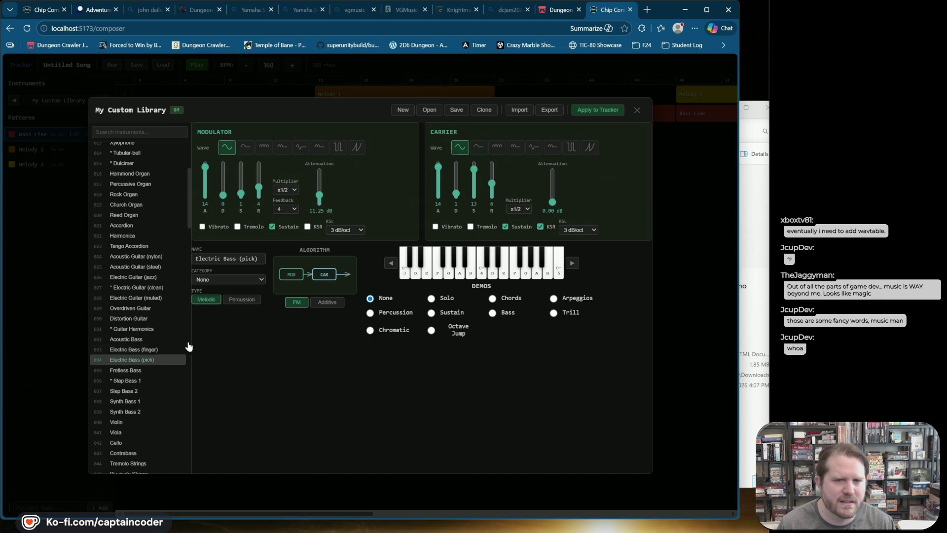
{"action": "left_click", "coordinate": [432, 297]}
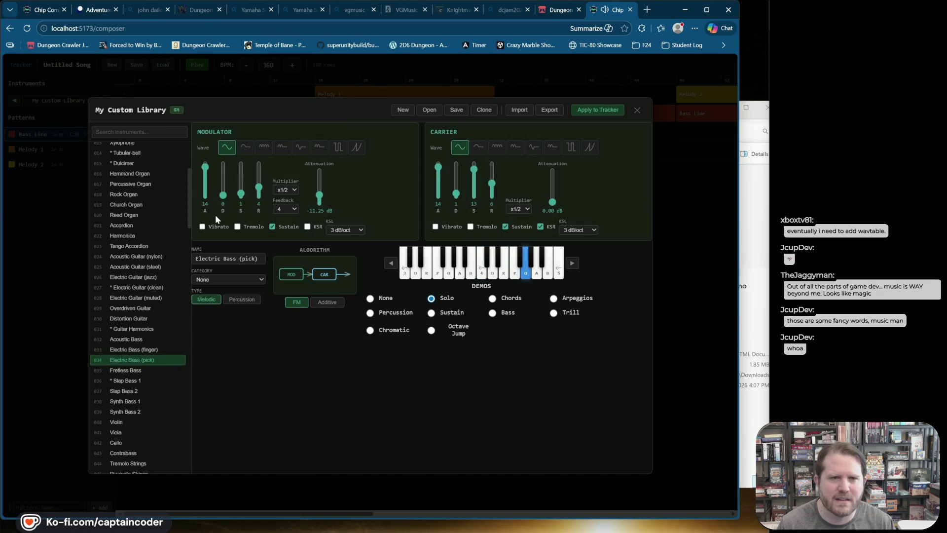
Give the carrier a square pulse wave, set modulator attenuation to about -14.25 dB, change its waveform and attack 9
{"action": "left_click", "coordinate": [571, 147]}
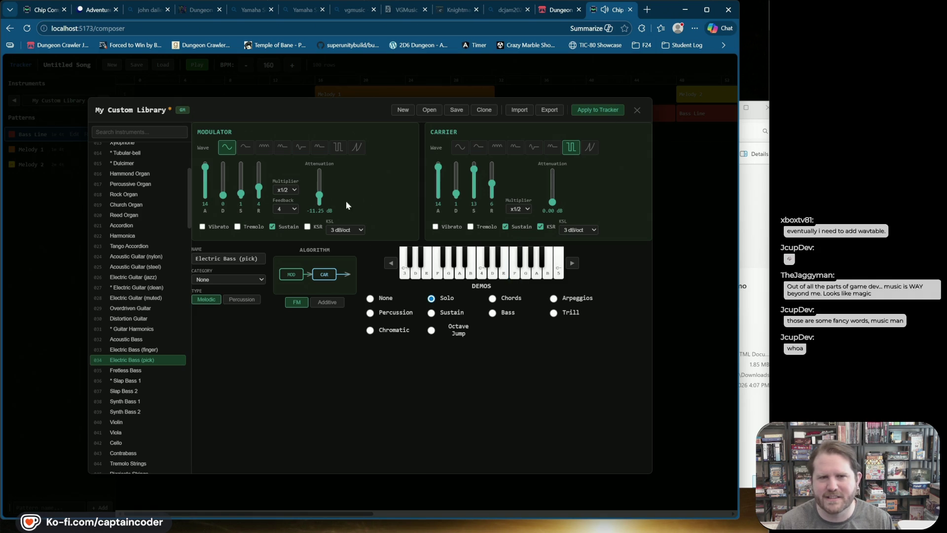
{"action": "left_click_drag", "start_coordinate": [321, 199], "coordinate": [319, 206]}
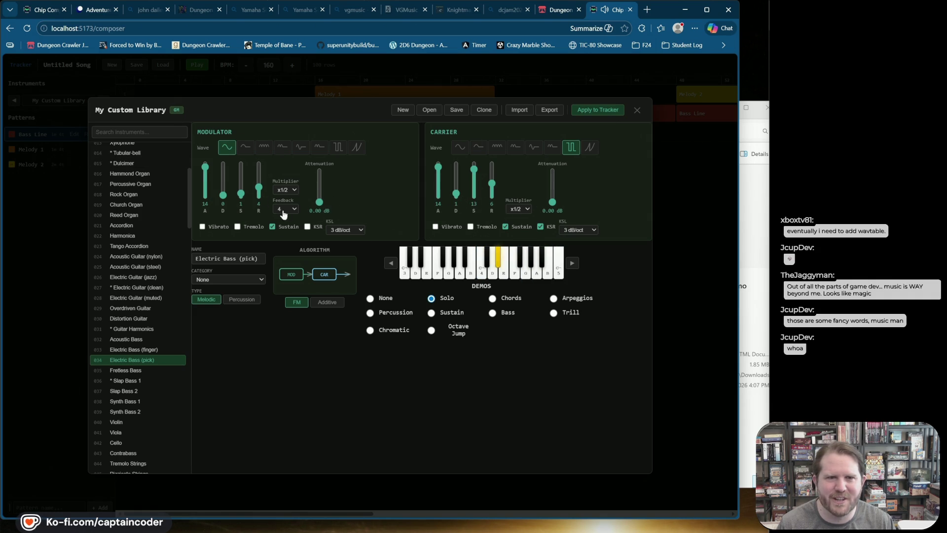
{"action": "left_click_drag", "start_coordinate": [320, 202], "coordinate": [320, 198]}
{"action": "left_click", "coordinate": [246, 147]}
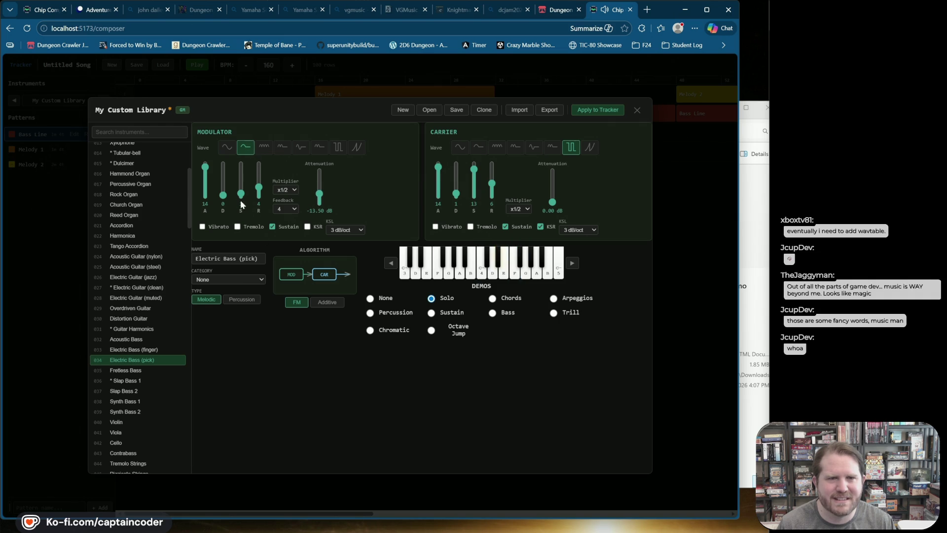
{"action": "left_click_drag", "start_coordinate": [205, 166], "coordinate": [206, 180]}
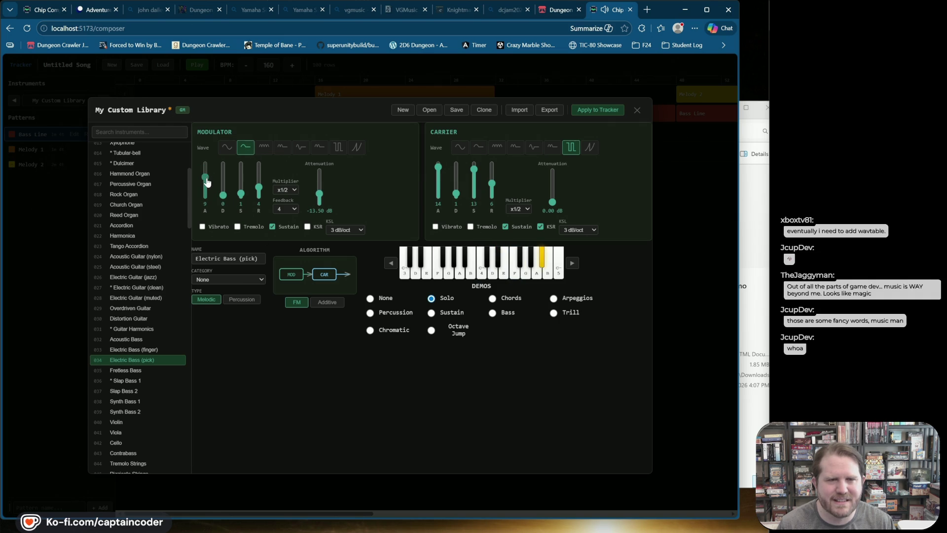
Set carrier decay 2 with vibrato, KSL Off and multiplier x1, then apply to the tracker
{"action": "left_click_drag", "start_coordinate": [454, 194], "coordinate": [456, 214]}
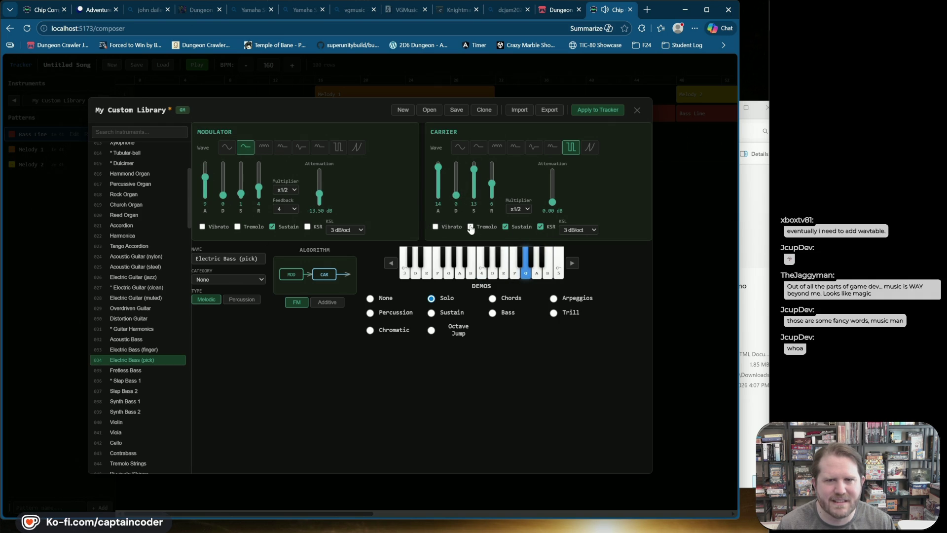
{"action": "left_click", "coordinate": [435, 226]}
{"action": "left_click_drag", "start_coordinate": [456, 195], "coordinate": [458, 195]}
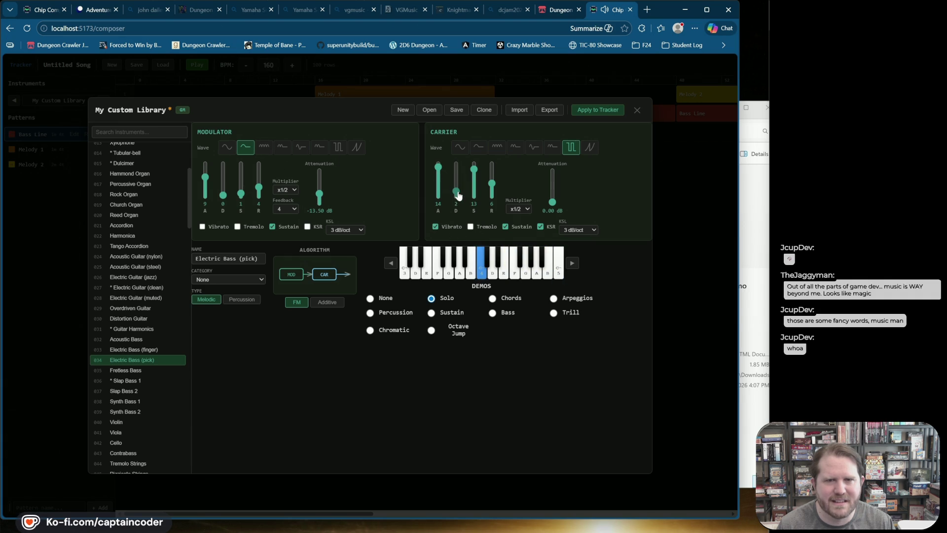
{"action": "left_click", "coordinate": [587, 229]}
{"action": "left_click", "coordinate": [589, 276]}
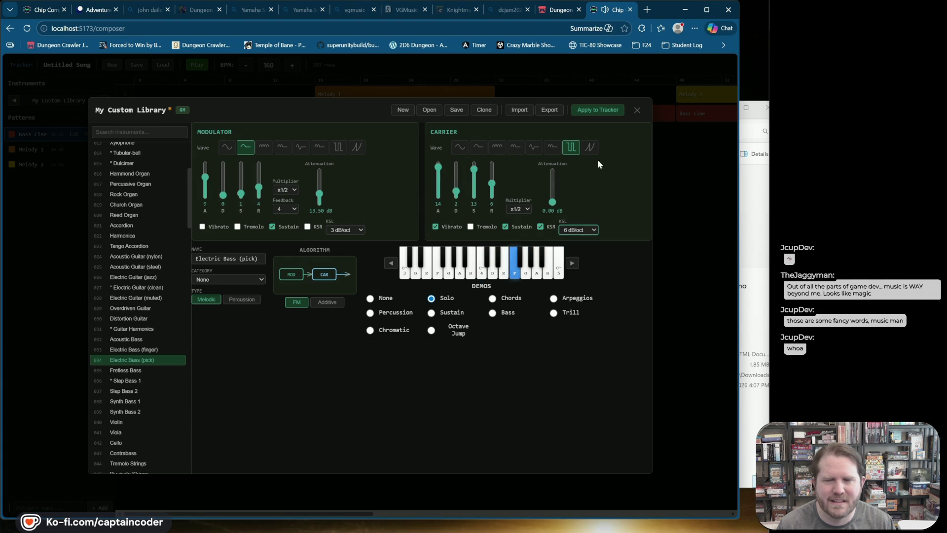
{"action": "left_click", "coordinate": [587, 230]}
{"action": "left_click", "coordinate": [580, 242]}
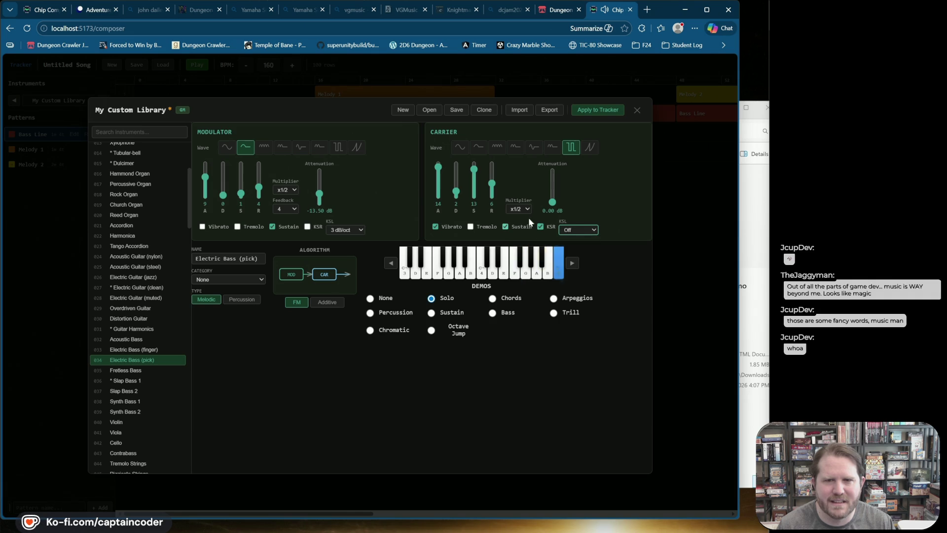
{"action": "left_click", "coordinate": [526, 210]}
{"action": "left_click", "coordinate": [525, 235]}
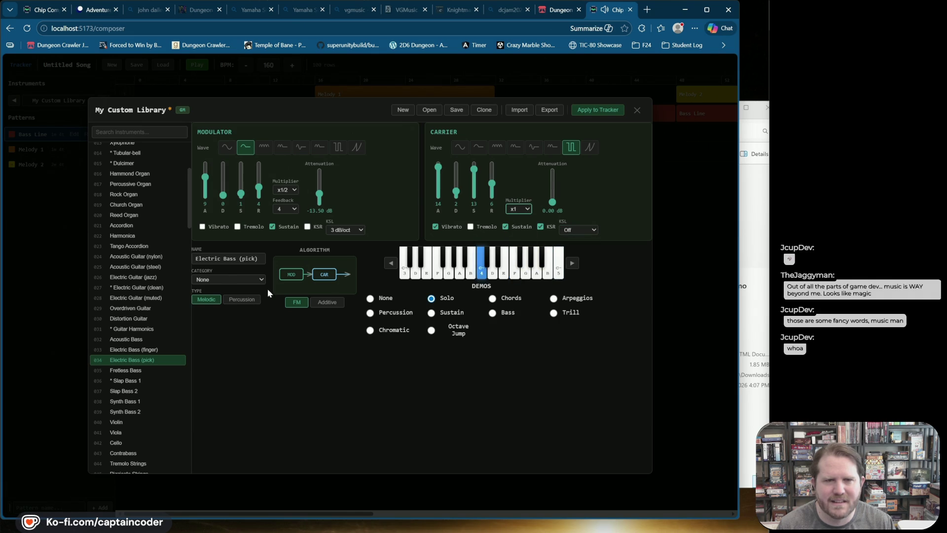
{"action": "left_click", "coordinate": [619, 110]}
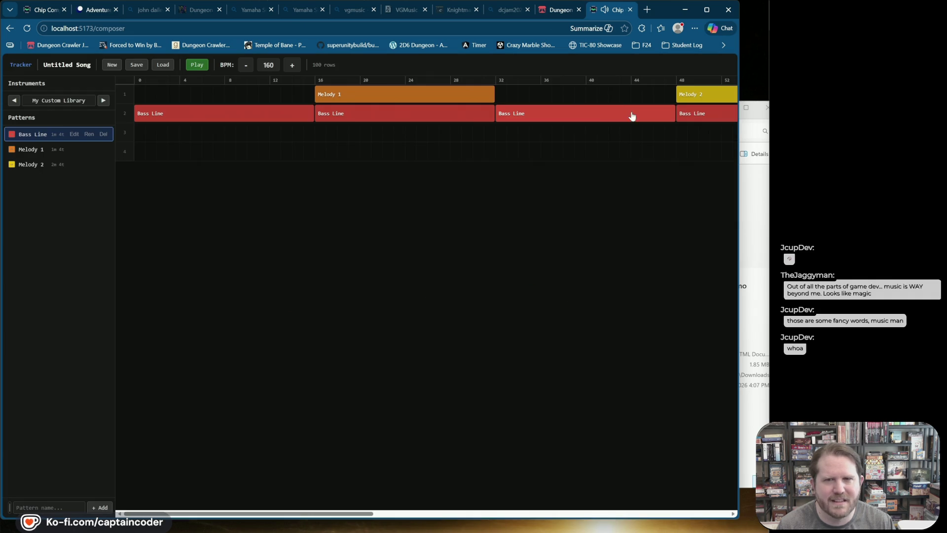
{"action": "left_click", "coordinate": [197, 65]}
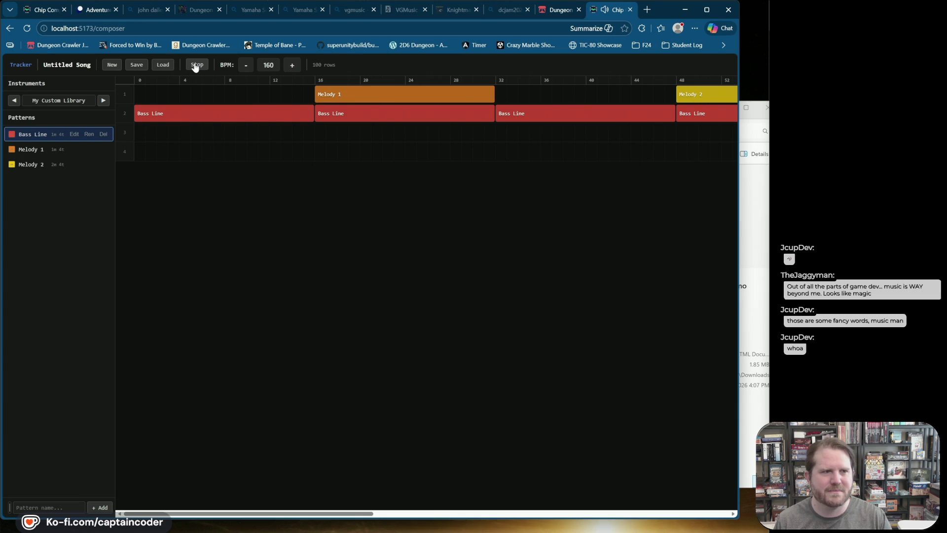
{"action": "left_click", "coordinate": [194, 67]}
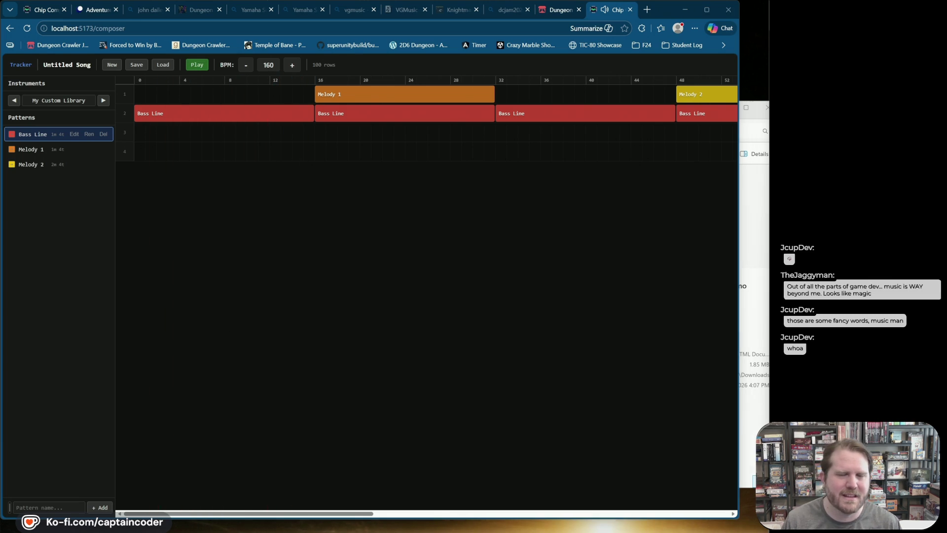
Save the song as untitled-song (2).wsng, dismiss Downloads, and switch to Adventures in Lua
{"action": "left_click", "coordinate": [136, 65]}
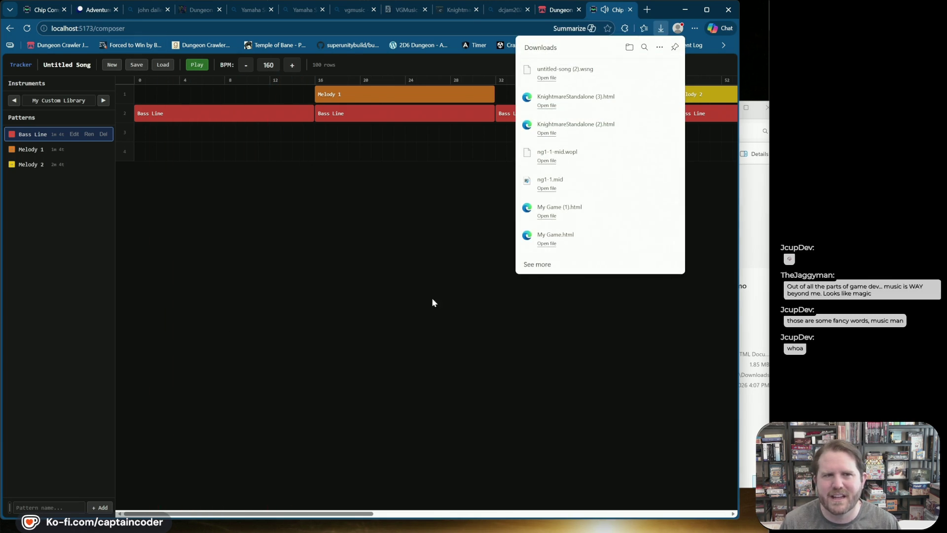
{"action": "left_click", "coordinate": [360, 146]}
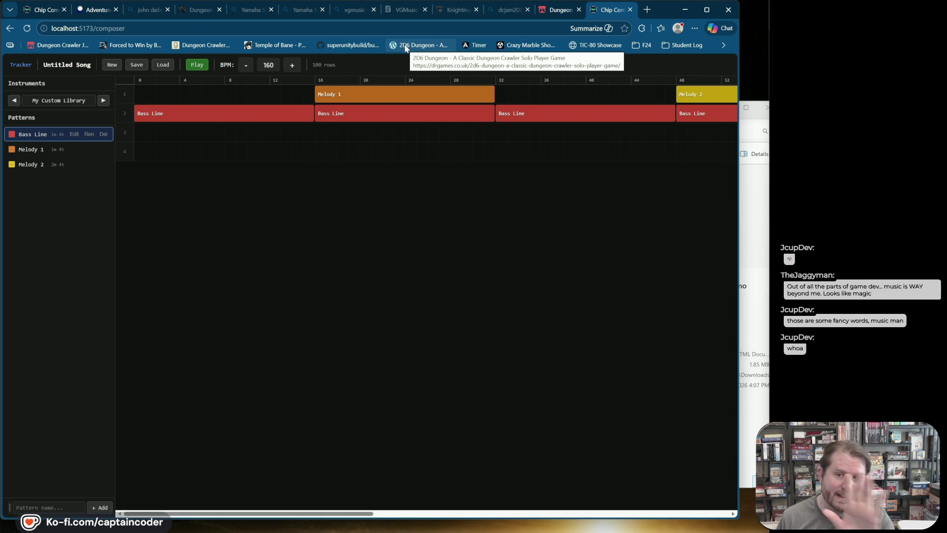
{"action": "left_click", "coordinate": [37, 10]}
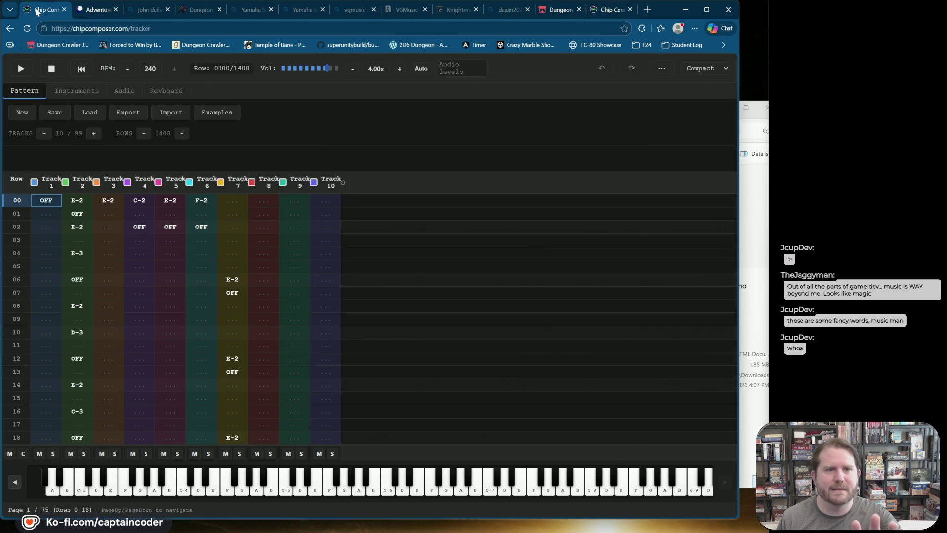
{"action": "left_click", "coordinate": [94, 10]}
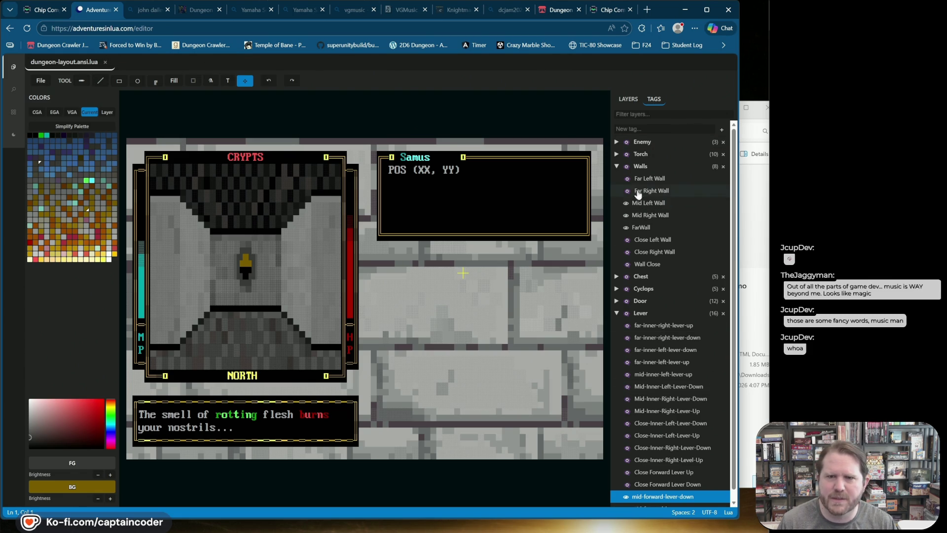
Make the Wall Close, Close Right Wall, Close Left Wall and Far Right Wall layers visible
{"action": "left_click", "coordinate": [627, 264]}
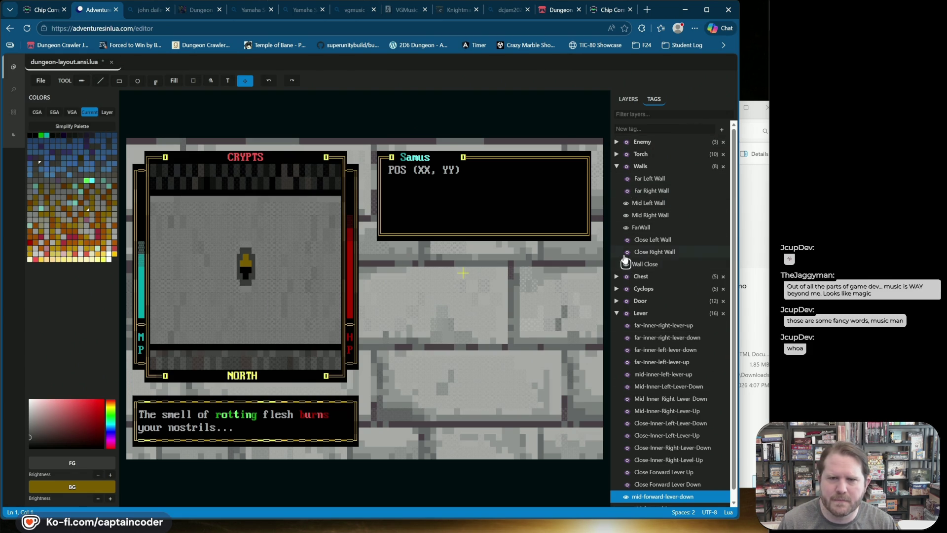
{"action": "left_click", "coordinate": [625, 251]}
{"action": "left_click", "coordinate": [626, 239]}
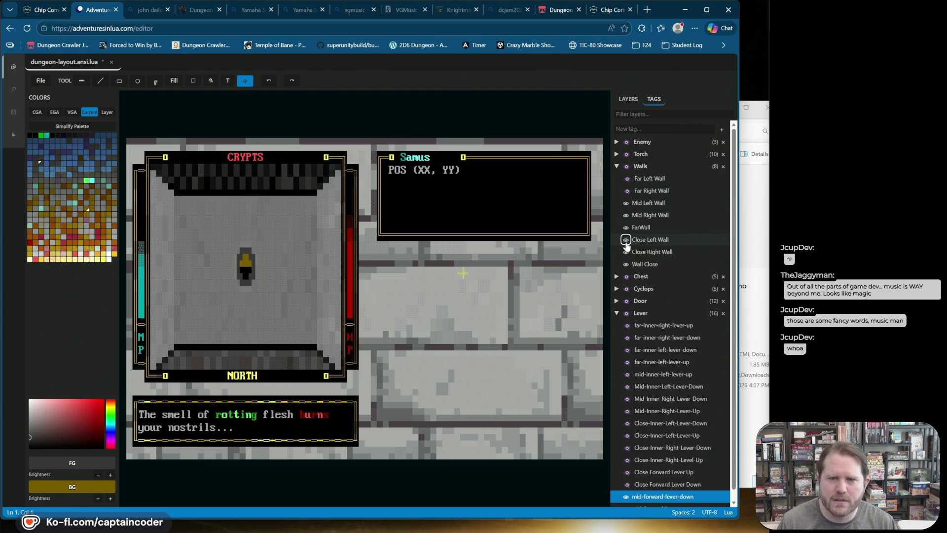
{"action": "left_click", "coordinate": [626, 190]}
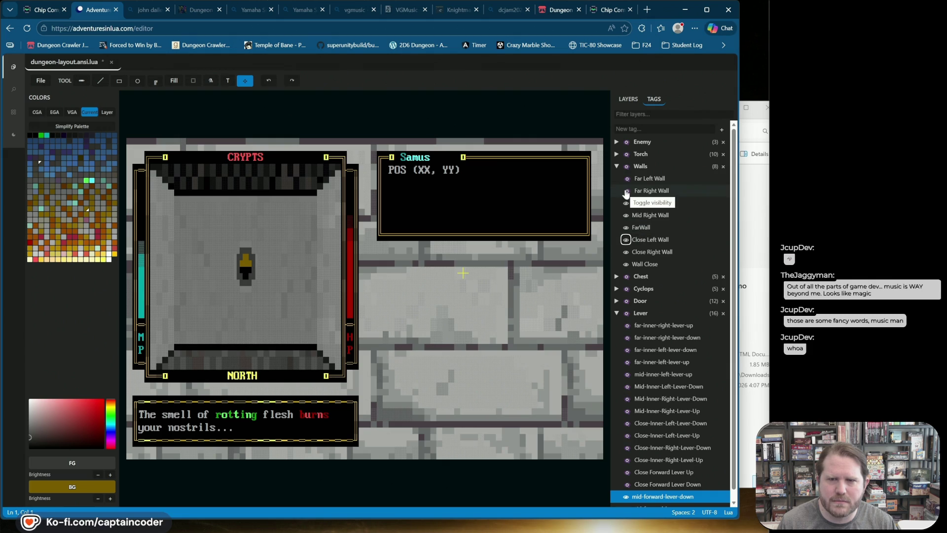
Move the mid-forward-lever-down layer into the Walls group, then return to the Chip Composer song
{"action": "left_click", "coordinate": [633, 100]}
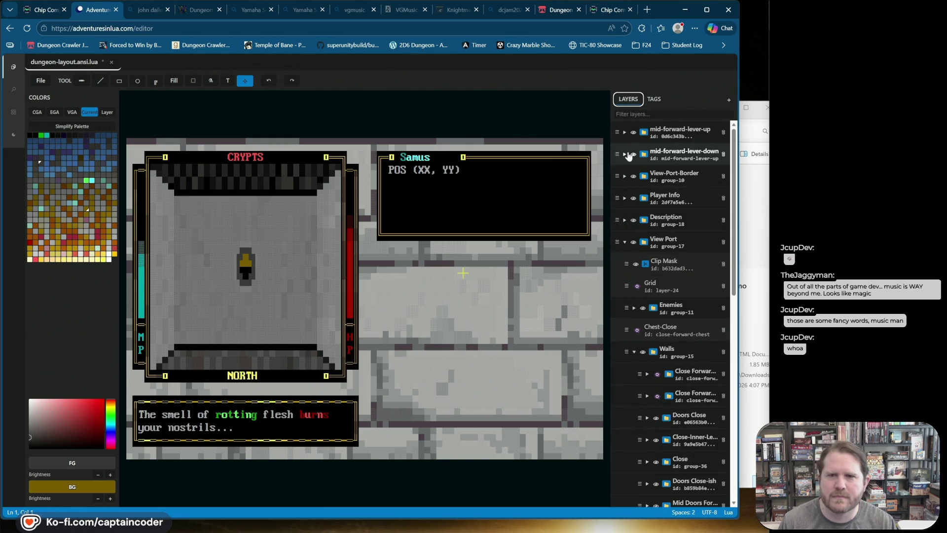
{"action": "mouse_move", "coordinate": [615, 154]}
{"action": "left_mouse_down"}
{"action": "mouse_move", "coordinate": [646, 364]}
{"action": "mouse_move", "coordinate": [654, 343]}
{"action": "mouse_move", "coordinate": [635, 346]}
{"action": "left_mouse_up"}
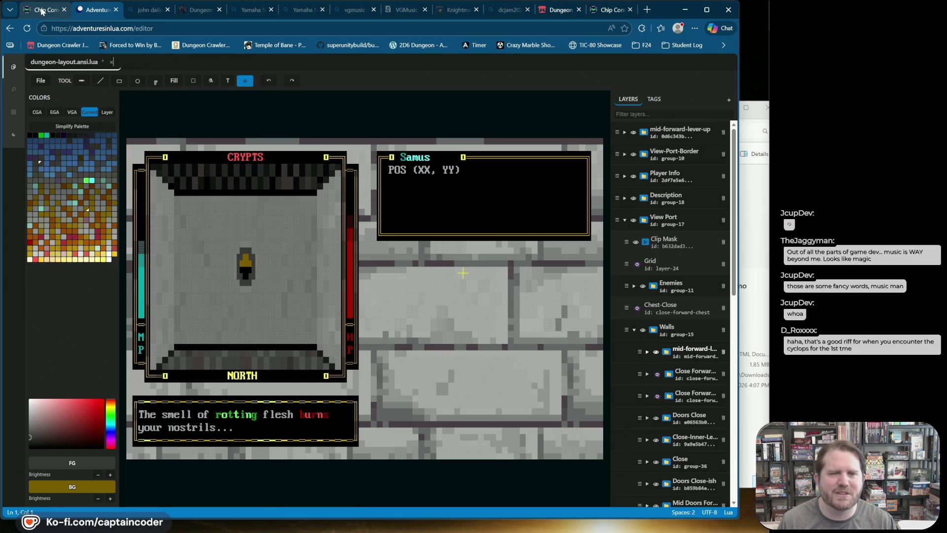
{"action": "left_click", "coordinate": [42, 10]}
{"action": "left_click", "coordinate": [611, 9]}
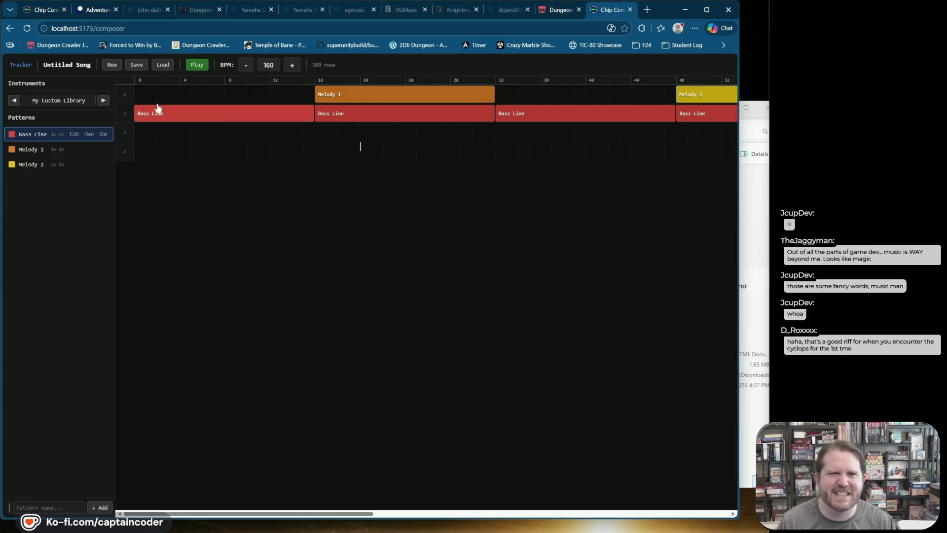
Play the song briefly, then delete the early Melody 1 and Melody 2 clips from the arrangement
{"action": "left_click", "coordinate": [201, 69]}
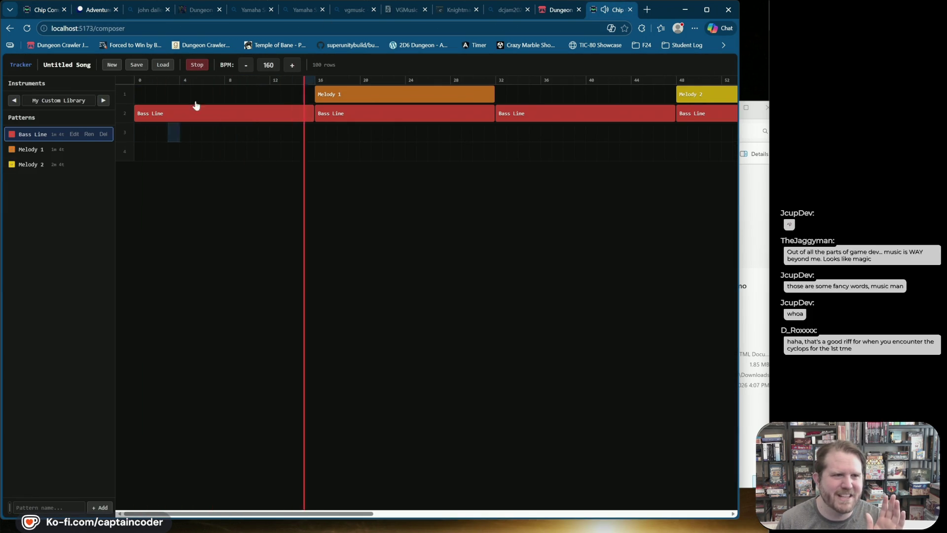
{"action": "left_click", "coordinate": [196, 64]}
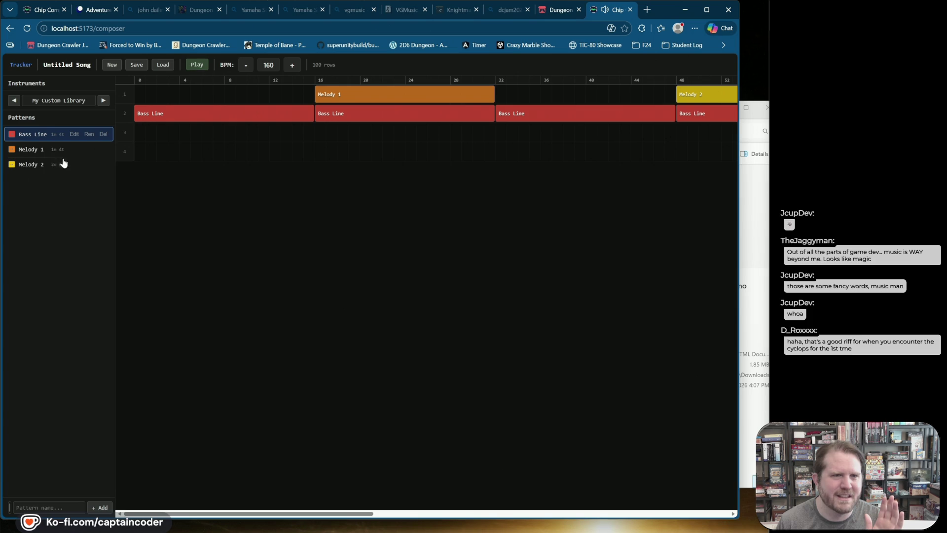
{"action": "right_click", "coordinate": [478, 97]}
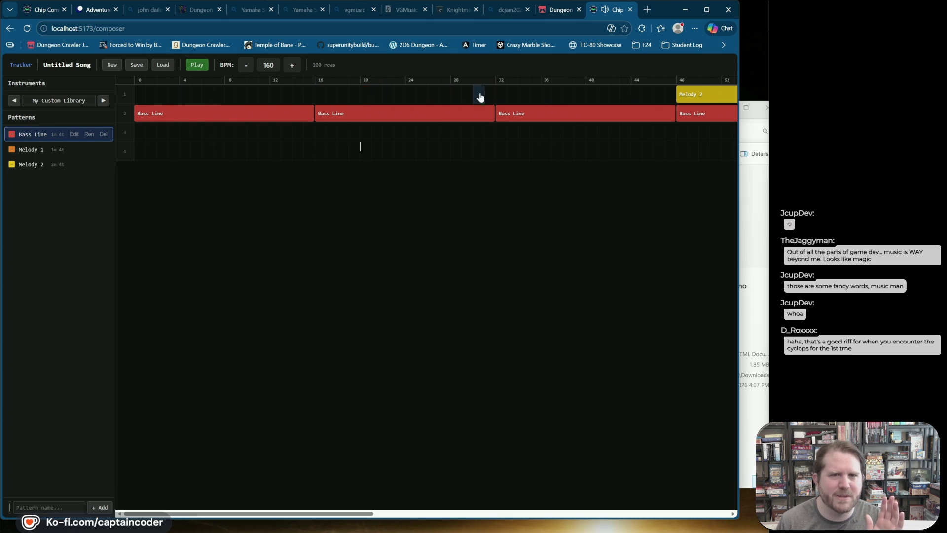
{"action": "right_click", "coordinate": [691, 94]}
{"action": "left_click_drag", "start_coordinate": [355, 513], "coordinate": [676, 508]}
{"action": "right_click", "coordinate": [330, 134]}
{"action": "right_click", "coordinate": [320, 94]}
{"action": "left_click", "coordinate": [11, 149]}
{"action": "left_click", "coordinate": [289, 99]}
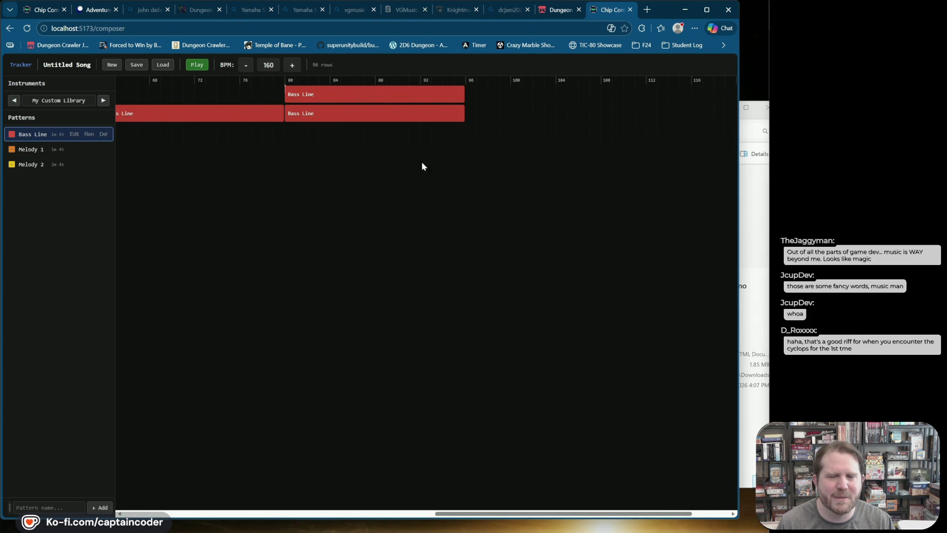
Place Melody 1 at bars 80 and 112, and Bass Line at bars 96, 112 and 128
{"action": "left_click", "coordinate": [26, 152]}
{"action": "left_click", "coordinate": [299, 97]}
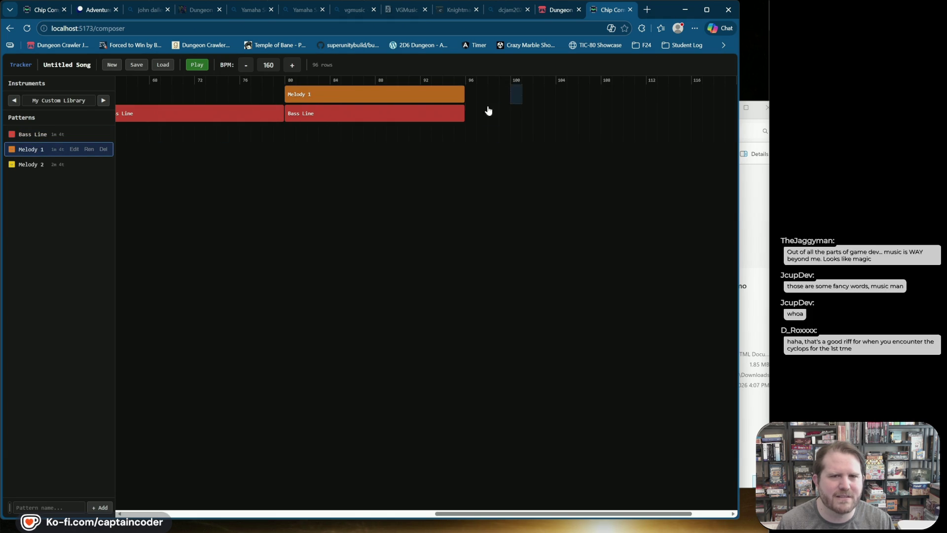
{"action": "left_click", "coordinate": [25, 134]}
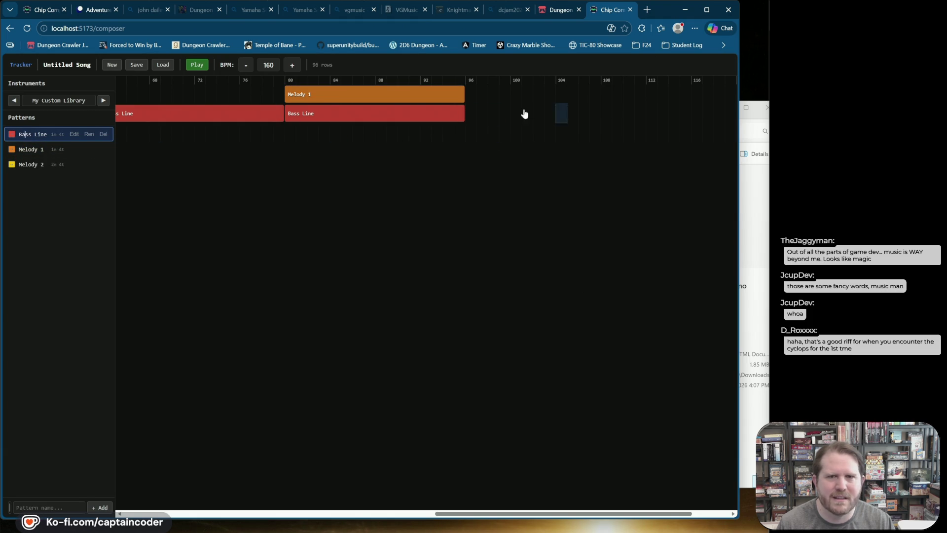
{"action": "left_click", "coordinate": [473, 114]}
{"action": "left_click", "coordinate": [655, 115]}
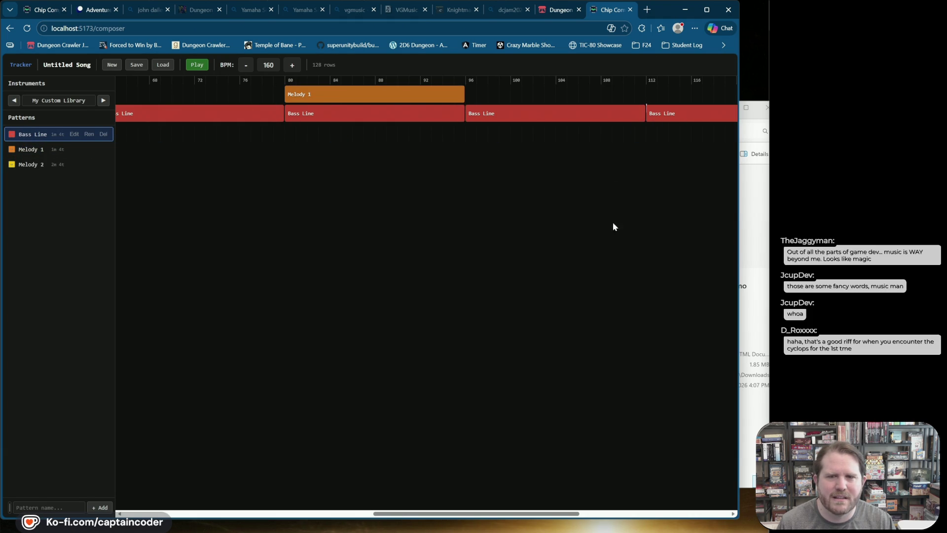
{"action": "scroll", "coordinate": [523, 504], "scroll_direction": "right", "scroll_amount": 5}
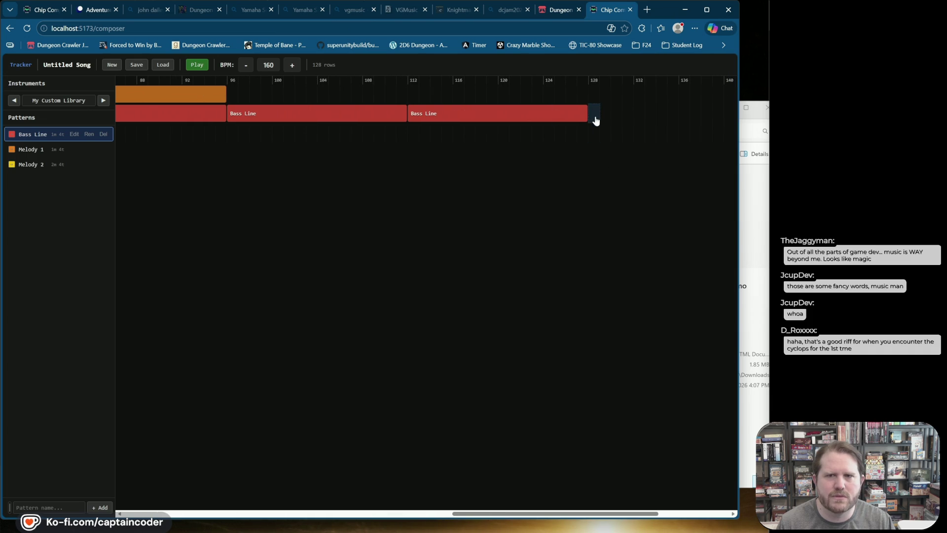
{"action": "left_click", "coordinate": [595, 121]}
{"action": "left_click", "coordinate": [29, 149]}
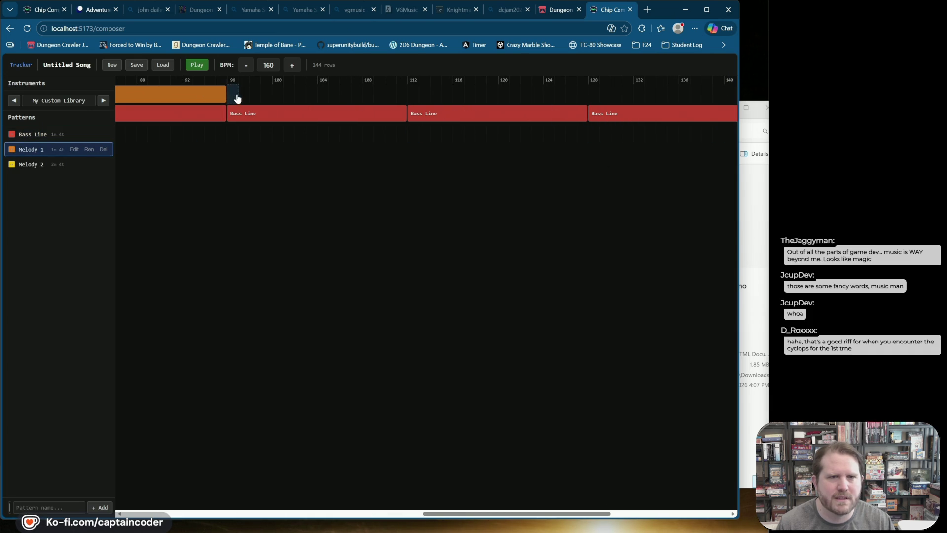
{"action": "left_click", "coordinate": [38, 149]}
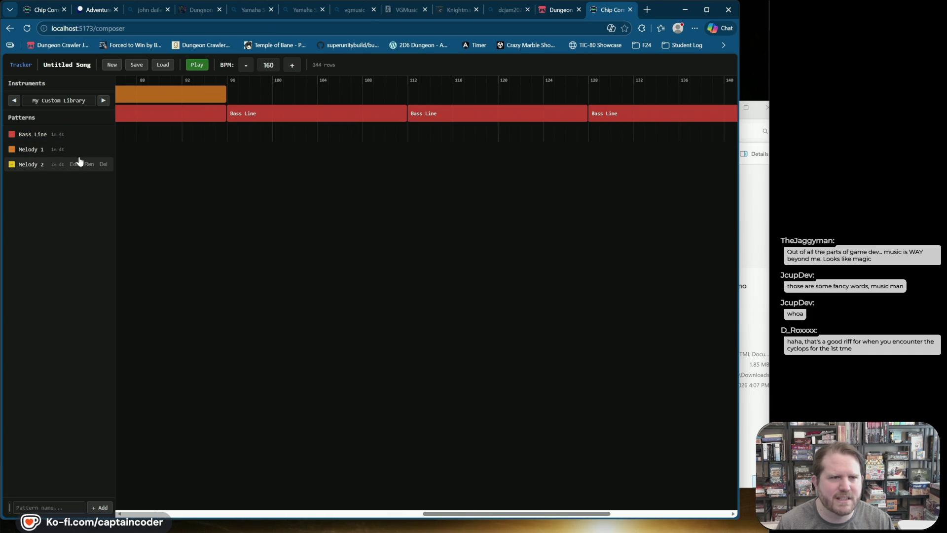
{"action": "left_click", "coordinate": [29, 149]}
{"action": "left_click", "coordinate": [412, 95]}
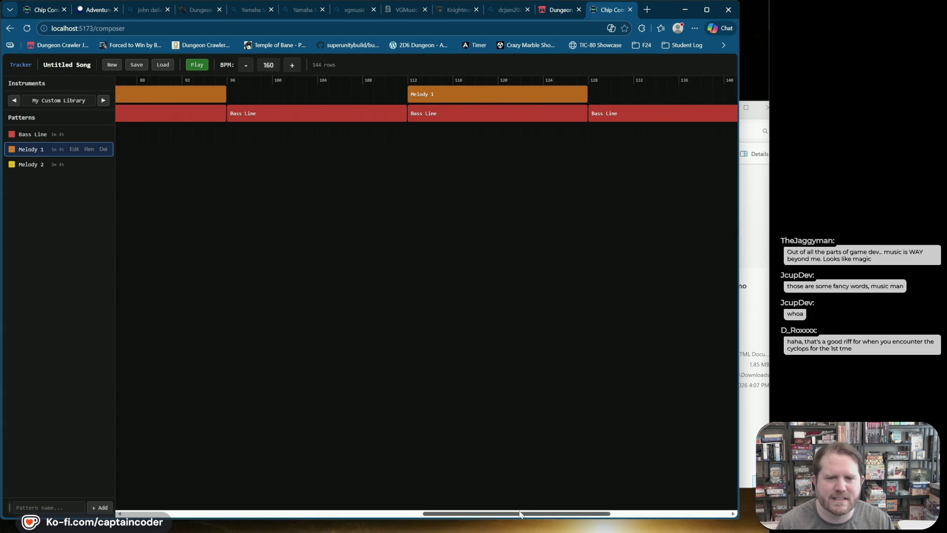
{"action": "left_click_drag", "start_coordinate": [518, 518], "coordinate": [637, 518]}
Add Bass Line at bars 144, 160, 176 and 192, and Melody 2 at bars 144 and 176
{"action": "left_click", "coordinate": [28, 138]}
{"action": "left_click", "coordinate": [379, 117]}
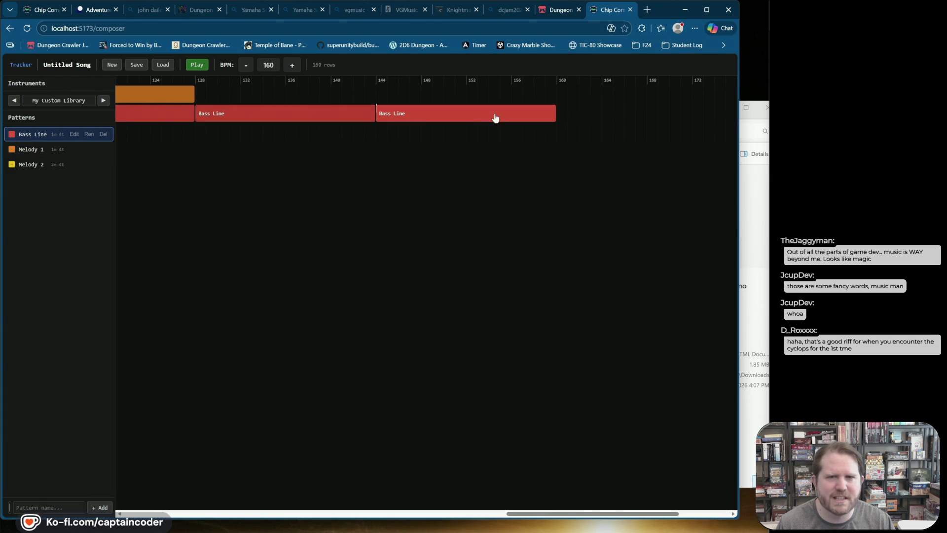
{"action": "left_click", "coordinate": [564, 116]}
{"action": "mouse_move", "coordinate": [556, 514]}
{"action": "left_mouse_down"}
{"action": "mouse_move", "coordinate": [583, 522]}
{"action": "mouse_move", "coordinate": [607, 512]}
{"action": "mouse_move", "coordinate": [427, 511]}
{"action": "mouse_move", "coordinate": [566, 502]}
{"action": "left_mouse_up"}
{"action": "left_click", "coordinate": [570, 118]}
{"action": "left_click", "coordinate": [32, 167]}
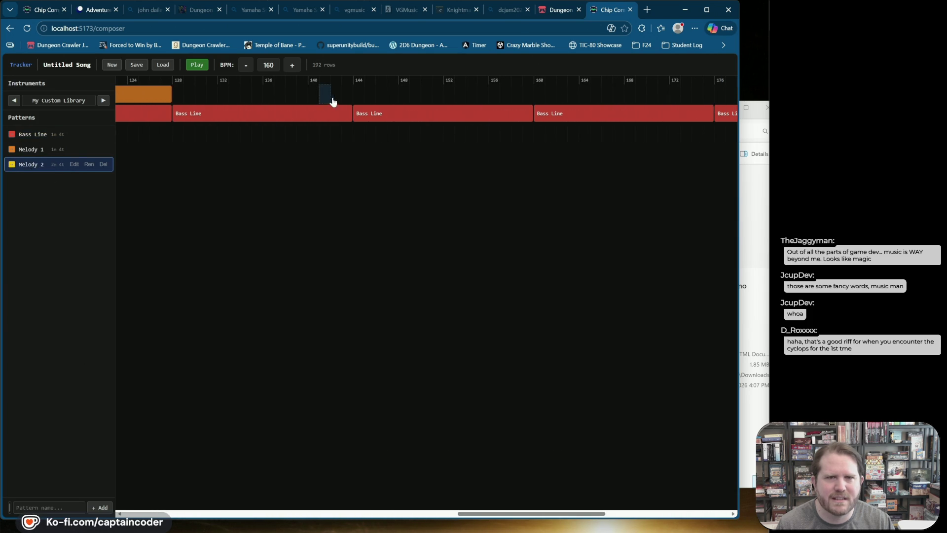
{"action": "left_click", "coordinate": [356, 96]}
{"action": "left_click_drag", "start_coordinate": [523, 508], "coordinate": [561, 460]}
{"action": "left_click", "coordinate": [507, 95]}
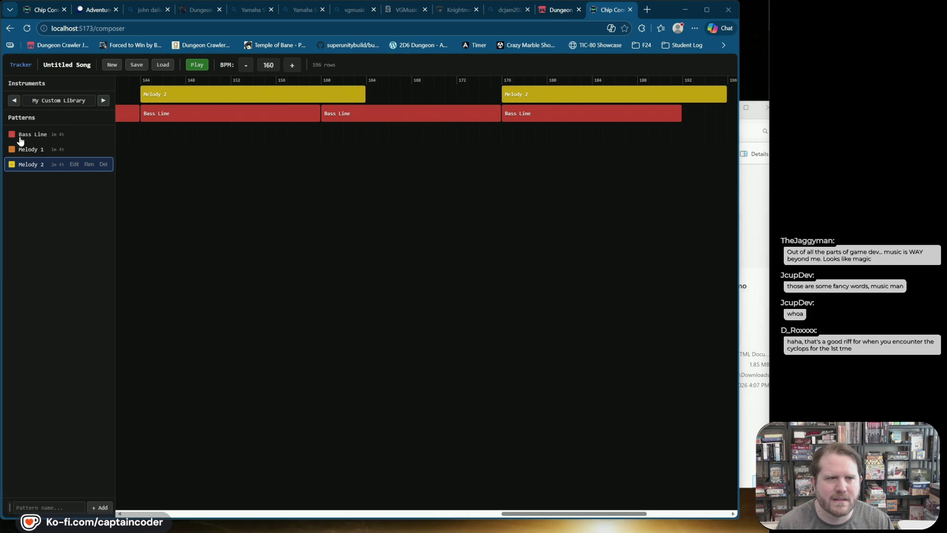
{"action": "left_click", "coordinate": [49, 134]}
{"action": "left_click", "coordinate": [691, 119]}
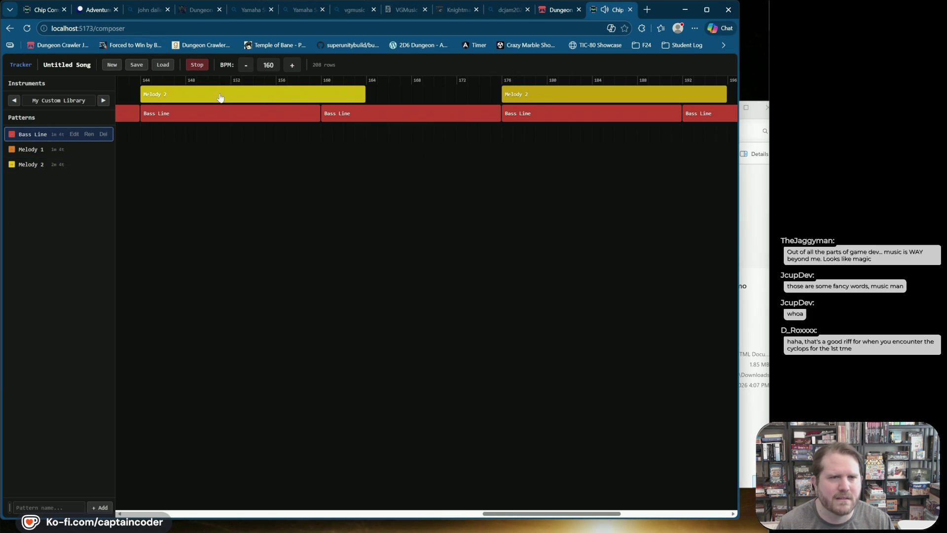
Save the 208-row song, downloading it as untitled-song (3).wsng
{"action": "mouse_move", "coordinate": [514, 513]}
{"action": "left_mouse_down"}
{"action": "mouse_move", "coordinate": [422, 524]}
{"action": "mouse_move", "coordinate": [151, 524]}
{"action": "left_mouse_up"}
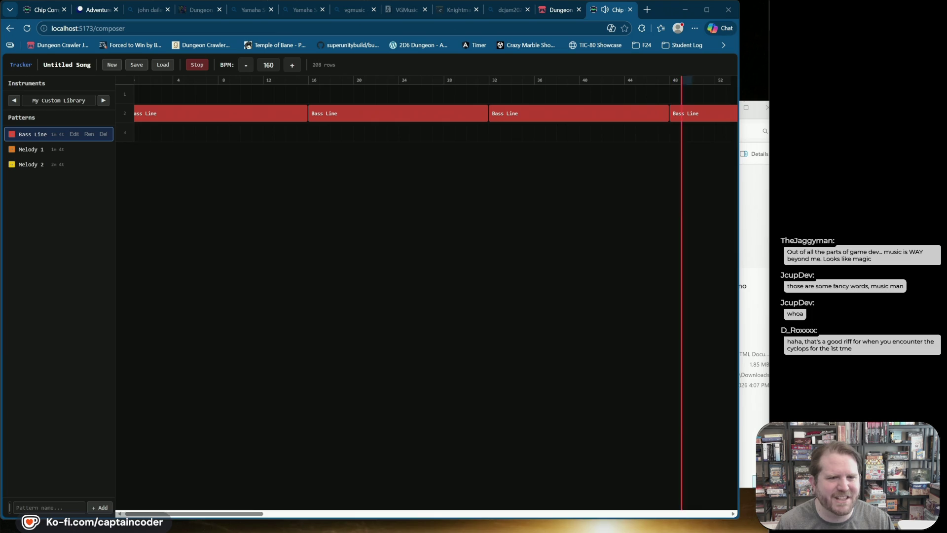
{"action": "left_click_drag", "start_coordinate": [246, 512], "coordinate": [617, 513]}
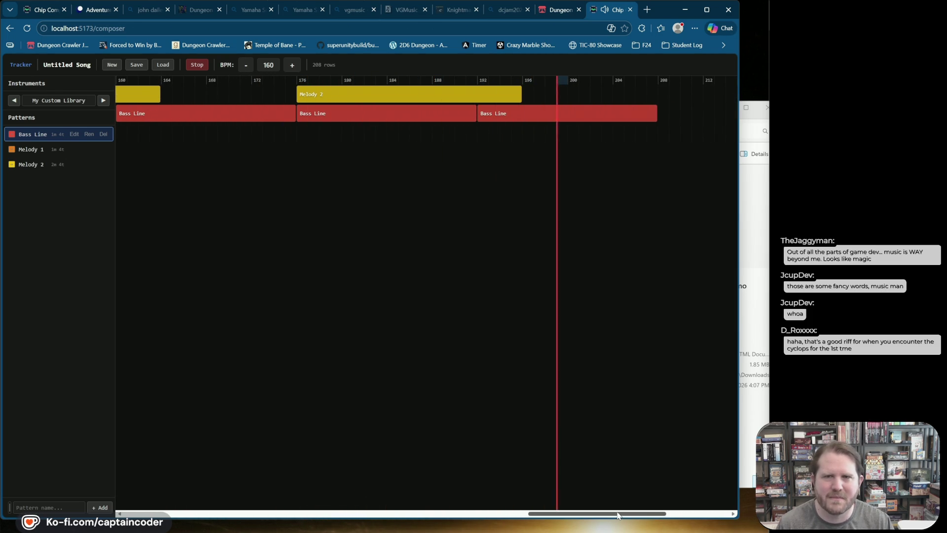
{"action": "left_click_drag", "start_coordinate": [617, 514], "coordinate": [600, 515]}
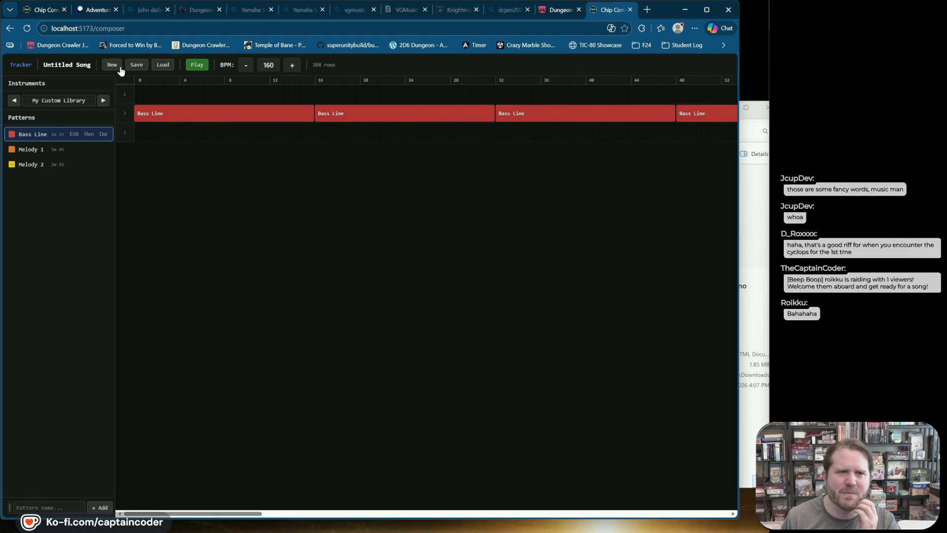
{"action": "left_click", "coordinate": [137, 66]}
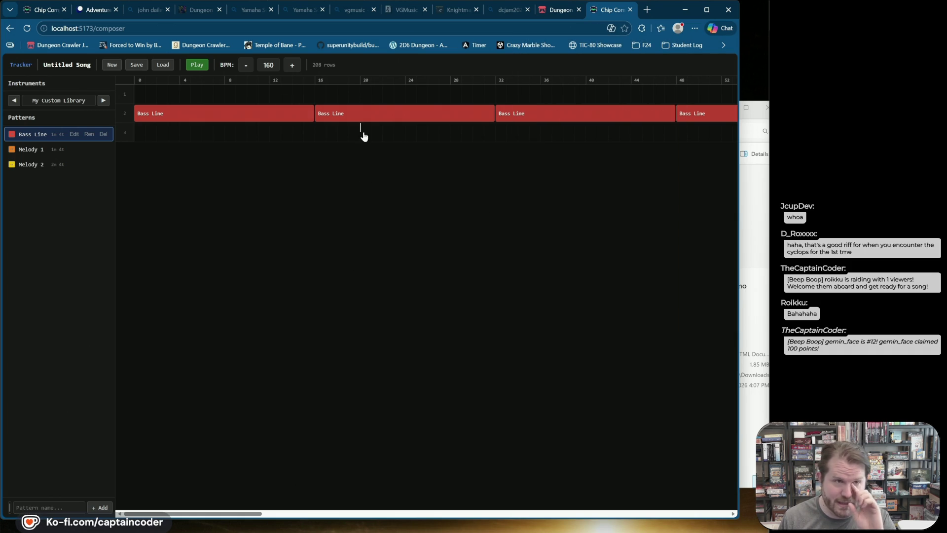
{"action": "mouse_move", "coordinate": [84, 16]}
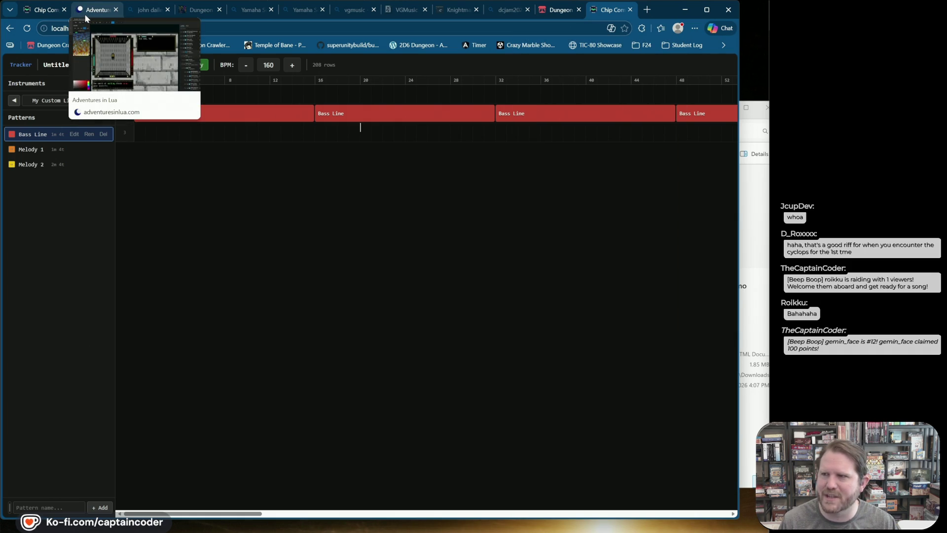
Play the bass-line song through and stop it, then go back to the dungeon-layout editor
{"action": "left_click", "coordinate": [84, 13]}
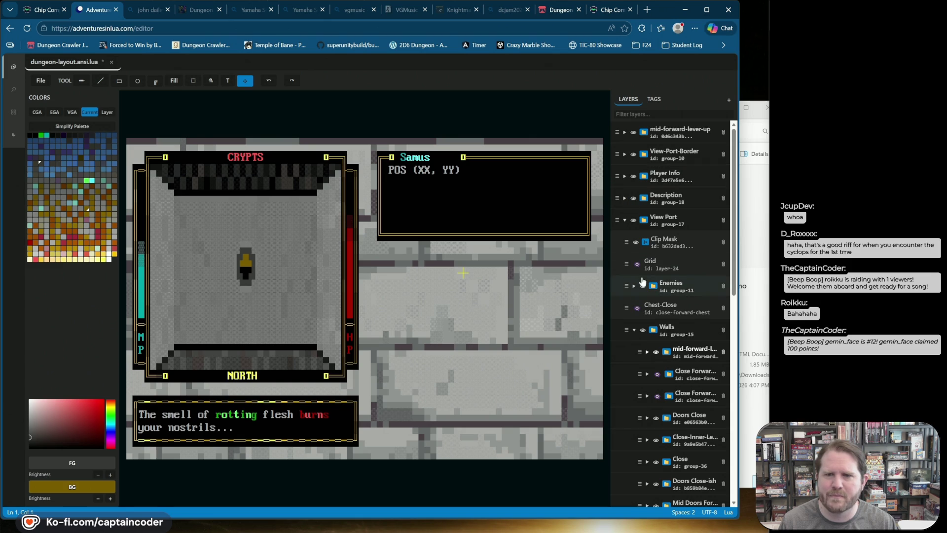
{"action": "scroll", "coordinate": [671, 315], "scroll_direction": "down", "scroll_amount": 1}
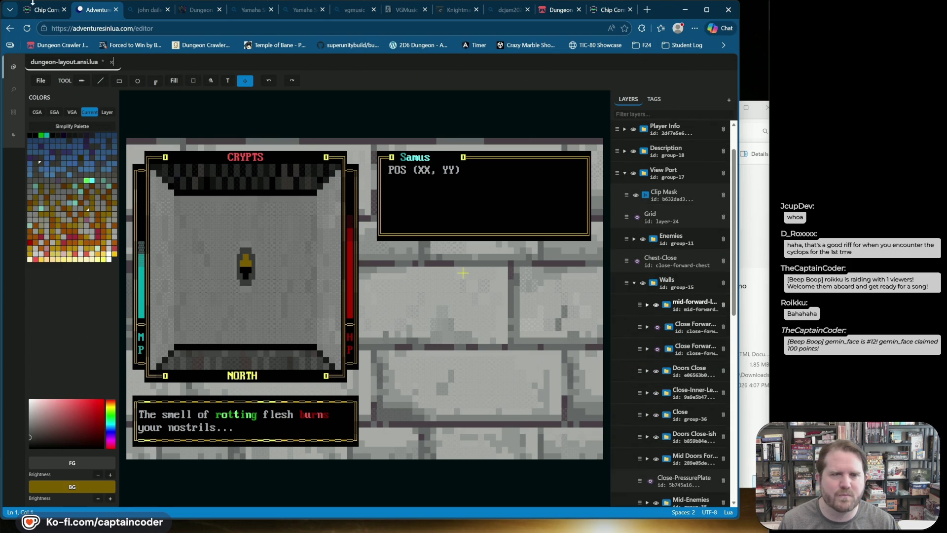
{"action": "left_click", "coordinate": [607, 9]}
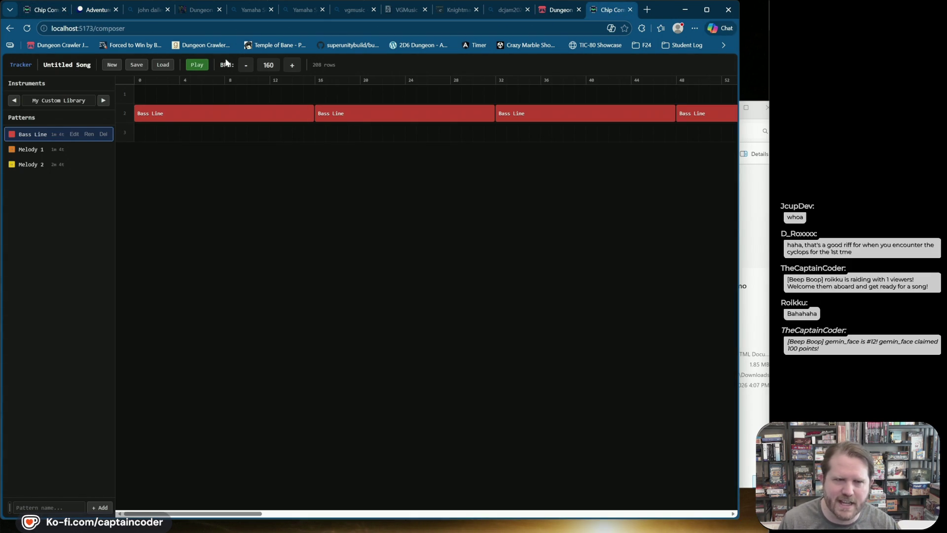
{"action": "left_click", "coordinate": [197, 65]}
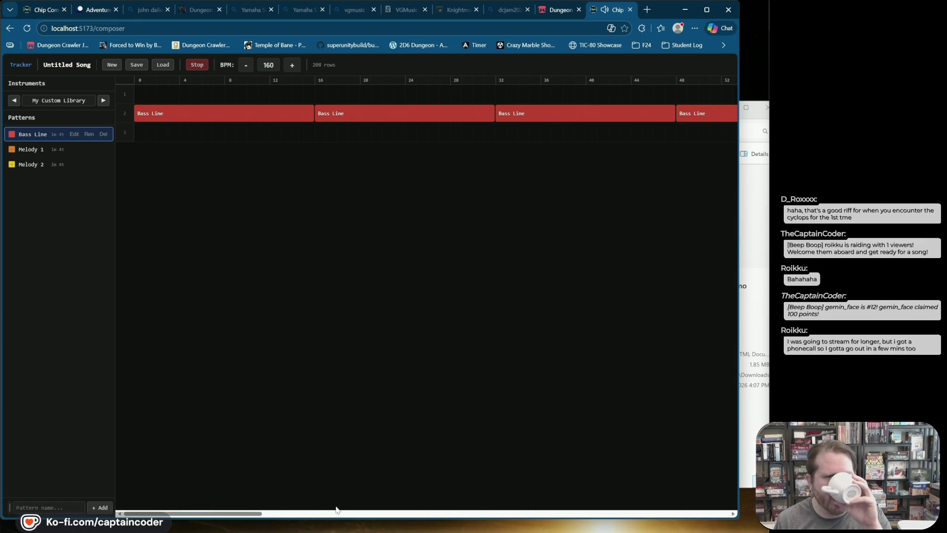
{"action": "mouse_move", "coordinate": [355, 513]}
{"action": "left_mouse_down"}
{"action": "mouse_move", "coordinate": [345, 513]}
{"action": "mouse_move", "coordinate": [468, 515]}
{"action": "mouse_move", "coordinate": [572, 495]}
{"action": "left_mouse_up"}
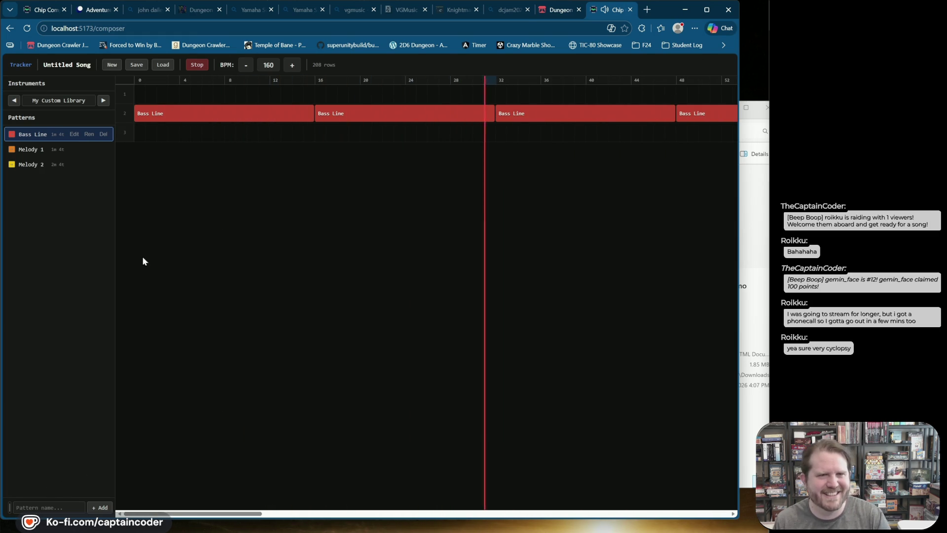
{"action": "left_click", "coordinate": [195, 65]}
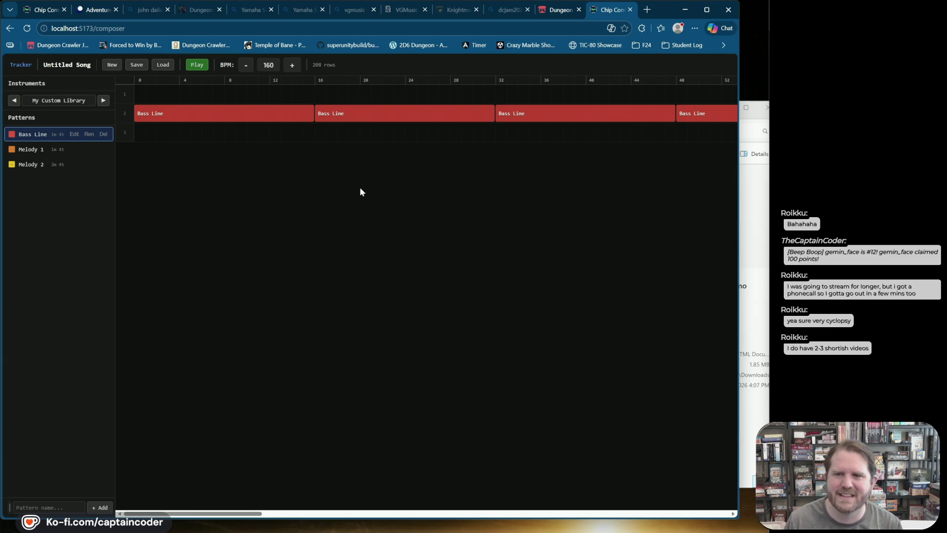
{"action": "left_click", "coordinate": [99, 10]}
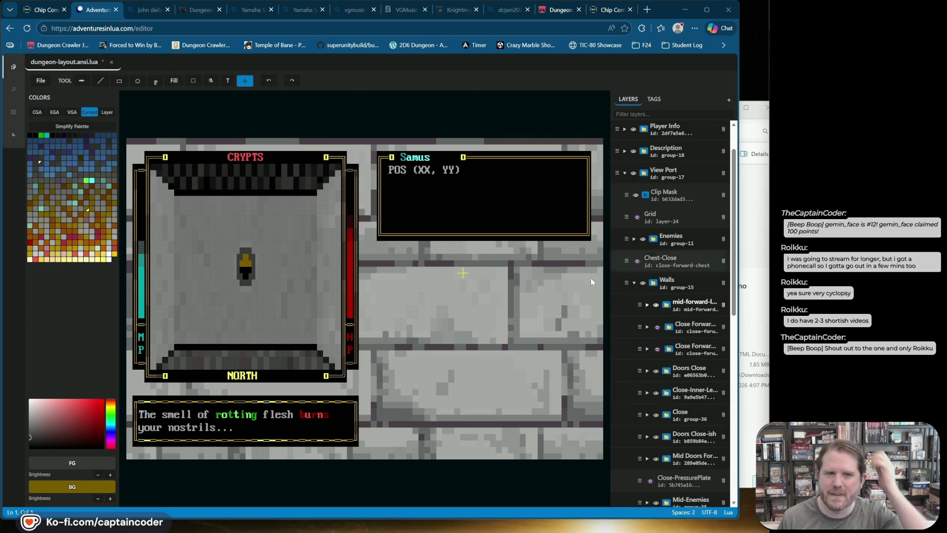
Drag the mid-forward layer lower in the layer stack
{"action": "scroll", "coordinate": [659, 284], "scroll_direction": "down", "scroll_amount": 1}
{"action": "scroll", "coordinate": [660, 285], "scroll_direction": "up", "scroll_amount": 2}
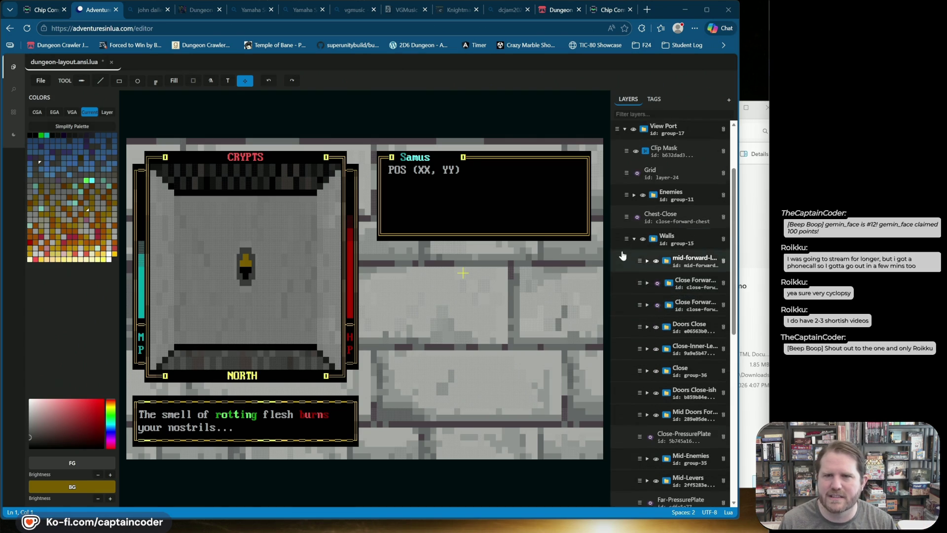
{"action": "scroll", "coordinate": [656, 282], "scroll_direction": "down", "scroll_amount": 2}
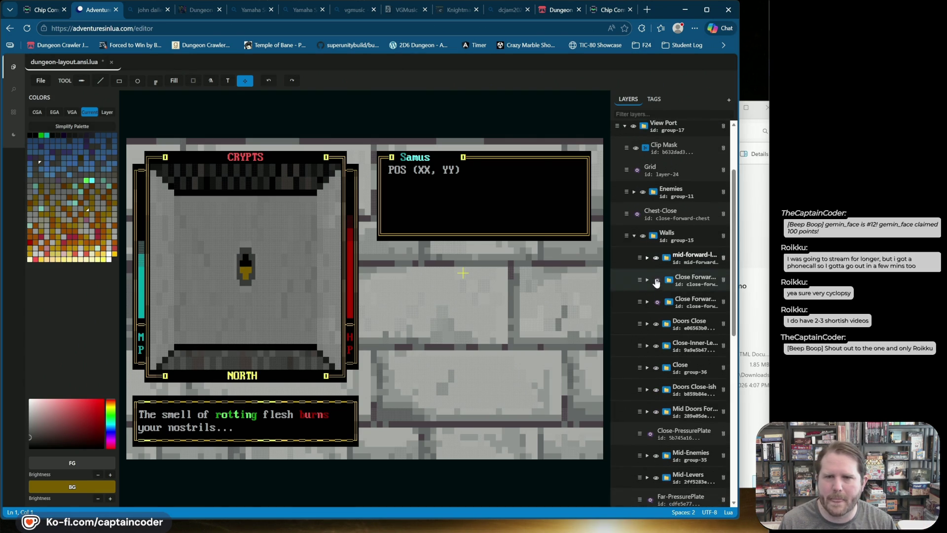
{"action": "scroll", "coordinate": [654, 284], "scroll_direction": "down", "scroll_amount": 2}
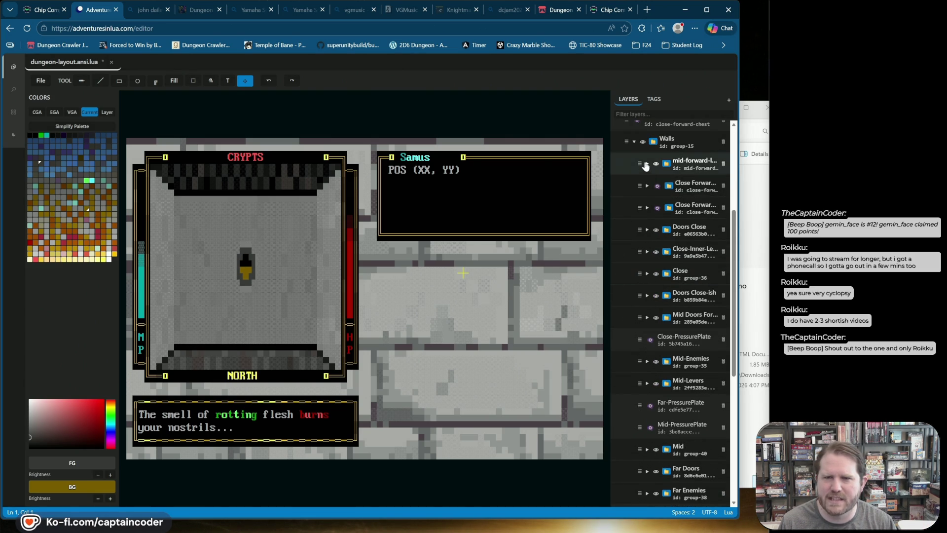
{"action": "mouse_move", "coordinate": [640, 162]}
{"action": "left_mouse_down"}
{"action": "mouse_move", "coordinate": [658, 232]}
{"action": "mouse_move", "coordinate": [658, 316]}
{"action": "left_mouse_up"}
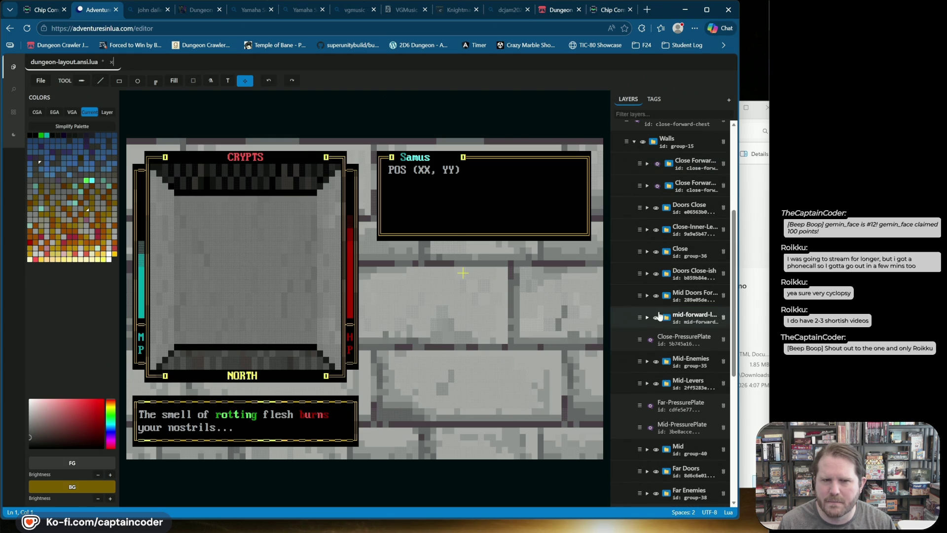
In the tag view, hide Wall Close and show the Mid-cyclops layer in the corridor
{"action": "left_click", "coordinate": [653, 100]}
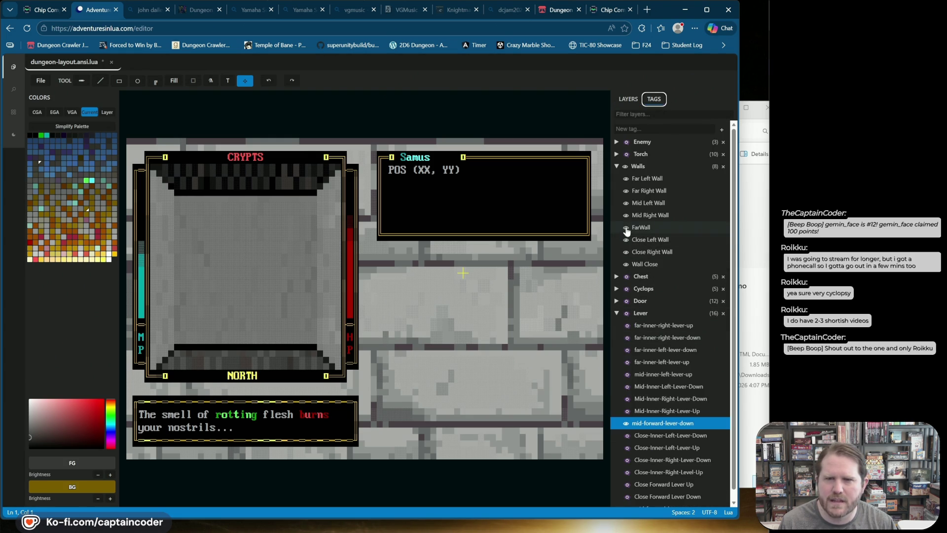
{"action": "left_click", "coordinate": [626, 265]}
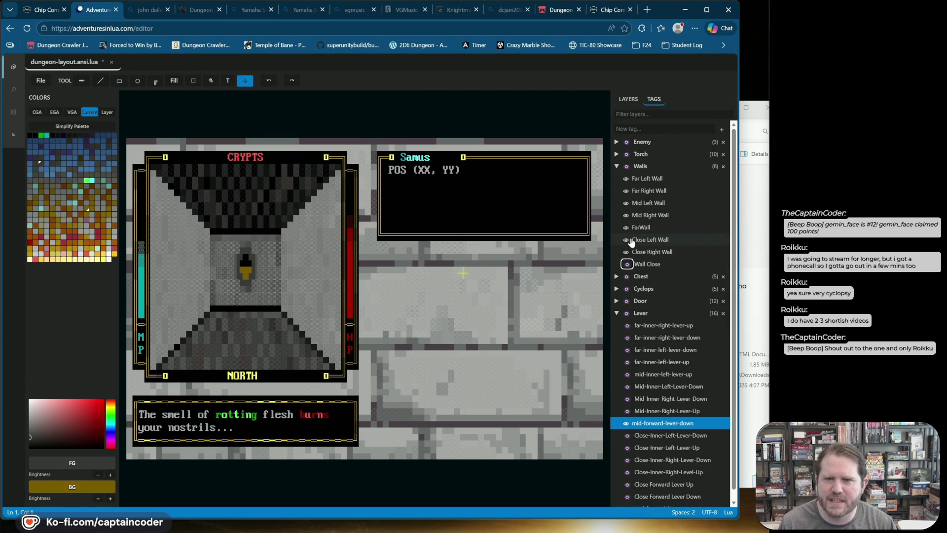
{"action": "left_click", "coordinate": [617, 289]}
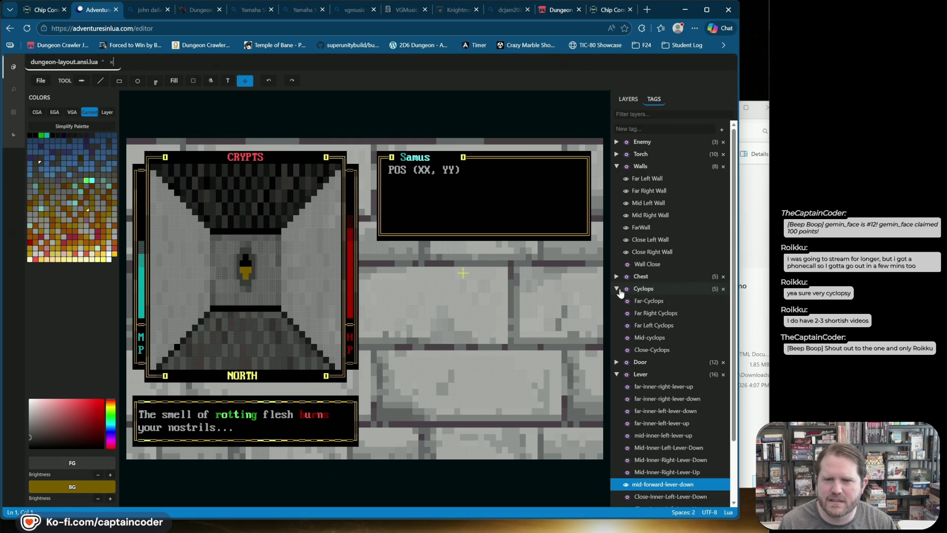
{"action": "left_click", "coordinate": [627, 339]}
{"action": "left_click", "coordinate": [629, 99]}
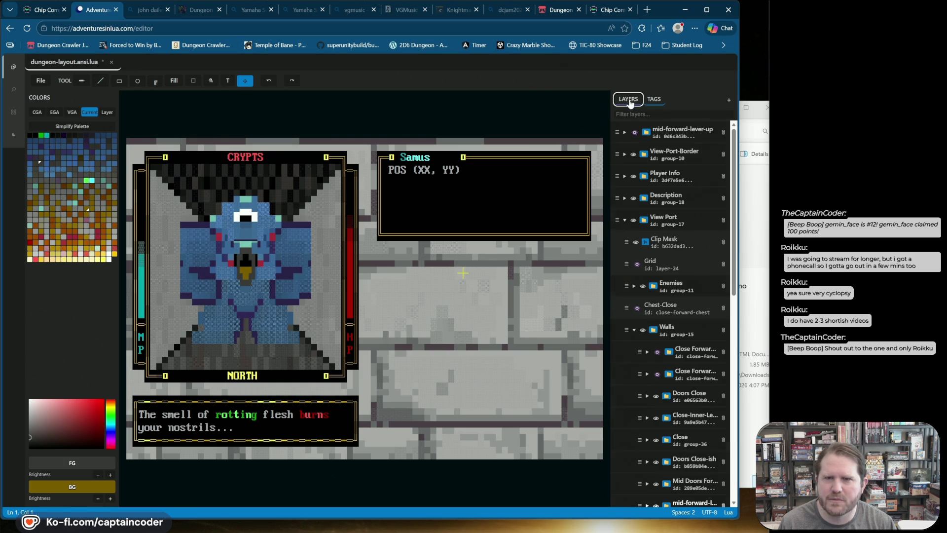
Place the mid-forward layer directly below Mid-Levers in the layer list
{"action": "scroll", "coordinate": [631, 336], "scroll_direction": "down", "scroll_amount": 5}
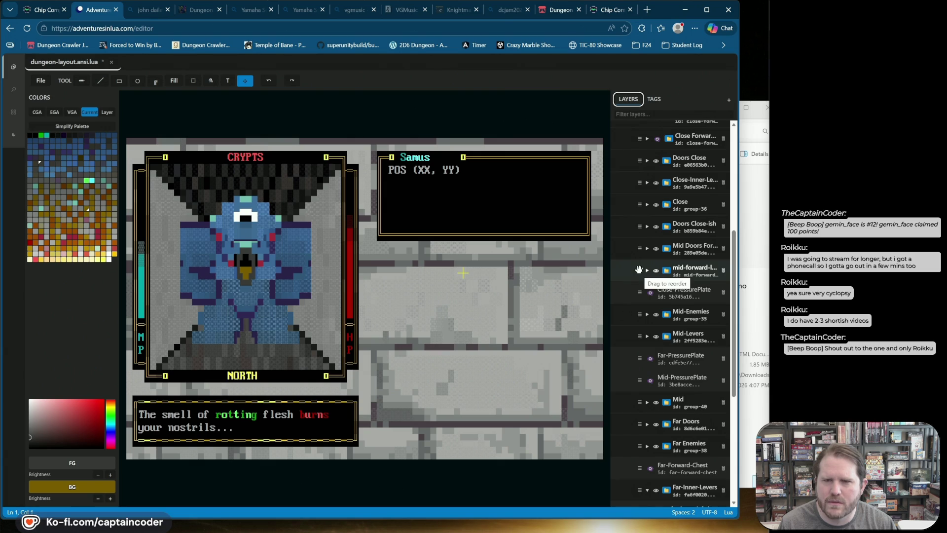
{"action": "left_click", "coordinate": [656, 272]}
{"action": "left_click", "coordinate": [656, 271]}
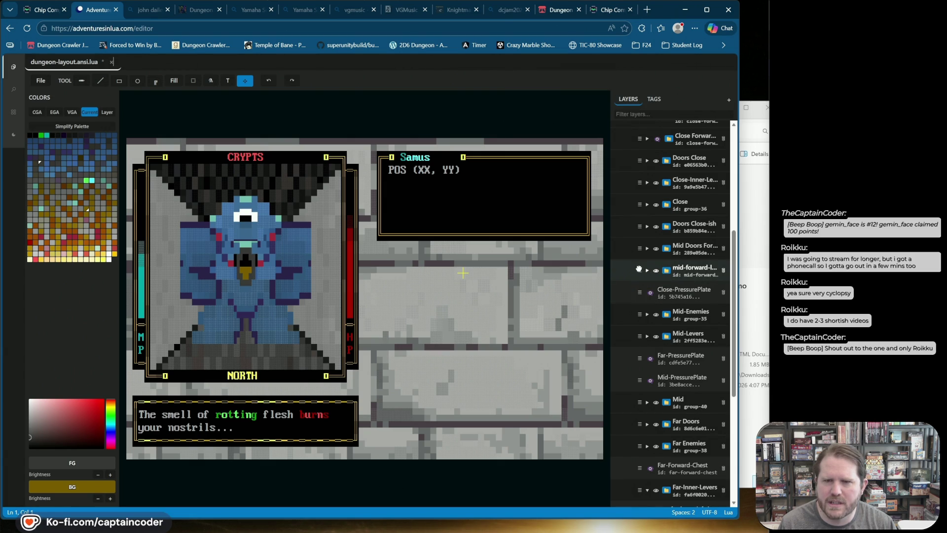
{"action": "left_click_drag", "start_coordinate": [639, 269], "coordinate": [636, 337]}
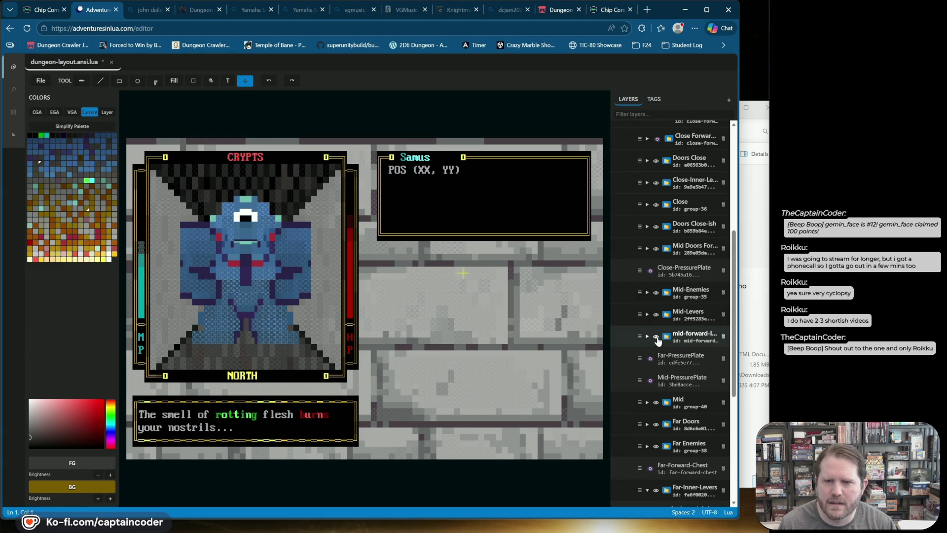
{"action": "left_click", "coordinate": [650, 361]}
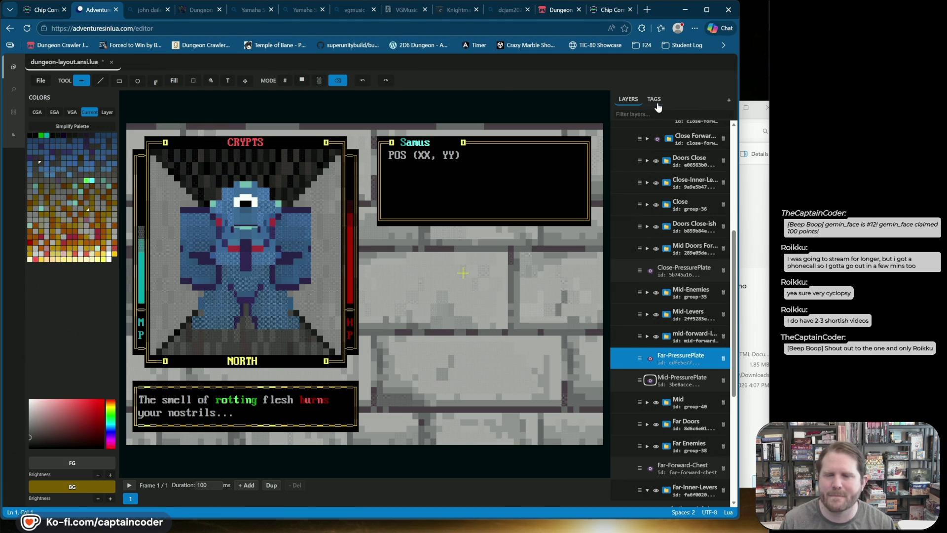
Save the dungeon layout, move the mid-forward lever layer further down, and hide it
{"action": "key", "text": "ctrl+s"}
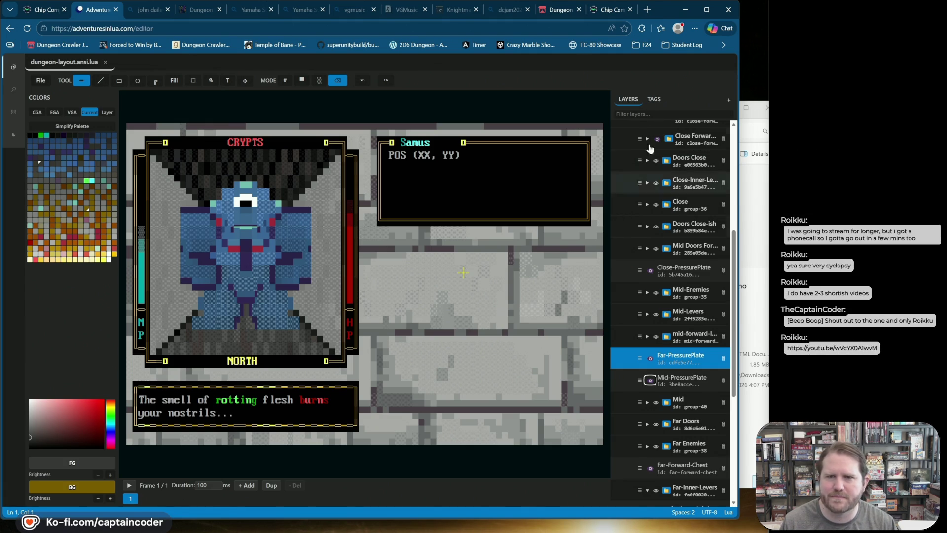
{"action": "scroll", "coordinate": [635, 283], "scroll_direction": "up", "scroll_amount": 5}
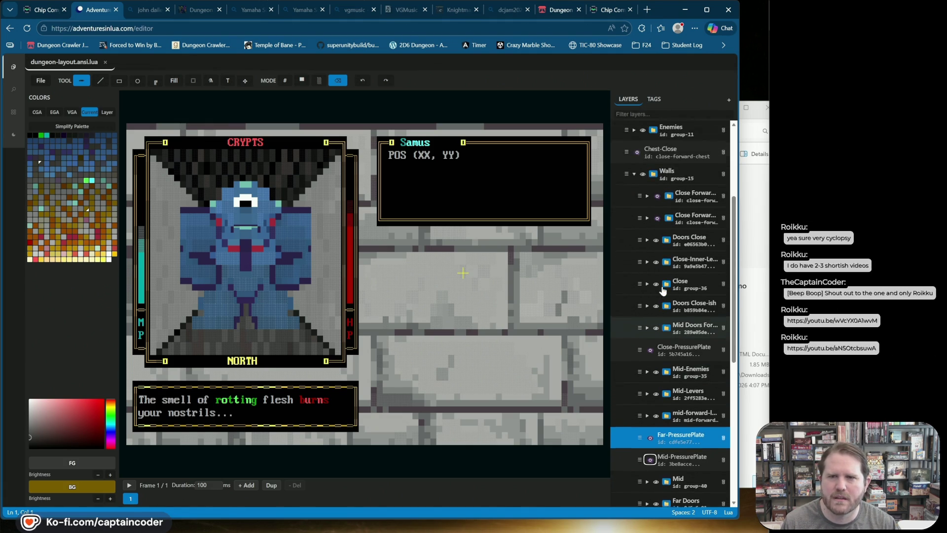
{"action": "mouse_move", "coordinate": [618, 130]}
{"action": "left_mouse_down"}
{"action": "mouse_move", "coordinate": [636, 397]}
{"action": "mouse_move", "coordinate": [651, 494]}
{"action": "mouse_move", "coordinate": [659, 486]}
{"action": "left_mouse_up"}
{"action": "scroll", "coordinate": [636, 317], "scroll_direction": "down", "scroll_amount": 5}
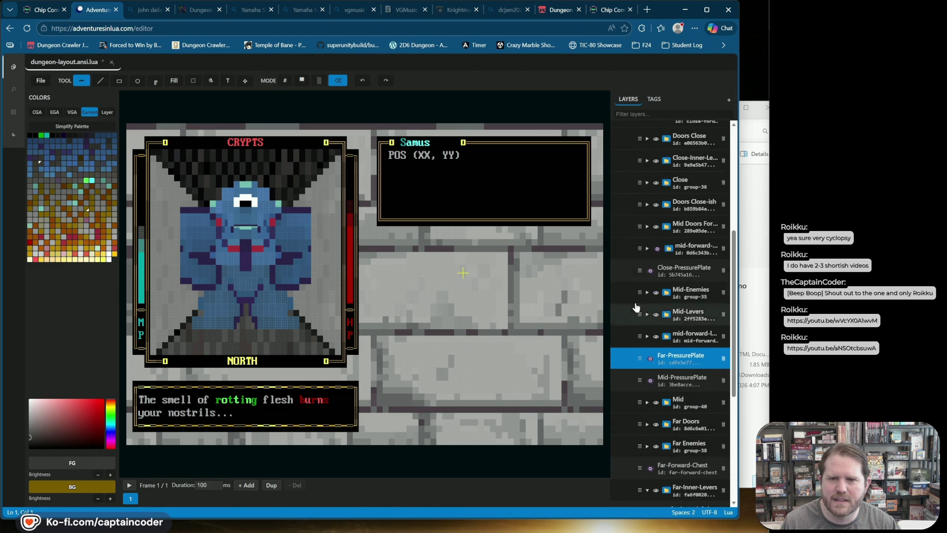
{"action": "mouse_move", "coordinate": [640, 248]}
{"action": "left_mouse_down"}
{"action": "mouse_move", "coordinate": [643, 322]}
{"action": "mouse_move", "coordinate": [650, 309]}
{"action": "mouse_move", "coordinate": [657, 337]}
{"action": "left_mouse_up"}
{"action": "left_click", "coordinate": [656, 314]}
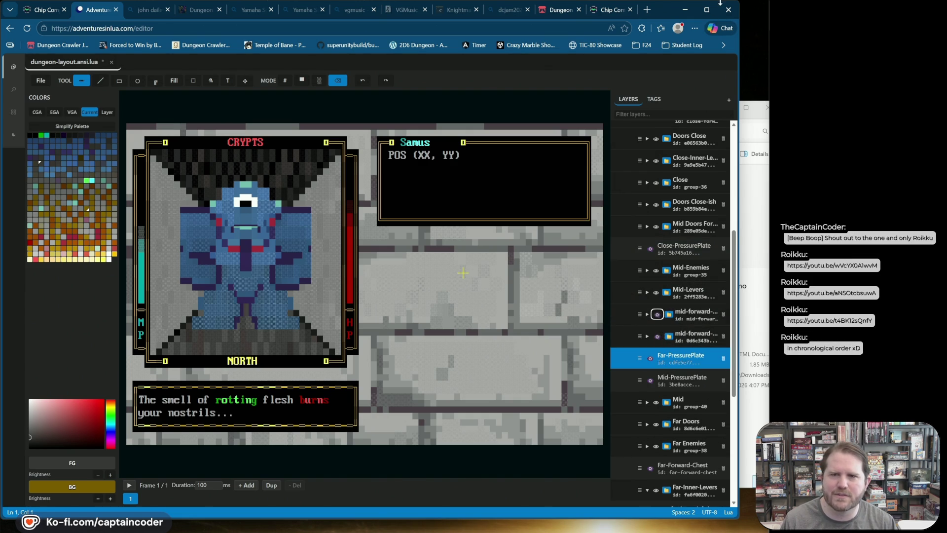
Hide Mid-cyclops and preview the mid-forward-lever-up and -down layers, leaving both hidden
{"action": "left_click", "coordinate": [654, 100]}
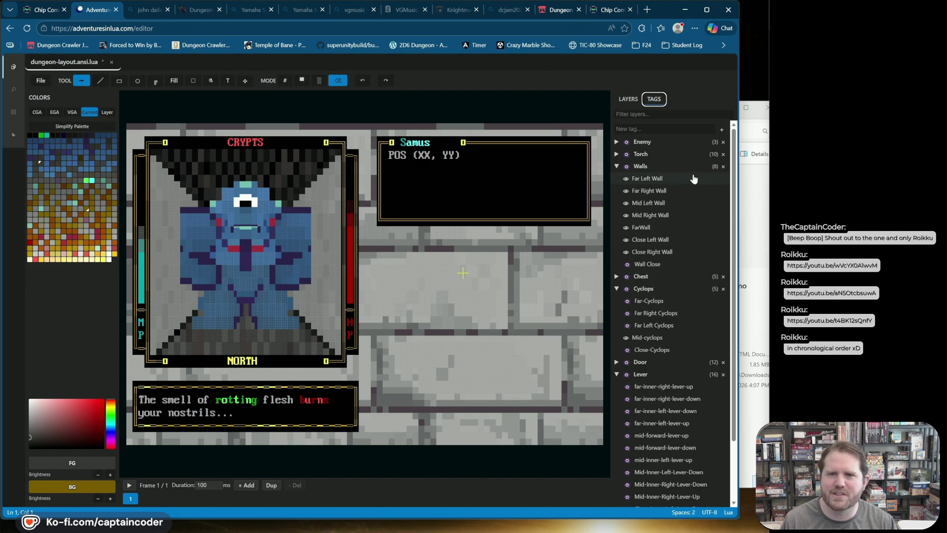
{"action": "left_click", "coordinate": [627, 337]}
{"action": "scroll", "coordinate": [634, 306], "scroll_direction": "down", "scroll_amount": 2}
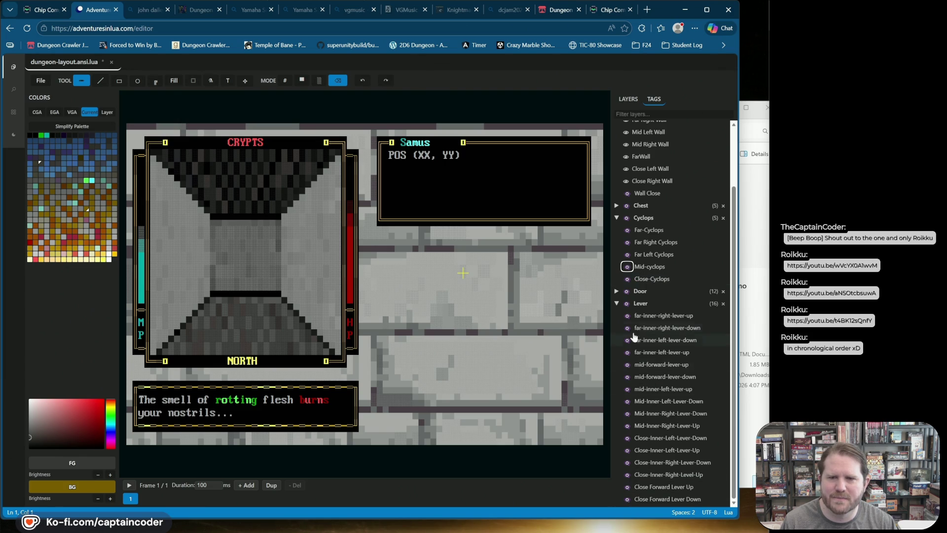
{"action": "left_click", "coordinate": [626, 366]}
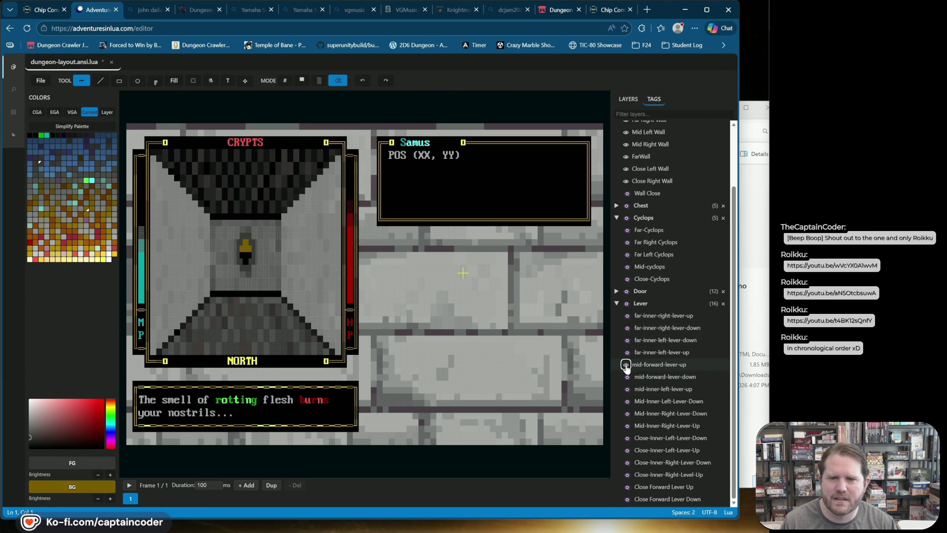
{"action": "left_click", "coordinate": [626, 366]}
{"action": "left_click", "coordinate": [627, 377]}
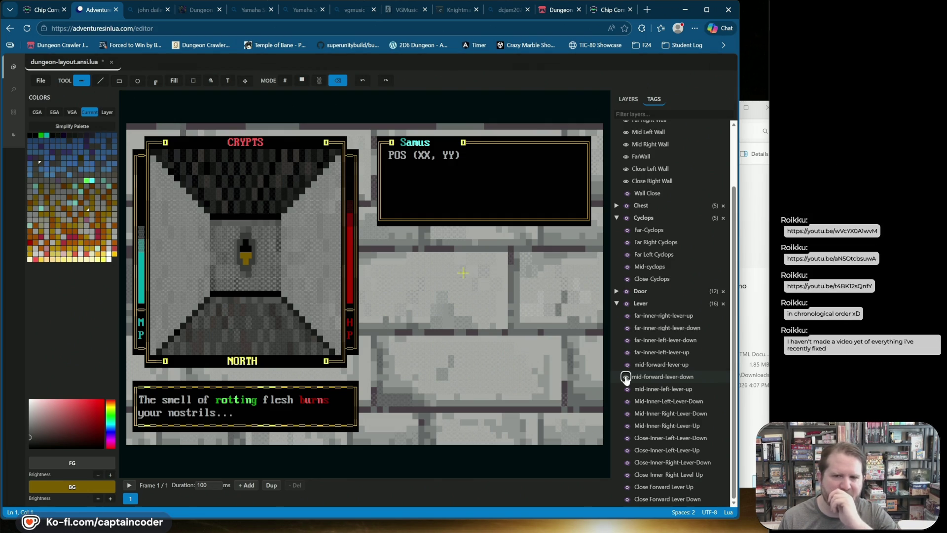
{"action": "left_click", "coordinate": [625, 378]}
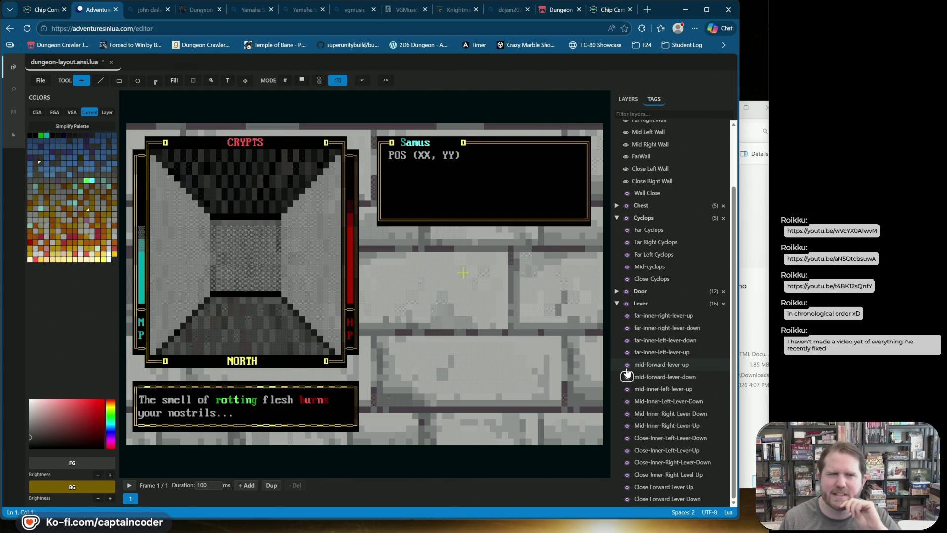
{"action": "left_click", "coordinate": [627, 367]}
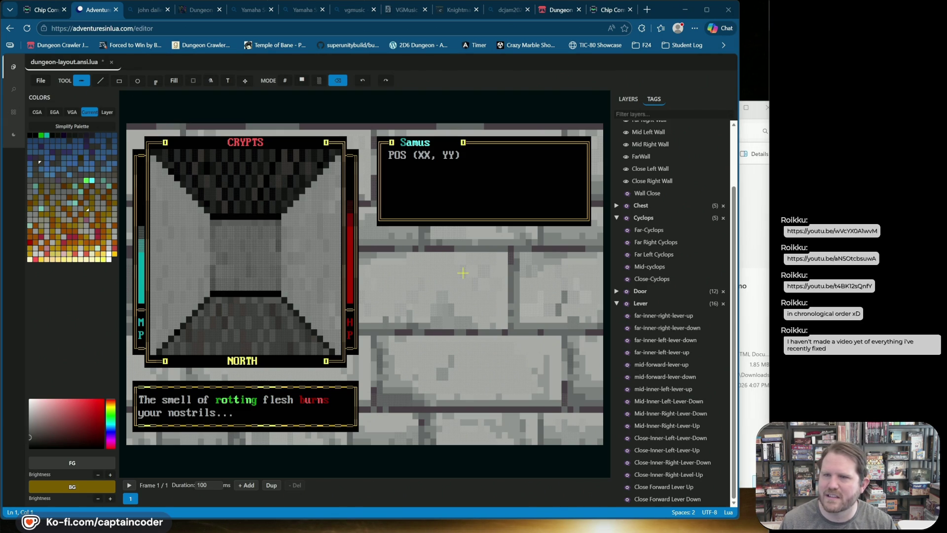
Open the YouTube link shared in chat in a new browser tab
{"action": "left_click", "coordinate": [646, 11]}
{"action": "type", "text": "https://www.youtube.com/watch?v=wVcYX0A1wvM"}
{"action": "key", "text": "Return"}
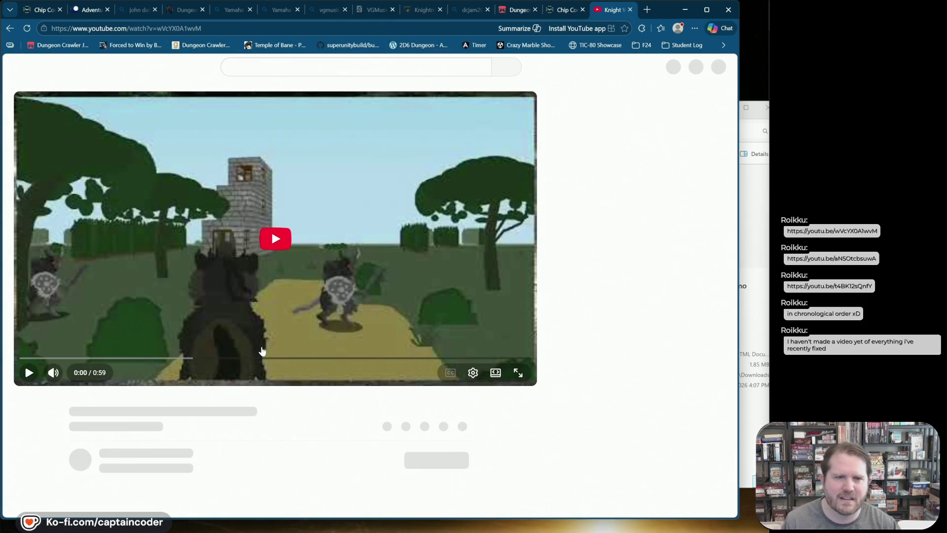
Play the Knight Whom Sayeth Neigh! Lighting. video to its end and close its tab
{"action": "left_click", "coordinate": [275, 239]}
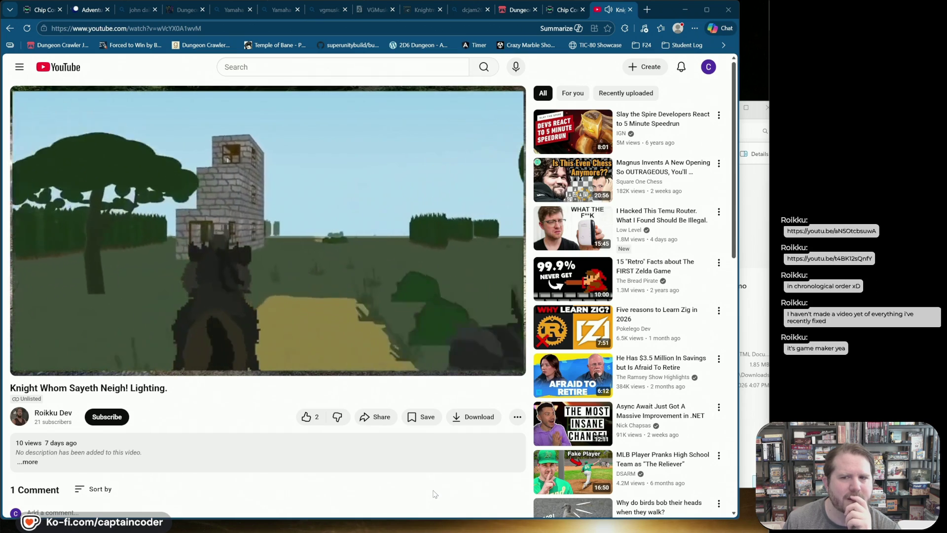
{"action": "mouse_move", "coordinate": [273, 284]}
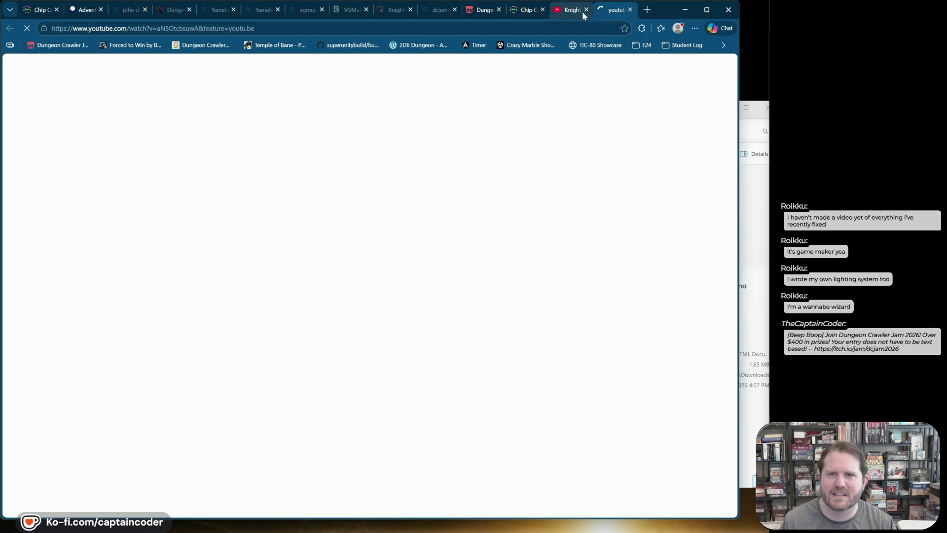
{"action": "left_click", "coordinate": [586, 10]}
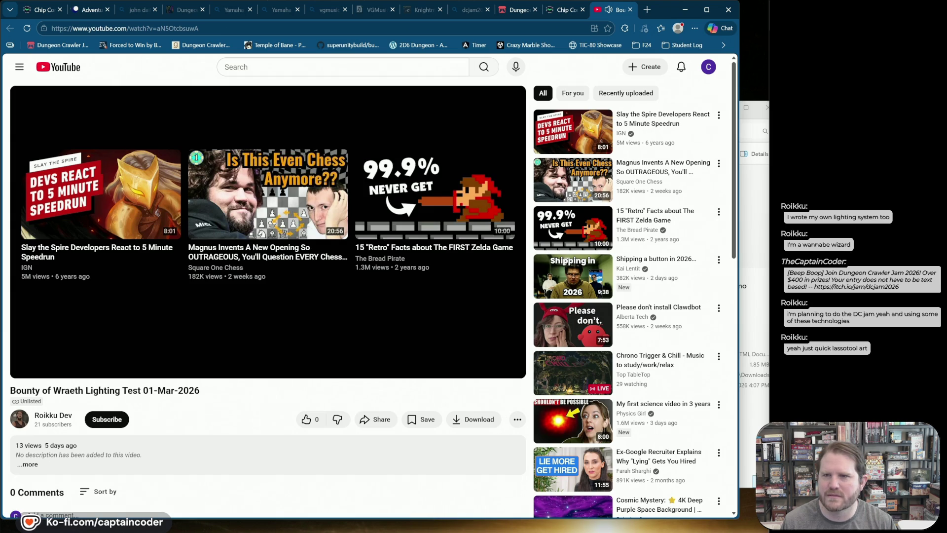
Load the WraethTalk 2026 03 05 video from its link, watch it, and close the tab
{"action": "left_click", "coordinate": [555, 28]}
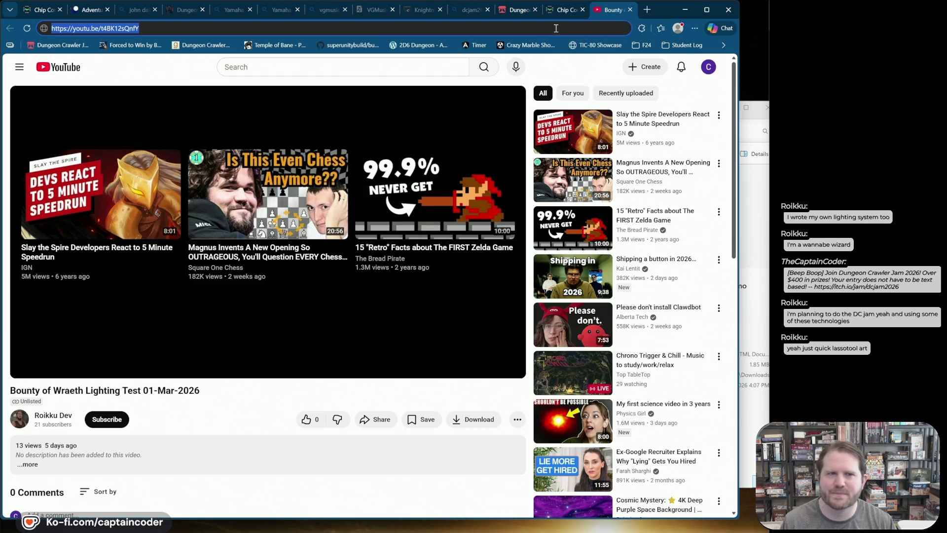
{"action": "key", "text": "Return"}
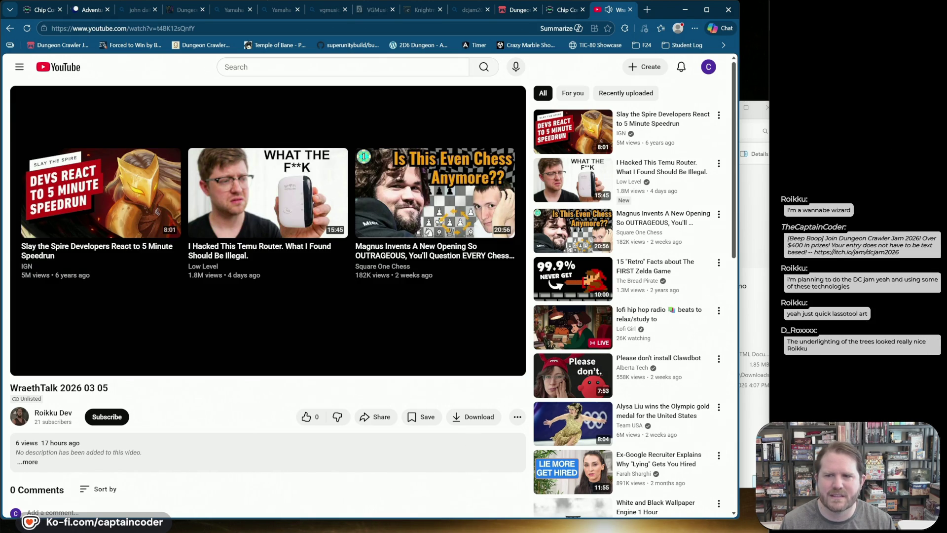
{"action": "left_click", "coordinate": [630, 10]}
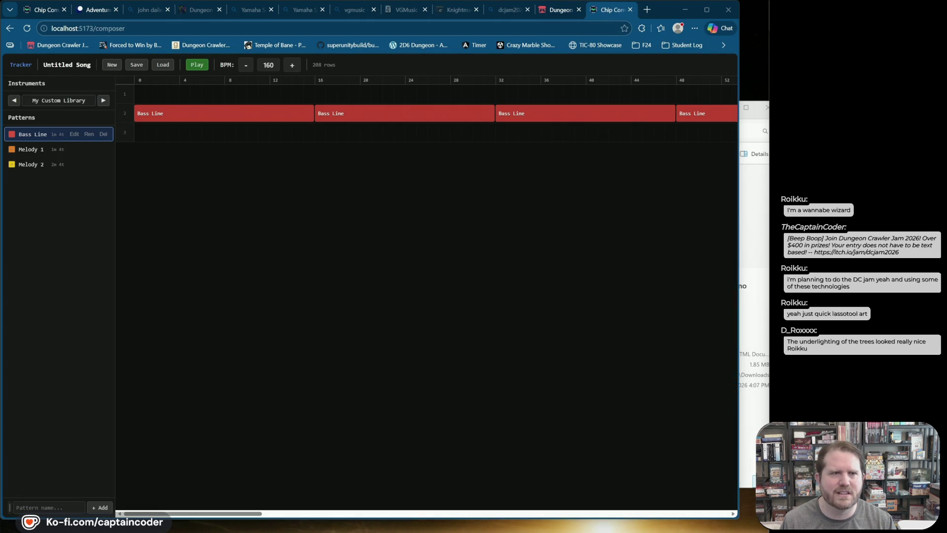
Return to the dungeon layout in Adventures in Lua with the tags list showing
{"action": "left_click", "coordinate": [51, 10]}
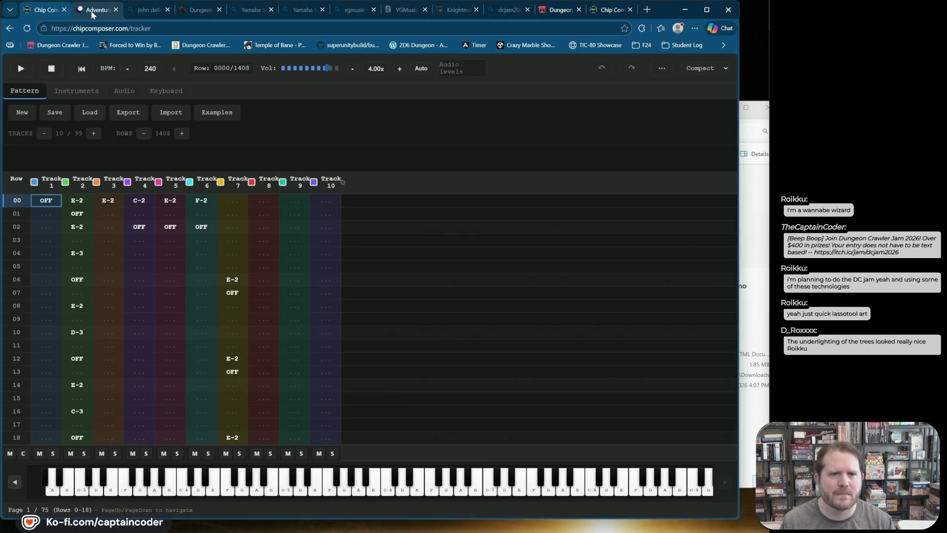
{"action": "left_click", "coordinate": [93, 12]}
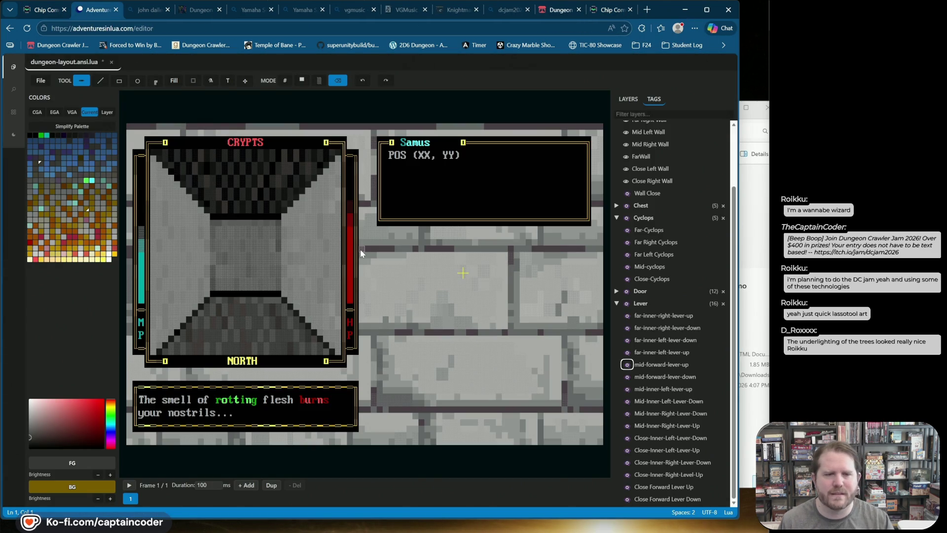
{"action": "key", "text": "e"}
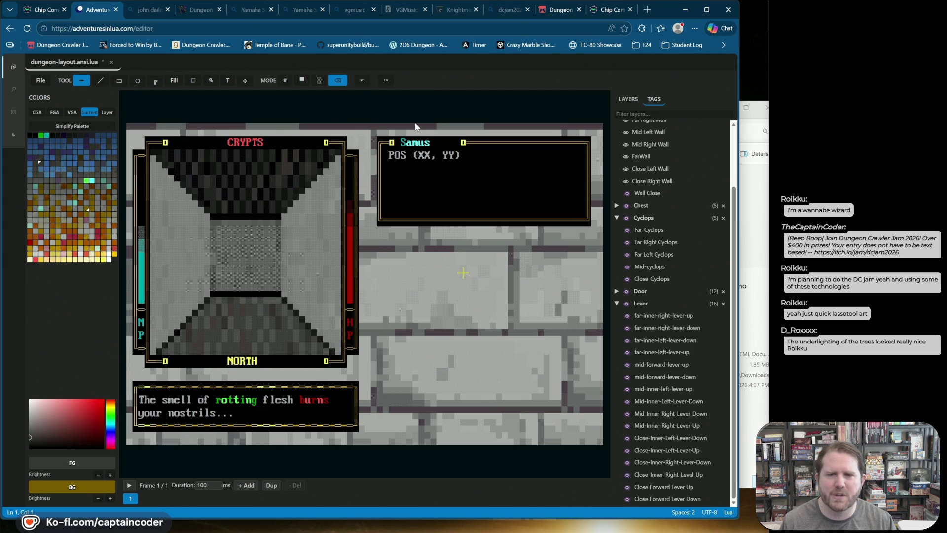
{"action": "left_click", "coordinate": [636, 100]}
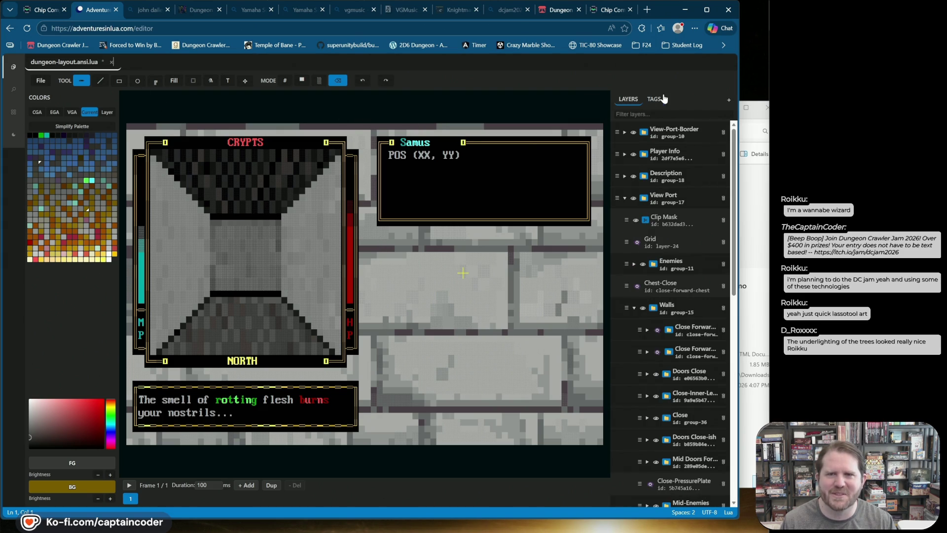
{"action": "left_click", "coordinate": [659, 99]}
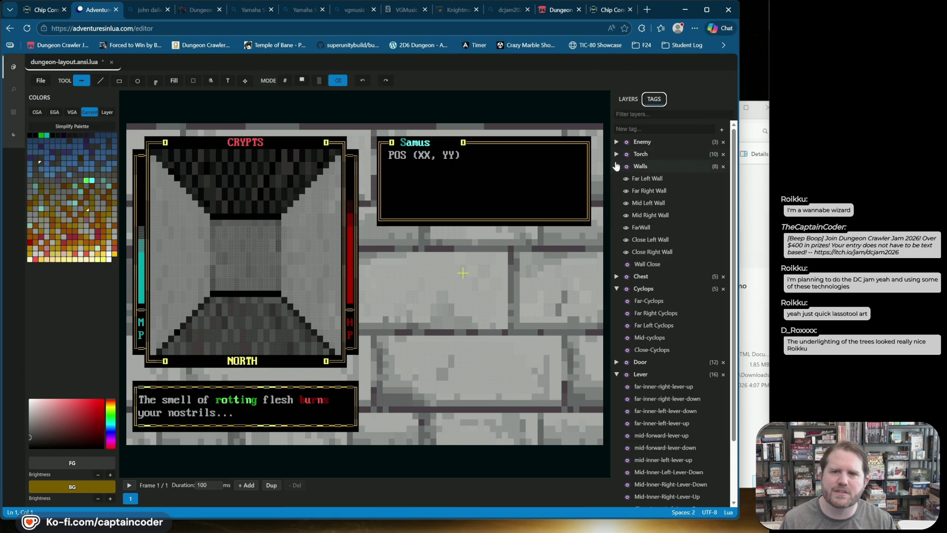
Hide the Close Right, Close Left, Wall Close, Mid Right and Mid Left wall layers
{"action": "left_click", "coordinate": [626, 252]}
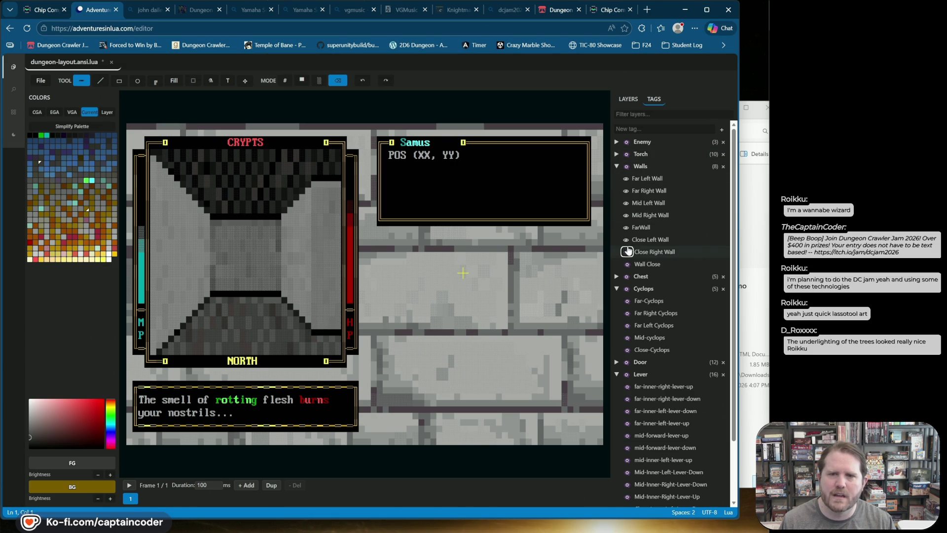
{"action": "left_click", "coordinate": [627, 239]}
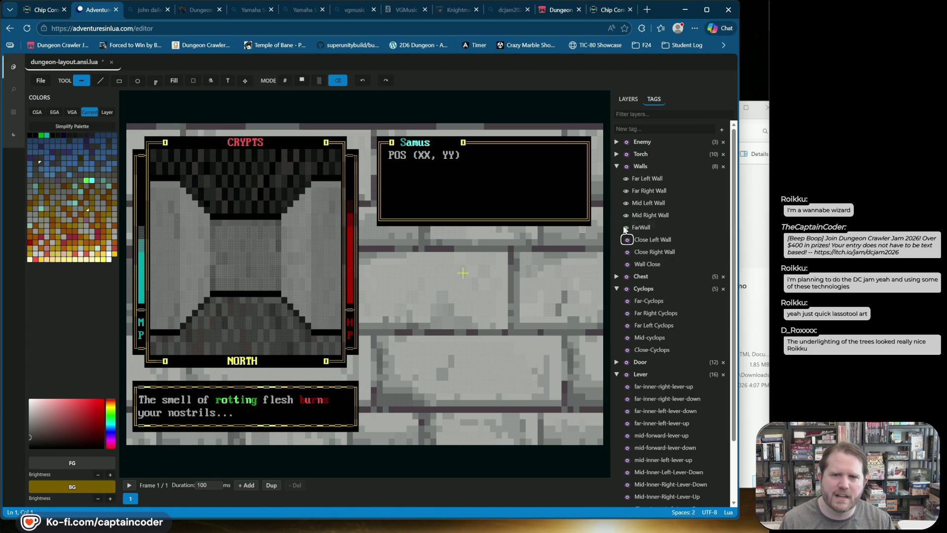
{"action": "left_click", "coordinate": [626, 265]}
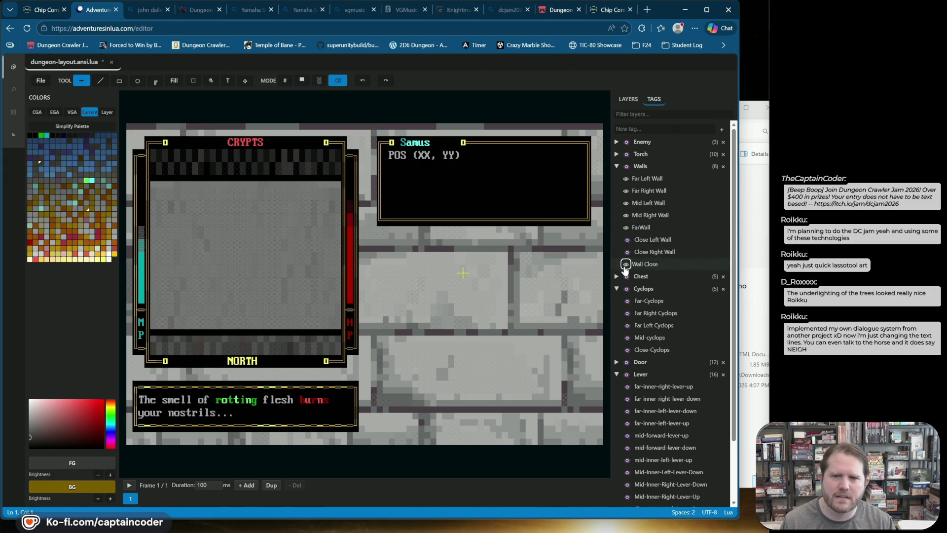
{"action": "left_click", "coordinate": [626, 265]}
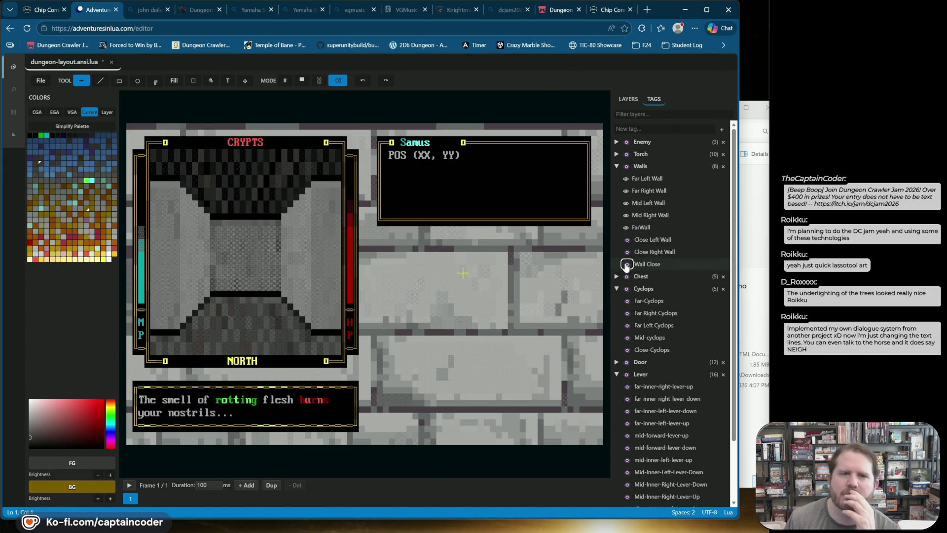
{"action": "left_click", "coordinate": [626, 265]}
{"action": "left_click", "coordinate": [626, 265]}
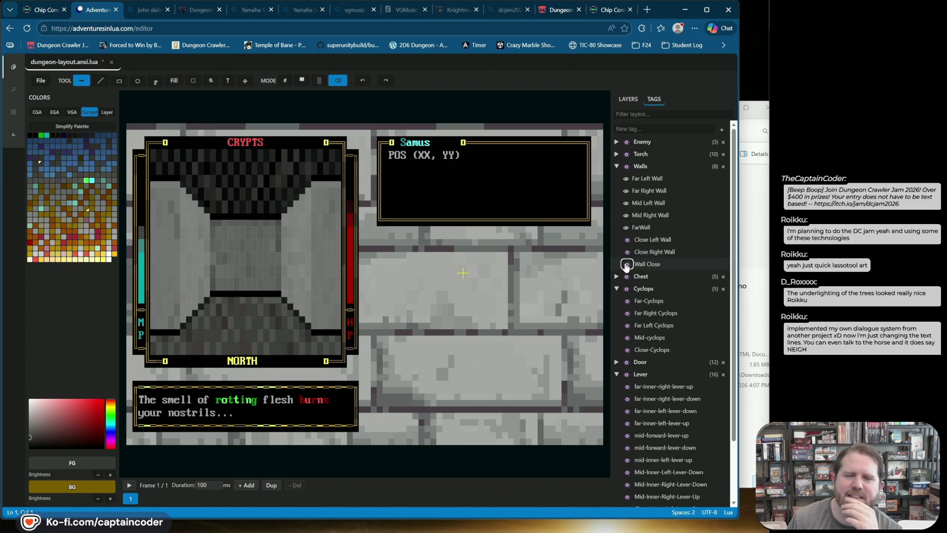
{"action": "left_click", "coordinate": [626, 265]}
{"action": "left_click", "coordinate": [626, 266]}
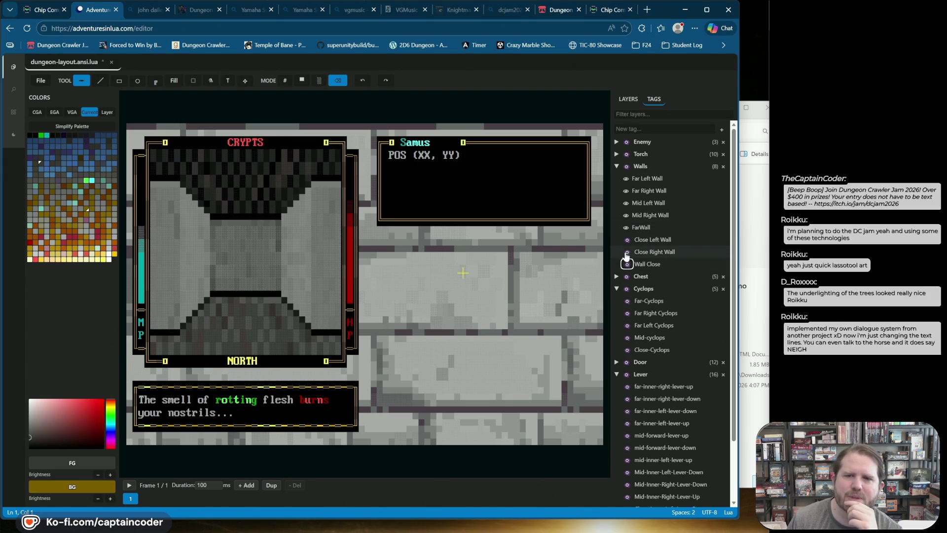
{"action": "left_click", "coordinate": [626, 216]}
{"action": "left_click", "coordinate": [626, 203]}
Show the mid-forward-lever-up and -down layers so a lever appears in the corridor
{"action": "scroll", "coordinate": [636, 304], "scroll_direction": "down", "scroll_amount": 3}
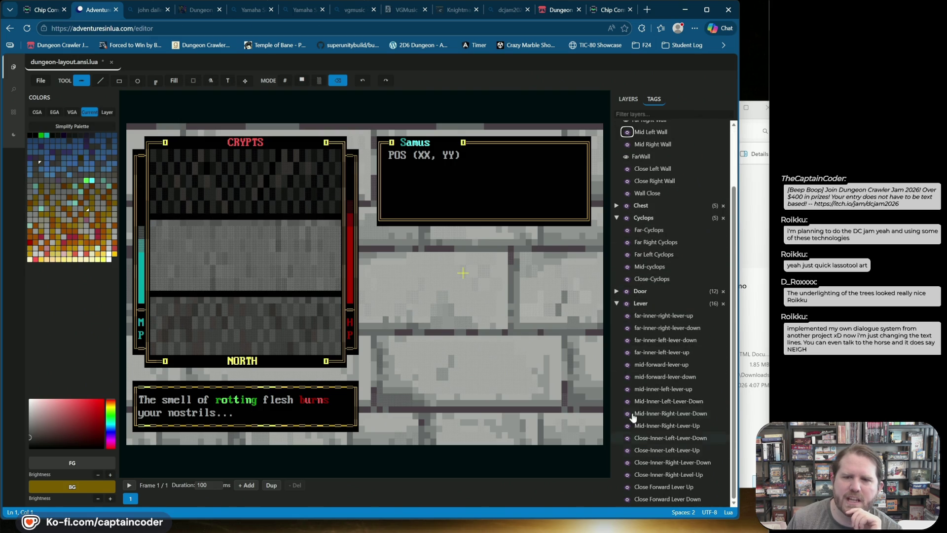
{"action": "left_click", "coordinate": [627, 365]}
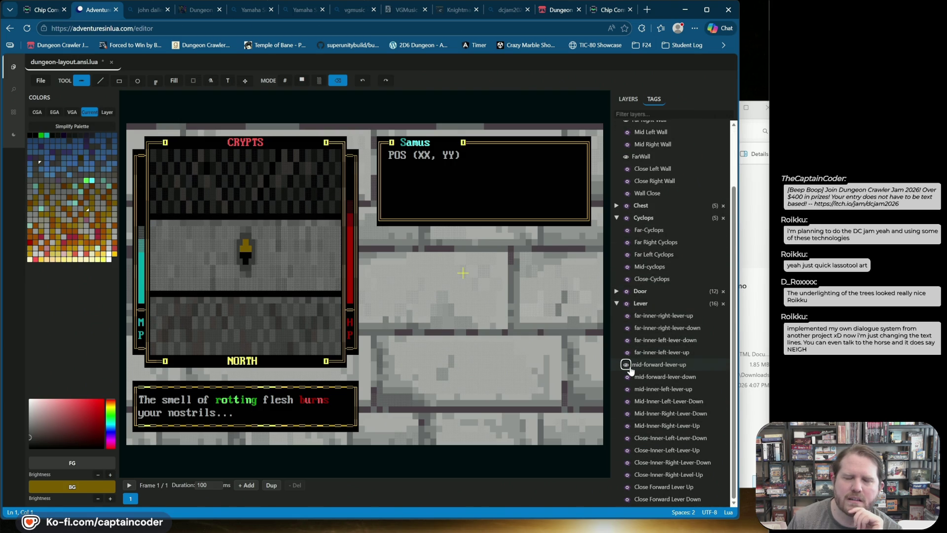
{"action": "left_click", "coordinate": [626, 377]}
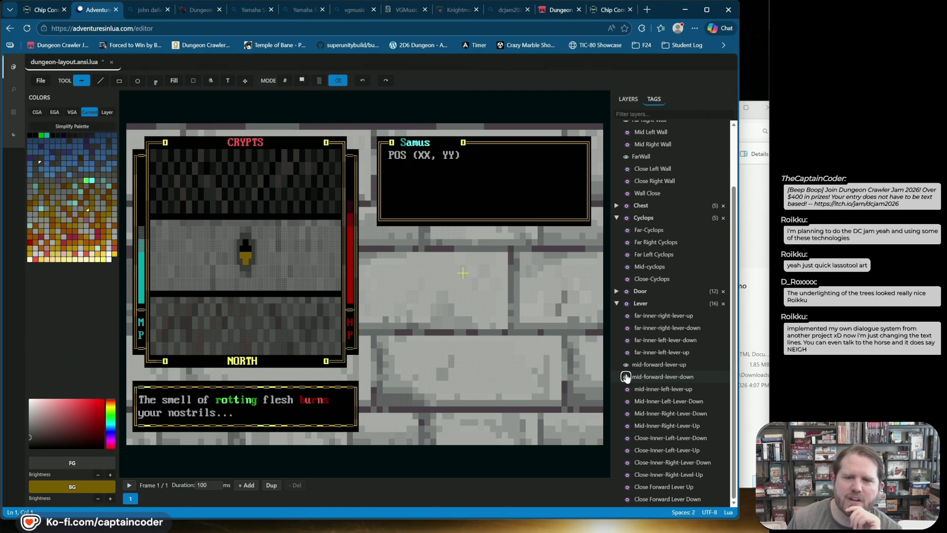
{"action": "double_click", "coordinate": [696, 366]}
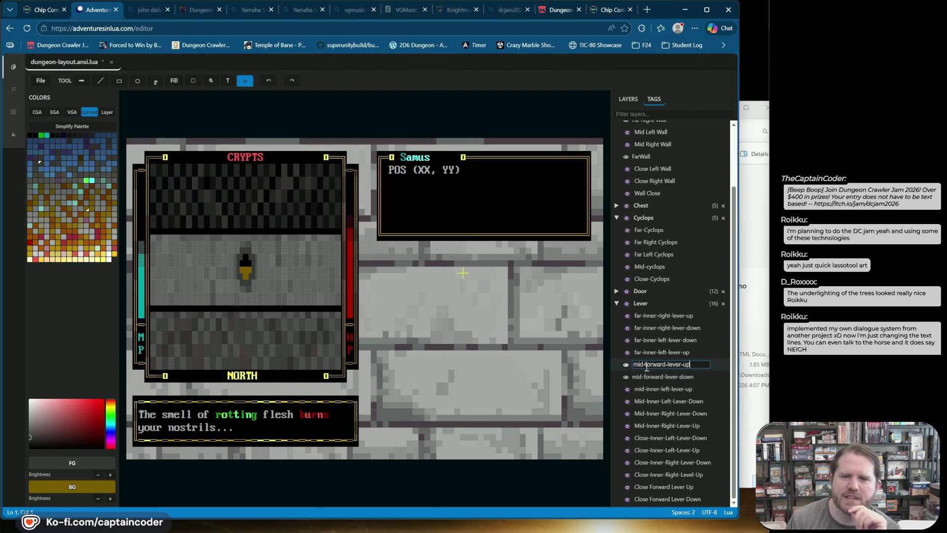
Replace 'mid' with 'far' so the tags read far-forward-lever-up and far-forward-lever-down
{"action": "key", "text": "BackSpace"}
{"action": "key", "text": "BackSpace"}
{"action": "type", "text": "far"}
{"action": "key", "text": "Return"}
{"action": "double_click", "coordinate": [685, 375]}
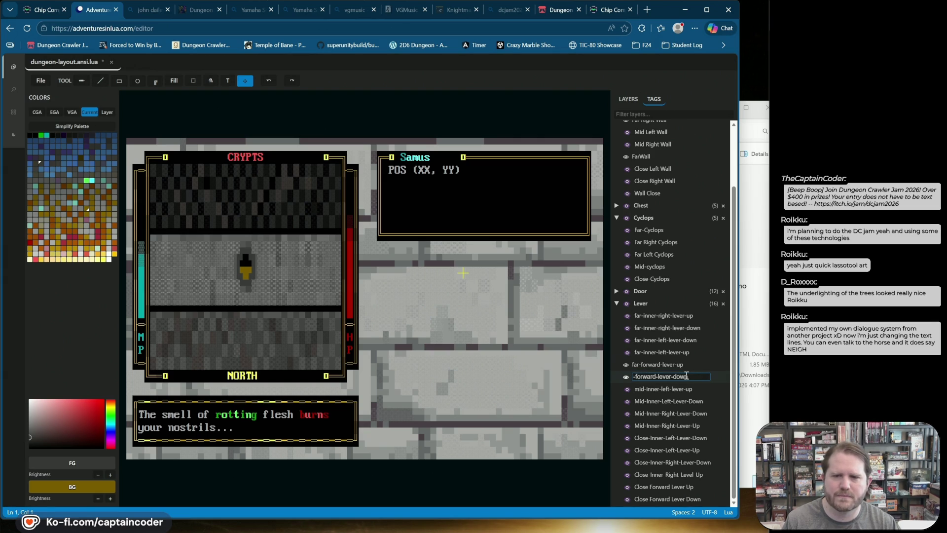
{"action": "type", "text": "fr"}
{"action": "key", "text": "Return"}
{"action": "left_click", "coordinate": [683, 376]}
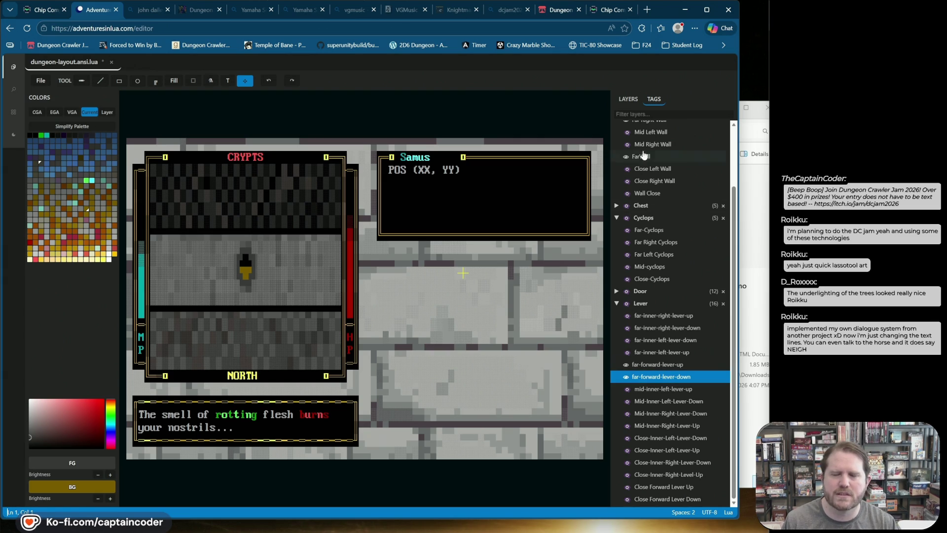
{"action": "left_click", "coordinate": [627, 99]}
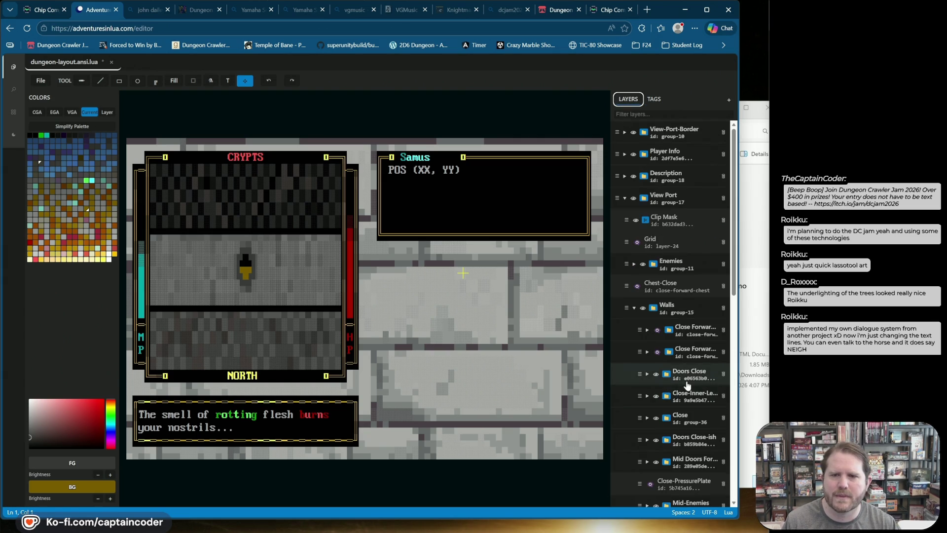
Filter the Layers panel for 'far-forward-lever' to list the far-forward lever layers
{"action": "scroll", "coordinate": [689, 366], "scroll_direction": "down", "scroll_amount": 5}
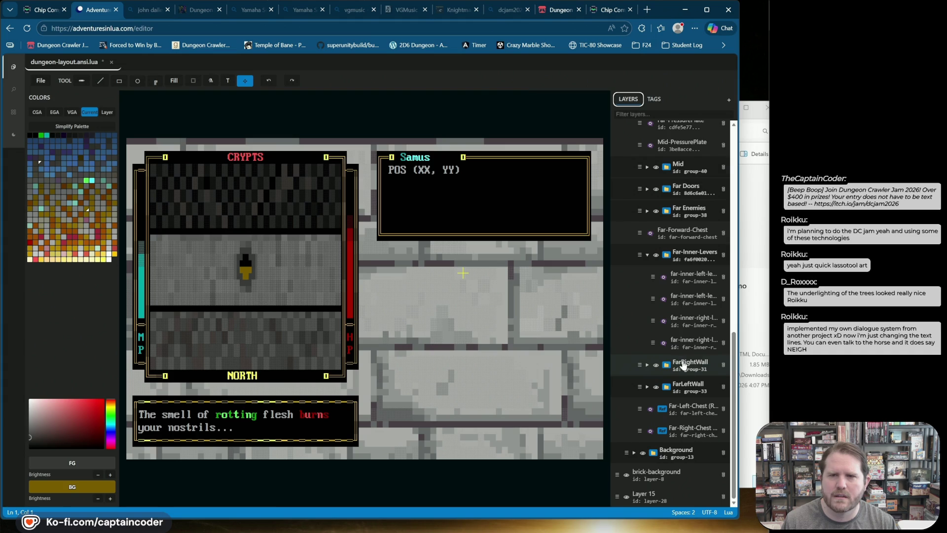
{"action": "left_click", "coordinate": [671, 114]}
{"action": "type", "text": "far-fowa"}
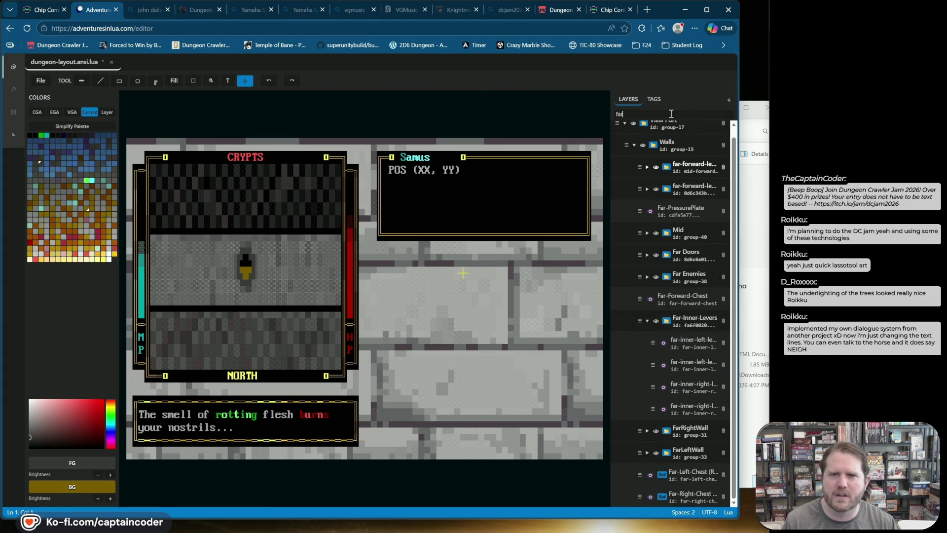
{"action": "key", "text": "BackSpace"}
{"action": "key", "text": "BackSpace"}
{"action": "type", "text": "w"}
{"action": "key", "text": "BackSpace"}
{"action": "type", "text": "rd-lever"}
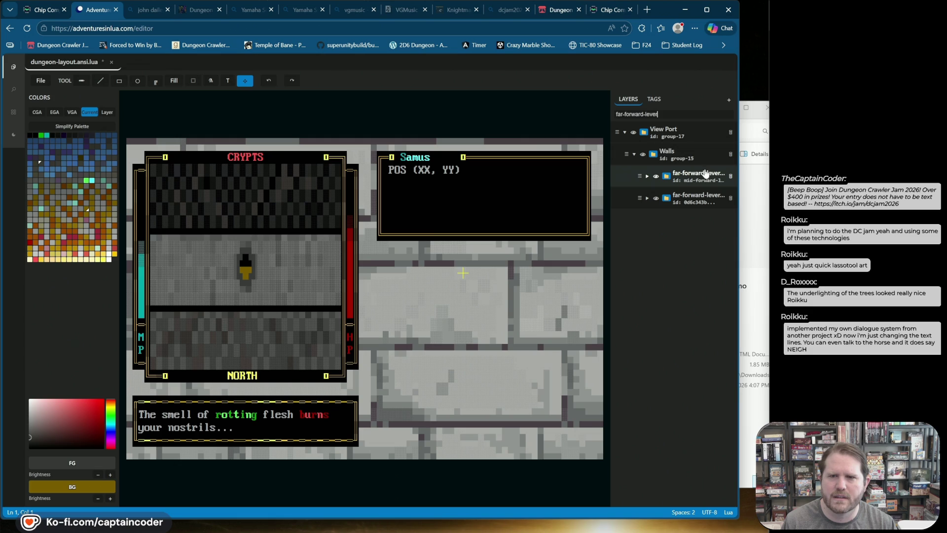
Change the first lever layer's id prefix from mid to far
{"action": "double_click", "coordinate": [705, 172]}
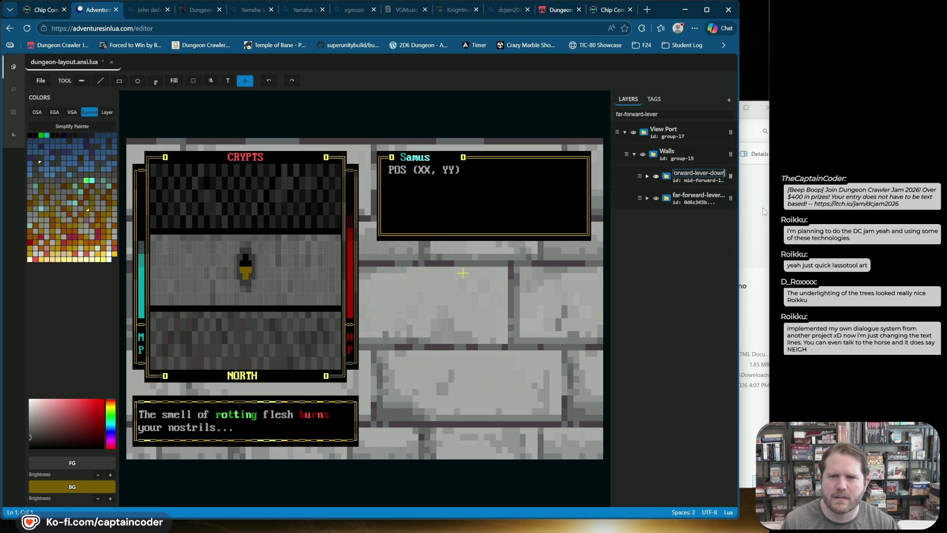
{"action": "key", "text": "Tab"}
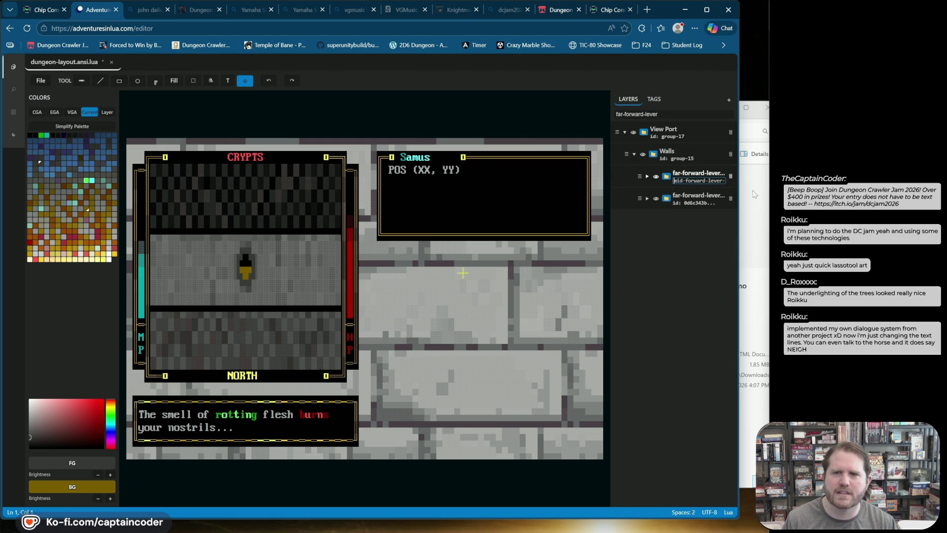
{"action": "key", "text": "BackSpace"}
{"action": "type", "text": "far"}
{"action": "key", "text": "Return"}
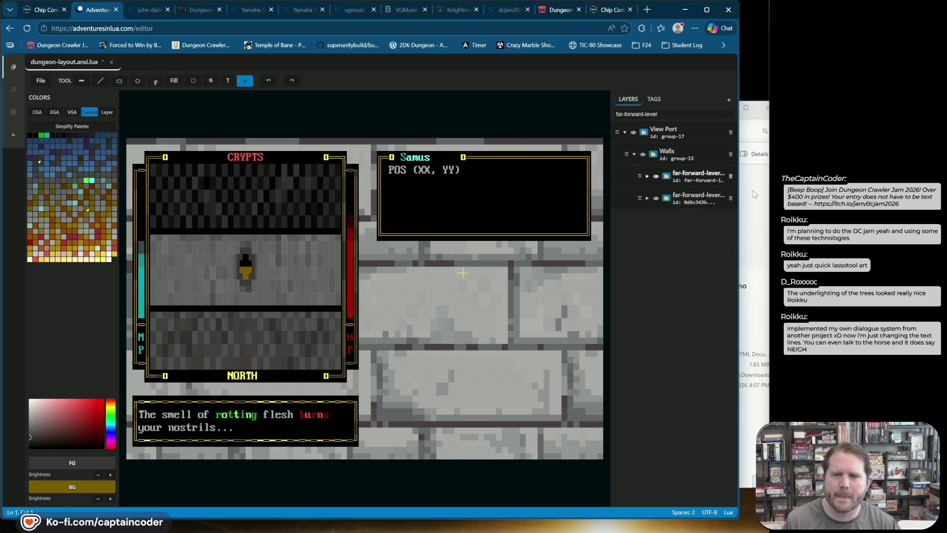
{"action": "double_click", "coordinate": [709, 181]}
{"action": "key", "text": "ctrl+c"}
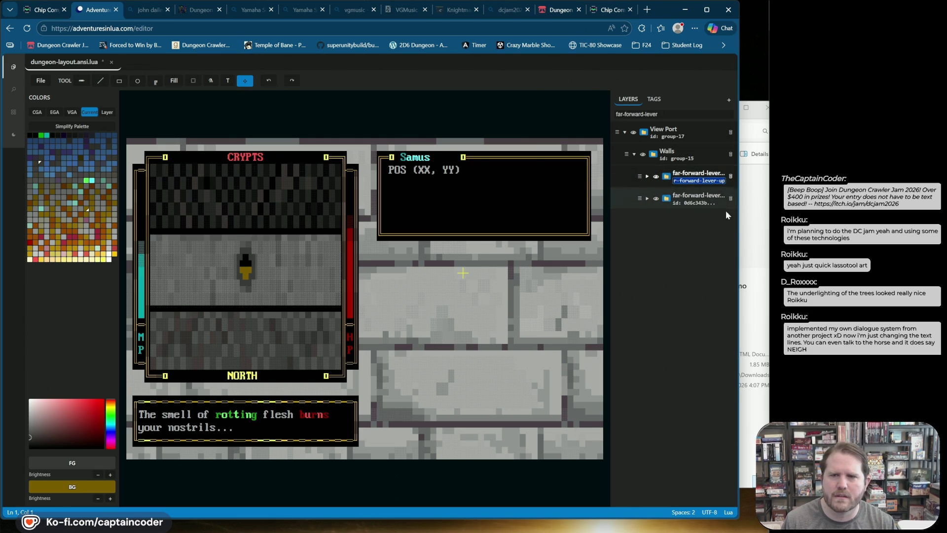
{"action": "key", "text": "Return"}
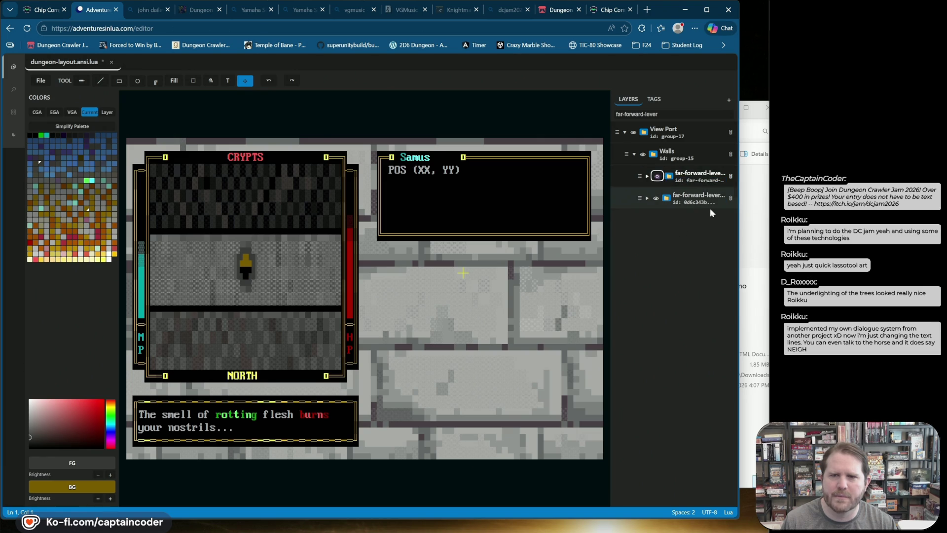
Paste the lever id into the second layer's id, then hide the lower layer and show the upper one
{"action": "double_click", "coordinate": [710, 203]}
{"action": "key", "text": "ctrl+v"}
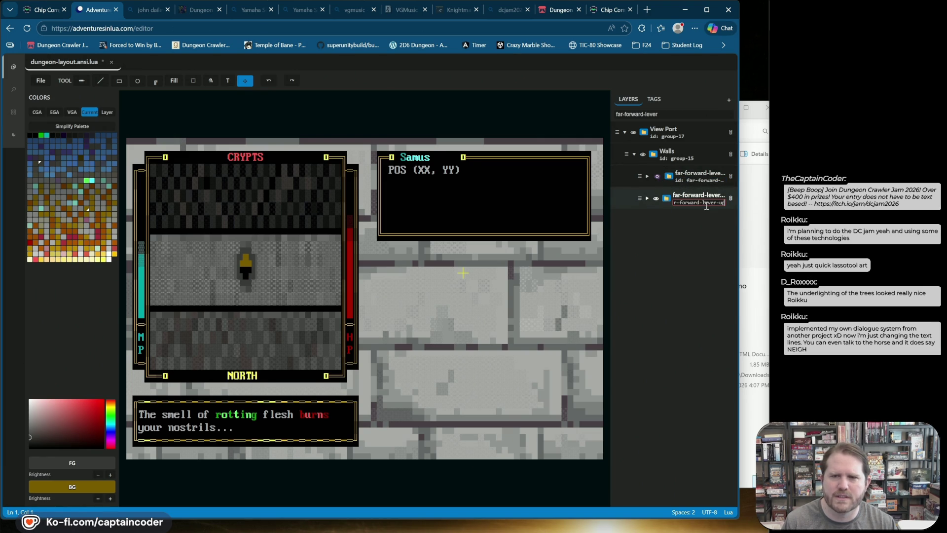
{"action": "key", "text": "BackSpace"}
{"action": "key", "text": "Return"}
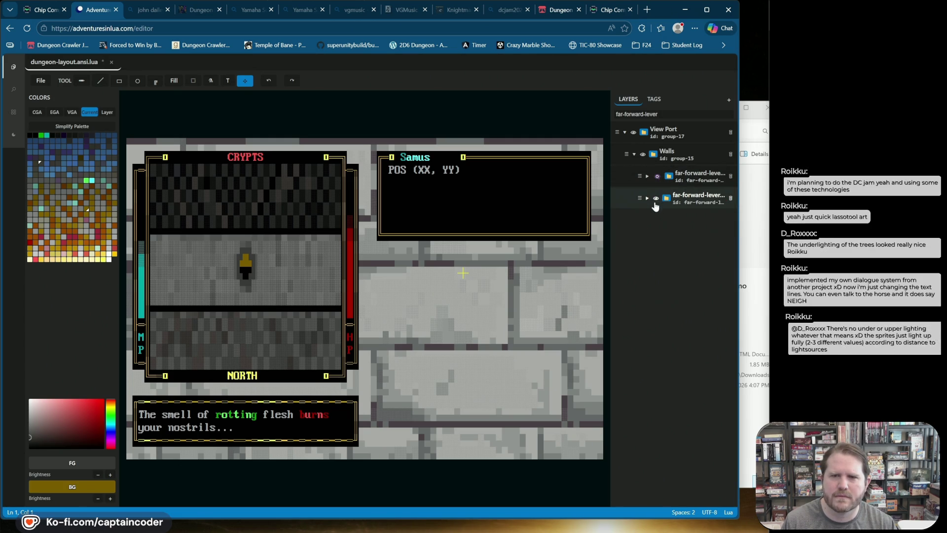
{"action": "left_click", "coordinate": [656, 199]}
{"action": "left_click", "coordinate": [657, 176]}
Set the upper id to far-forward-lever-down, commit the lower lever-up id, and save
{"action": "double_click", "coordinate": [715, 181]}
{"action": "type", "text": "ow"}
{"action": "key", "text": "Return"}
{"action": "double_click", "coordinate": [705, 173]}
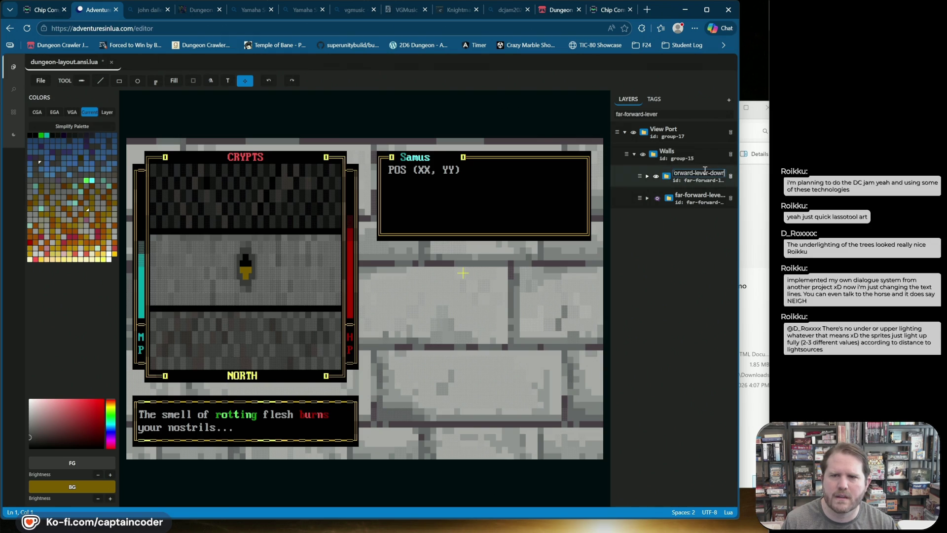
{"action": "double_click", "coordinate": [716, 201]}
{"action": "key", "text": "Return"}
{"action": "key", "text": "ctrl+s"}
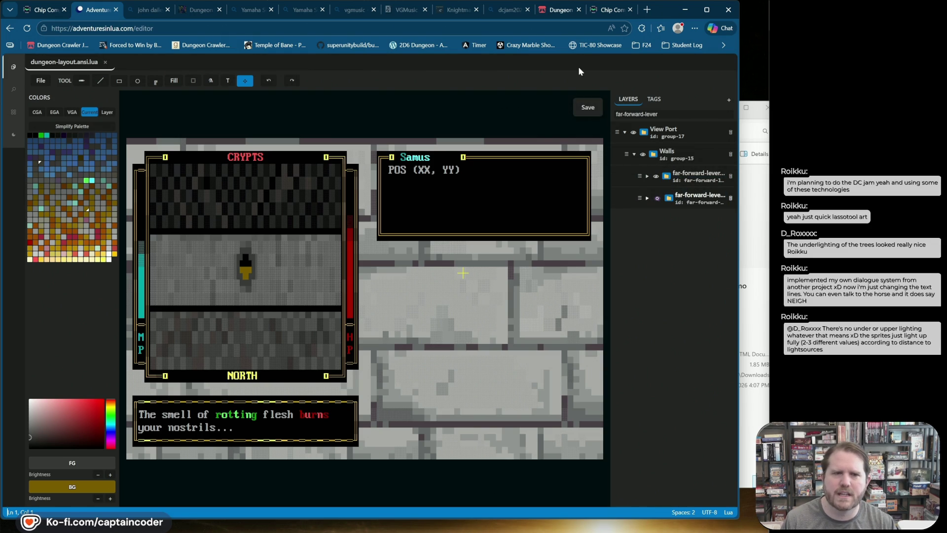
Isolate the first lever layer and create a reference copy of it
{"action": "left_click", "coordinate": [656, 177]}
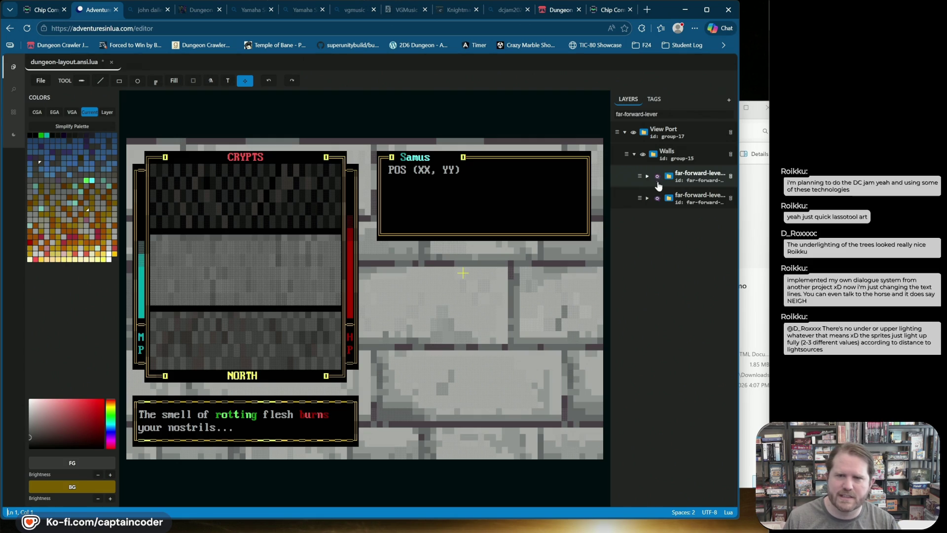
{"action": "left_click", "coordinate": [657, 176]}
{"action": "left_click", "coordinate": [656, 198]}
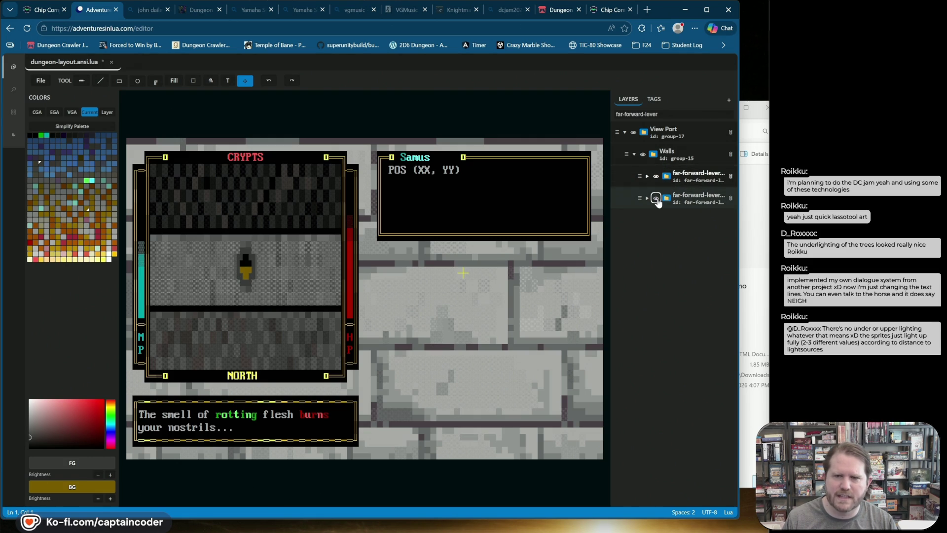
{"action": "left_click", "coordinate": [656, 176]}
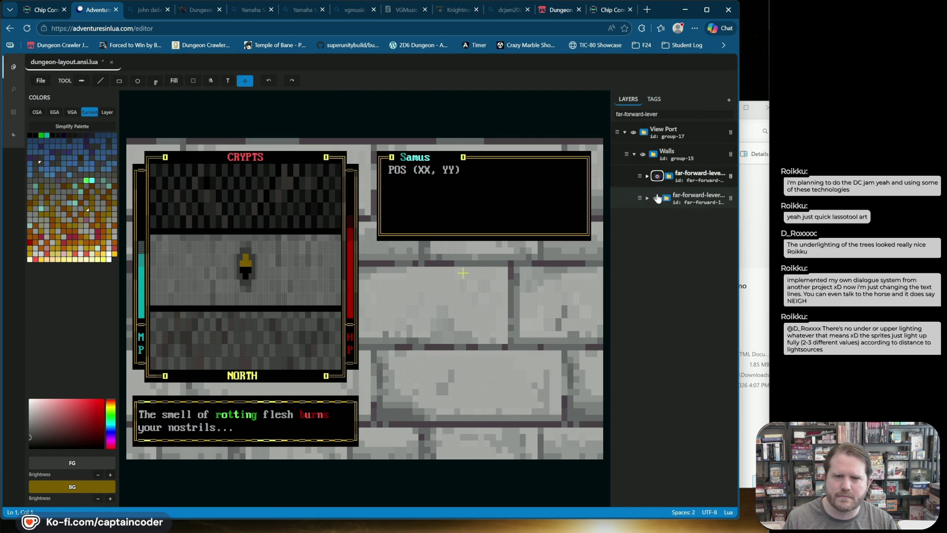
{"action": "left_click", "coordinate": [657, 197]}
{"action": "right_click", "coordinate": [625, 176]}
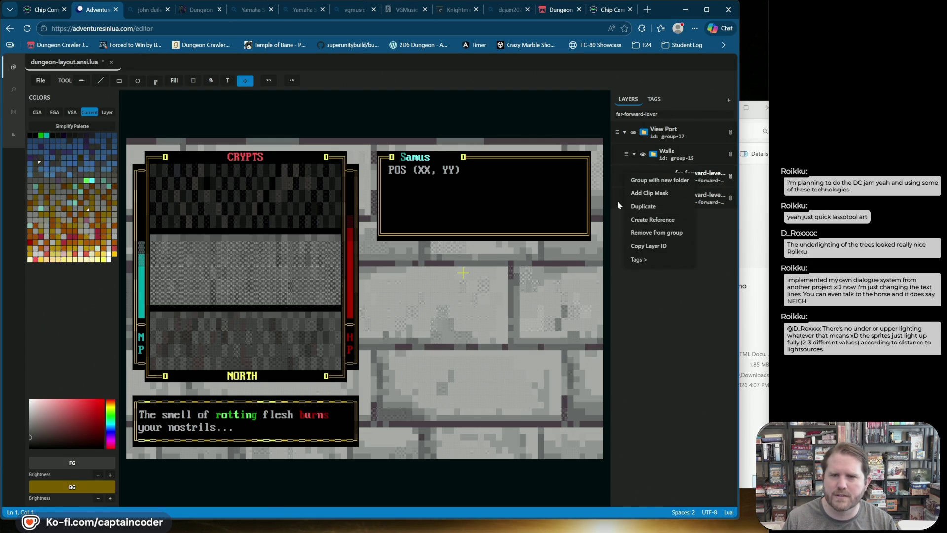
{"action": "left_click", "coordinate": [652, 219]}
Show the reference lever, drag it onto the left wall, and re-show the centre lever
{"action": "left_click", "coordinate": [649, 177]}
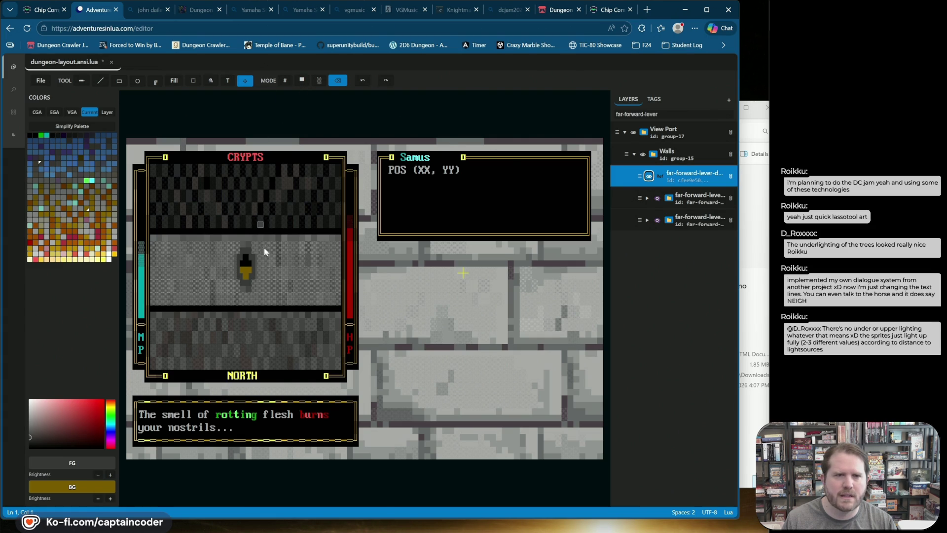
{"action": "left_click_drag", "start_coordinate": [268, 277], "coordinate": [202, 281]}
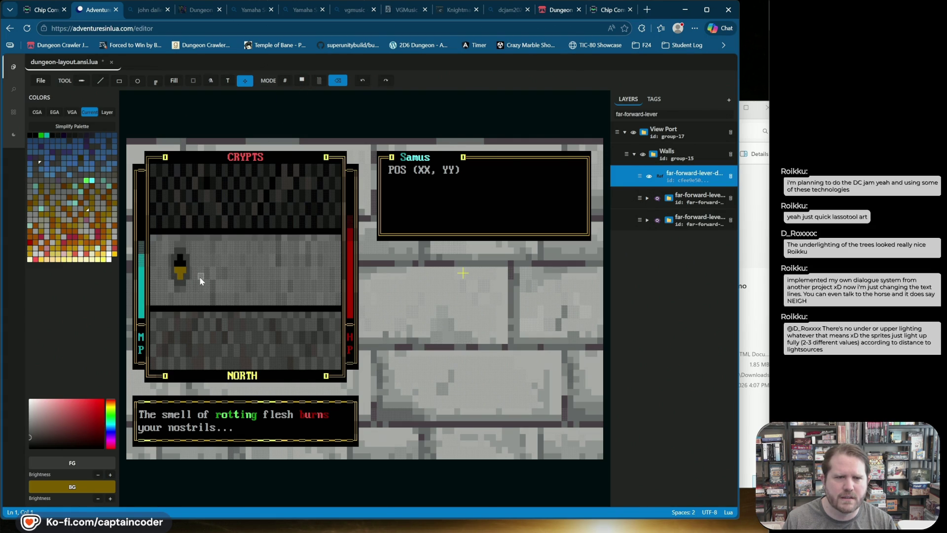
{"action": "left_click", "coordinate": [656, 198]}
{"action": "left_click", "coordinate": [708, 184]}
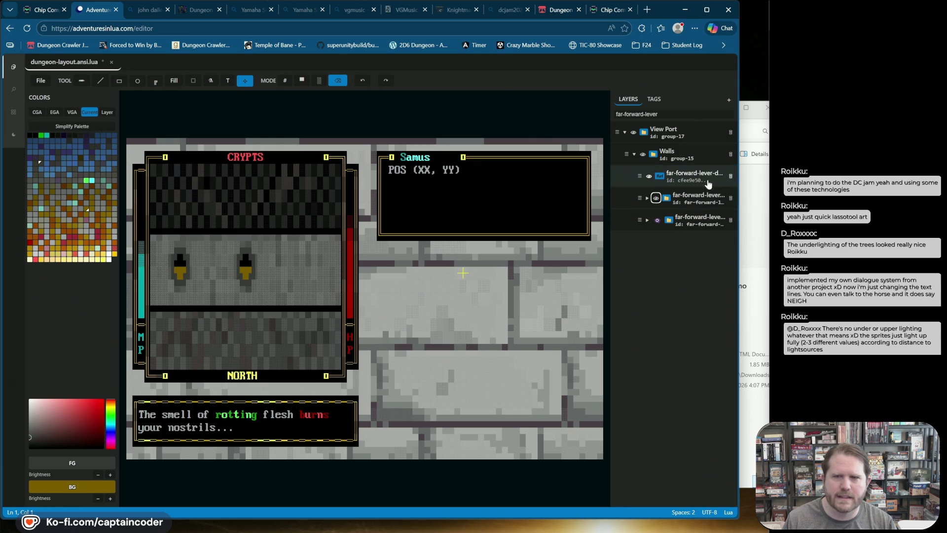
{"action": "left_click", "coordinate": [698, 179]}
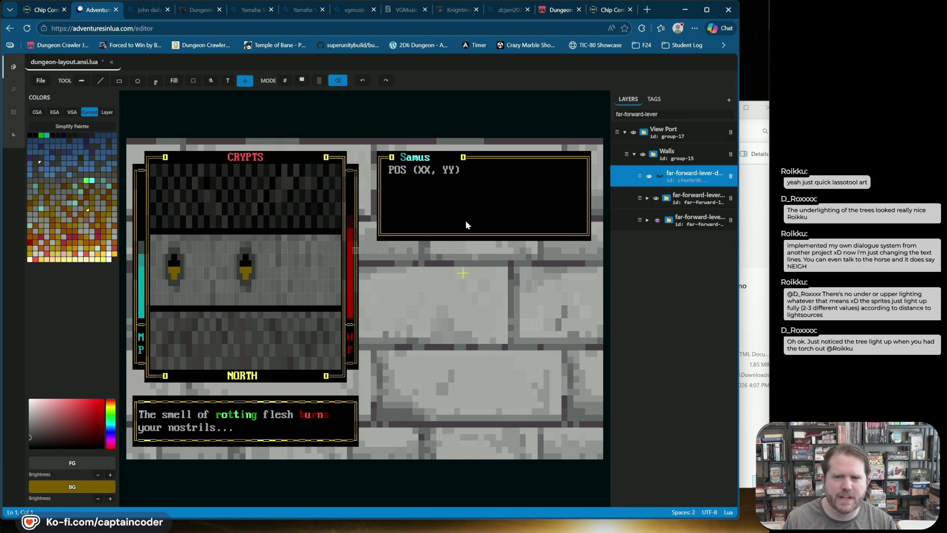
Rename the reference layer to far-left-lever-down, dropping the (Ref) suffix
{"action": "double_click", "coordinate": [687, 173]}
{"action": "key", "text": "ctrl+a"}
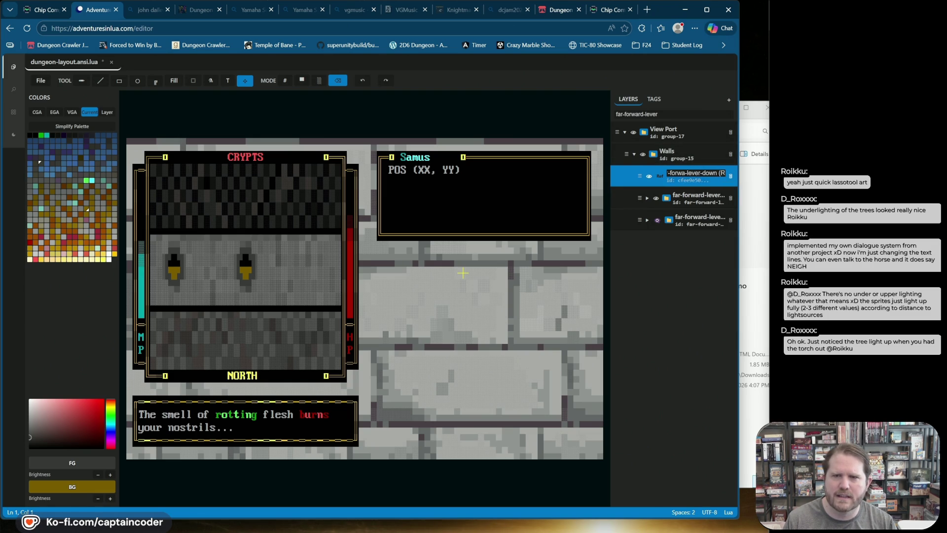
{"action": "key", "text": "BackSpace"}
{"action": "key", "text": "BackSpace"}
{"action": "type", "text": "lef"}
{"action": "key", "text": "End"}
{"action": "key", "text": "BackSpace"}
{"action": "key", "text": "BackSpace"}
{"action": "key", "text": "BackSpace"}
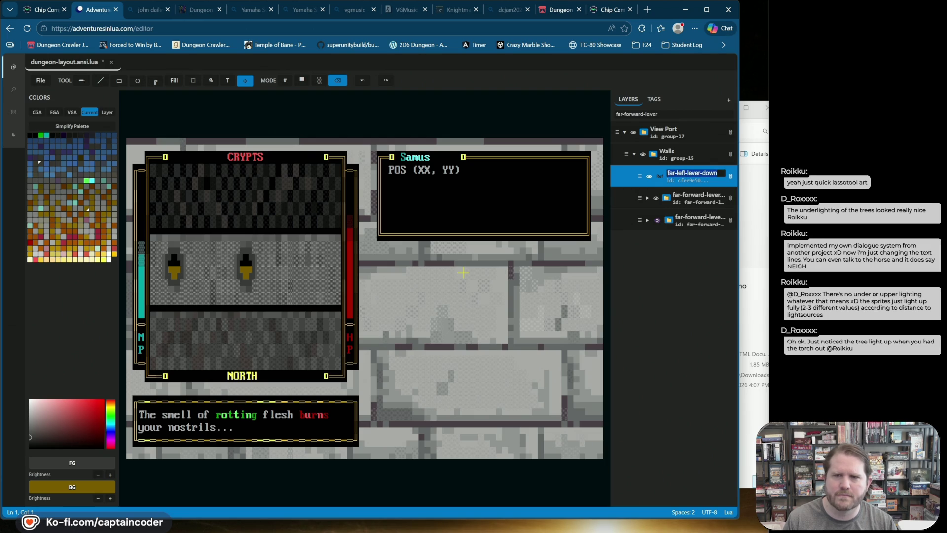
{"action": "key", "text": "Return"}
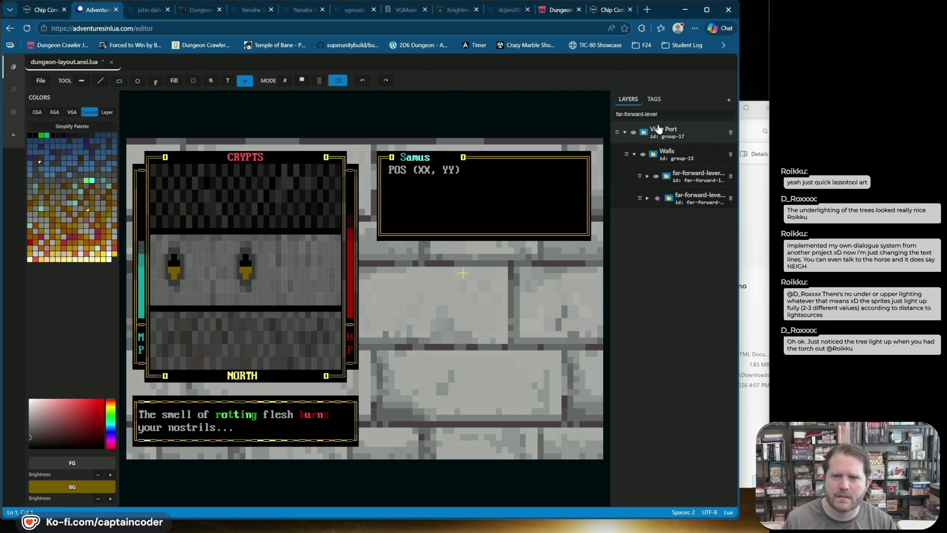
Filter the layers to 'far-left' and duplicate far-left-lever-down
{"action": "key", "text": "BackSpace"}
{"action": "key", "text": "BackSpace"}
{"action": "key", "text": "BackSpace"}
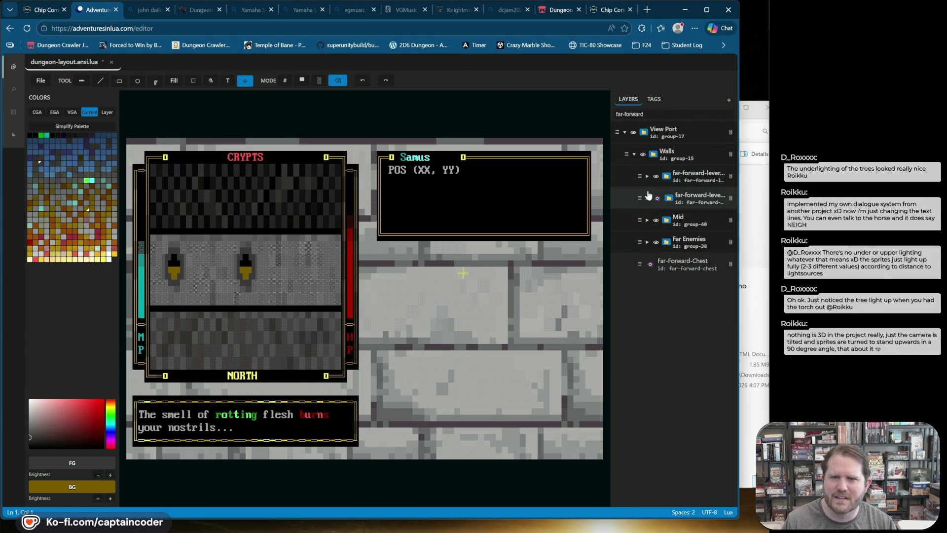
{"action": "key", "text": "BackSpace"}
{"action": "key", "text": "BackSpace"}
{"action": "key", "text": "BackSpace"}
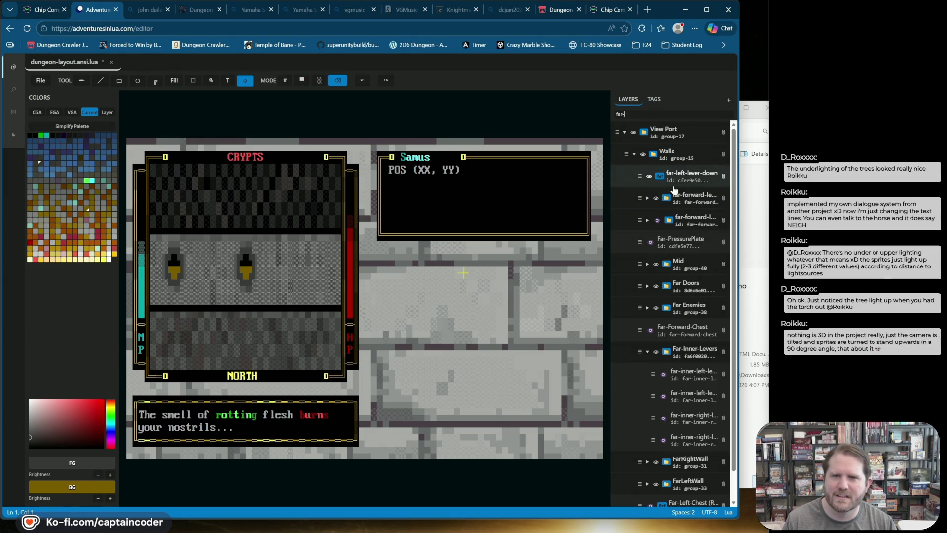
{"action": "type", "text": "-left"}
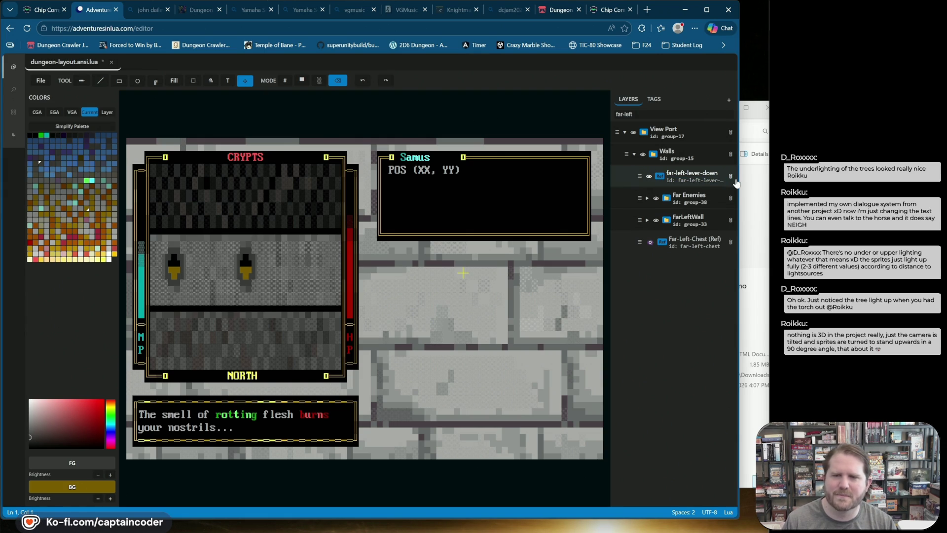
{"action": "right_click", "coordinate": [627, 178]}
{"action": "left_click", "coordinate": [654, 209]}
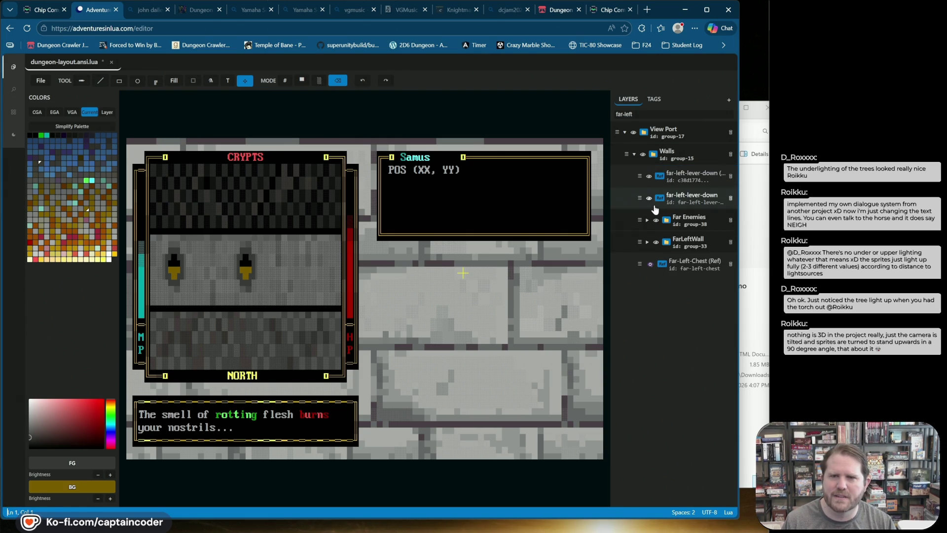
Move one far-left lever copy onto the right wall with the Move tool
{"action": "left_click", "coordinate": [630, 195]}
{"action": "left_click", "coordinate": [564, 209]}
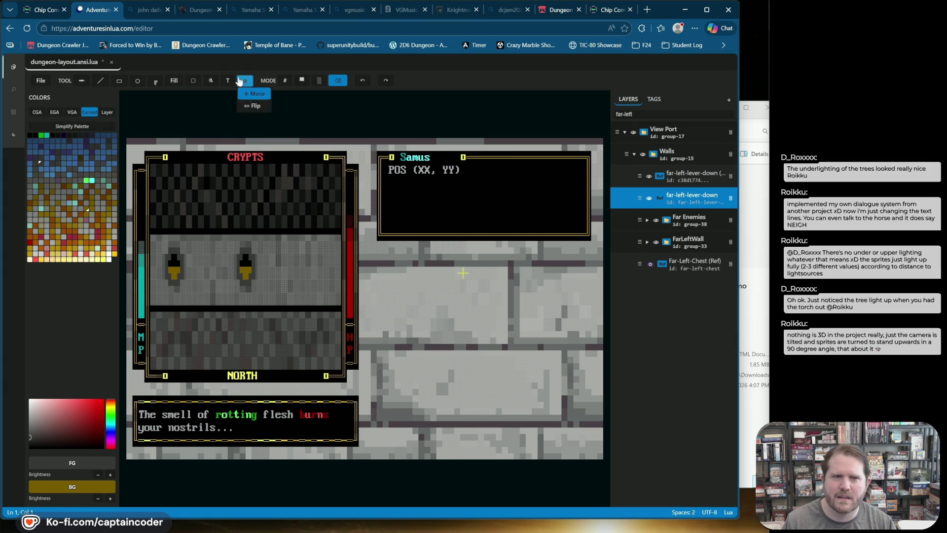
{"action": "mouse_move", "coordinate": [189, 253]}
{"action": "left_mouse_down"}
{"action": "mouse_move", "coordinate": [276, 263]}
{"action": "mouse_move", "coordinate": [330, 249]}
{"action": "left_mouse_up"}
{"action": "left_click", "coordinate": [679, 198]}
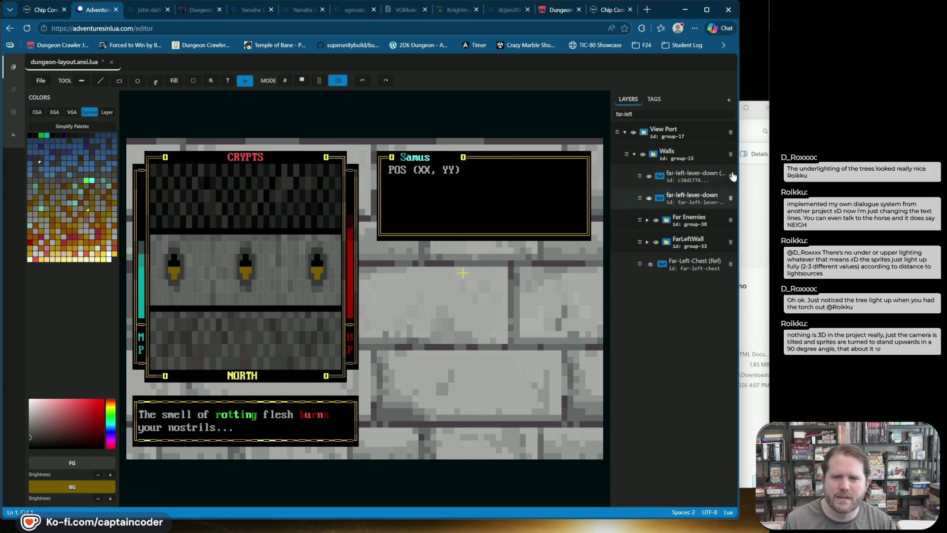
{"action": "double_click", "coordinate": [678, 198]}
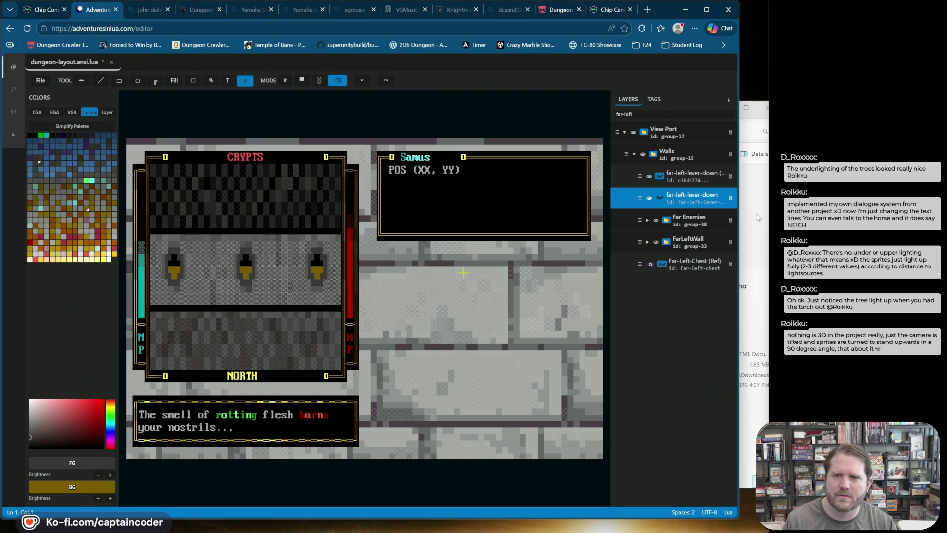
{"action": "left_click", "coordinate": [699, 198]}
{"action": "left_click", "coordinate": [648, 199]}
{"action": "left_click", "coordinate": [647, 199]}
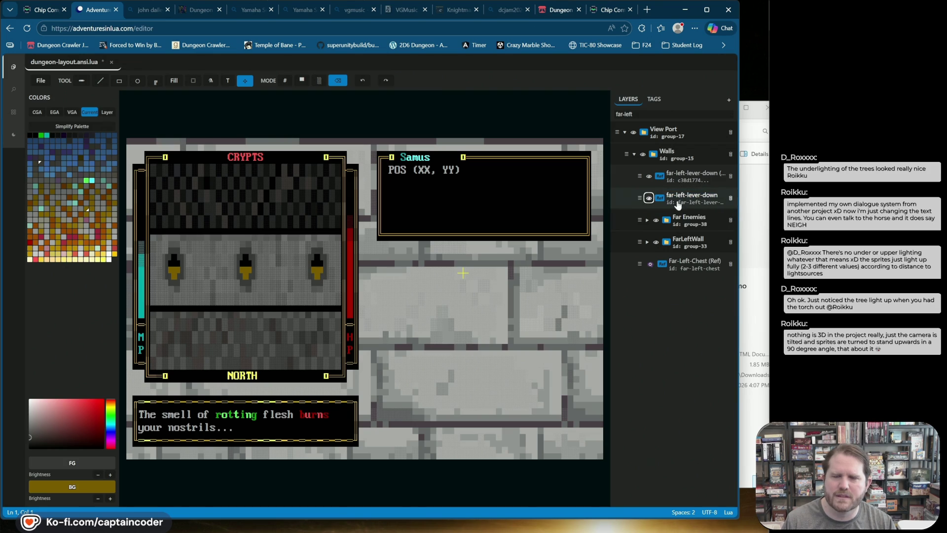
Name the right-wall layer and id far-right-lever-down, and strip (Copy) from far-left-lever-down
{"action": "double_click", "coordinate": [692, 197]}
{"action": "type", "text": "righ"}
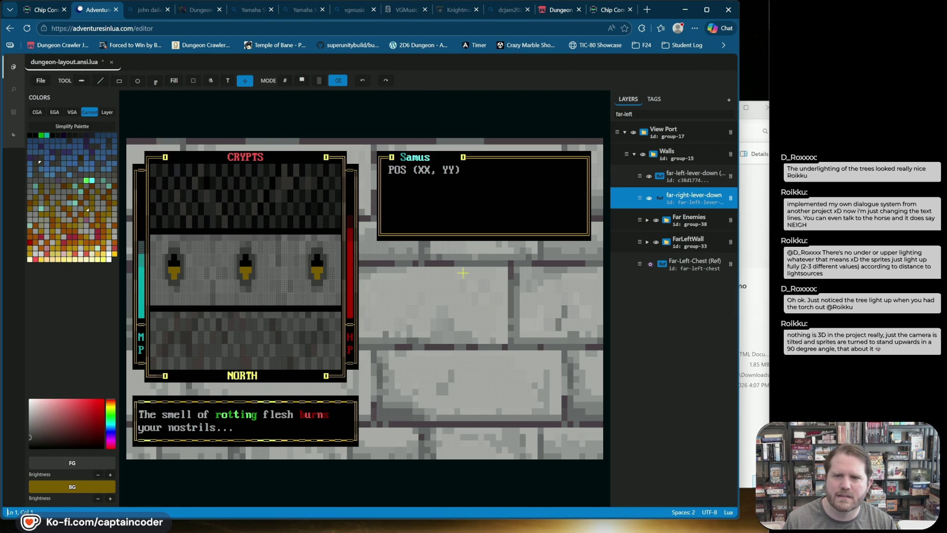
{"action": "key", "text": "Return"}
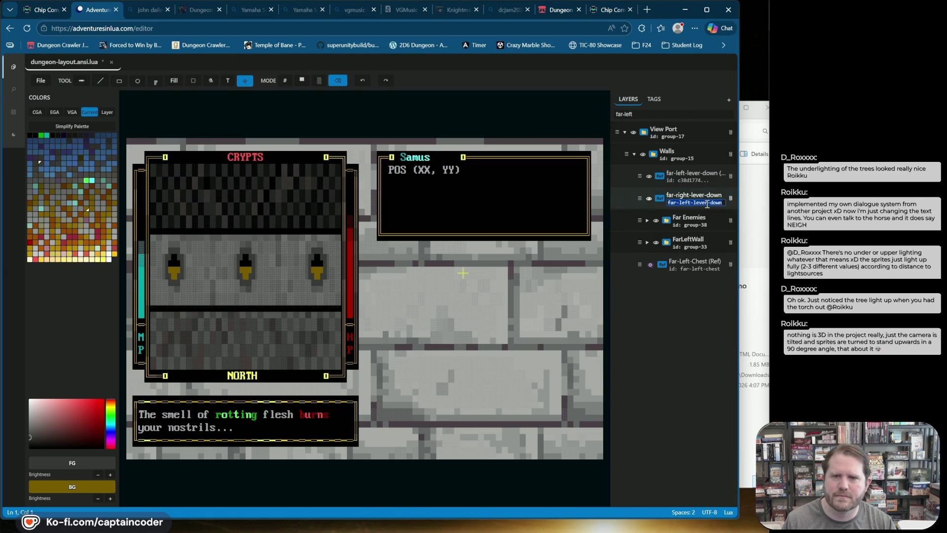
{"action": "left_click", "coordinate": [695, 181]}
{"action": "key", "text": "ctrl+Left"}
{"action": "key", "text": "ctrl+Left"}
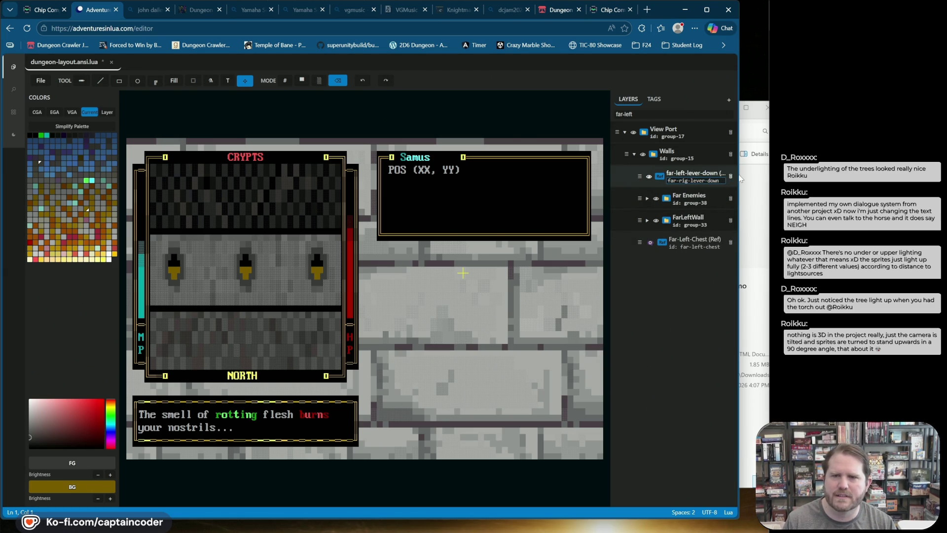
{"action": "key", "text": "Return"}
{"action": "double_click", "coordinate": [704, 173]}
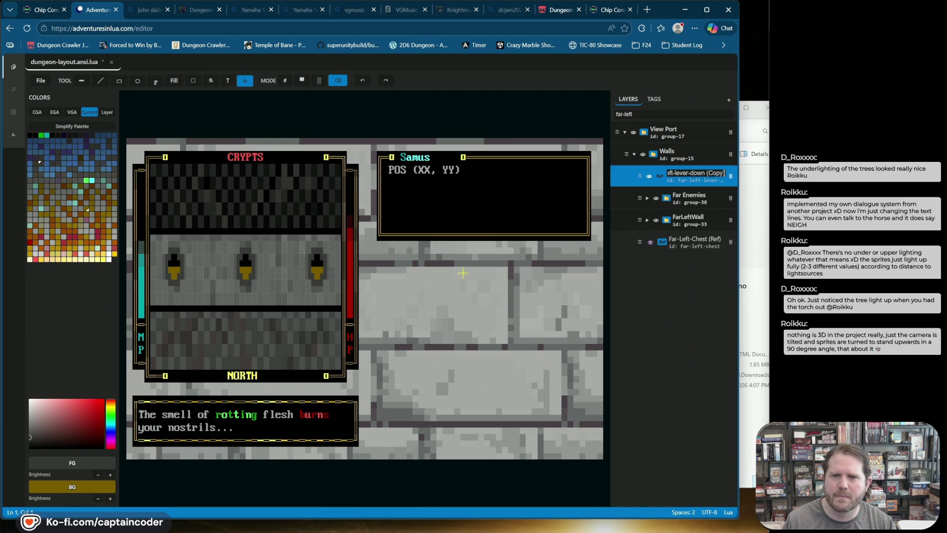
{"action": "key", "text": "BackSpace"}
{"action": "key", "text": "BackSpace"}
{"action": "key", "text": "BackSpace"}
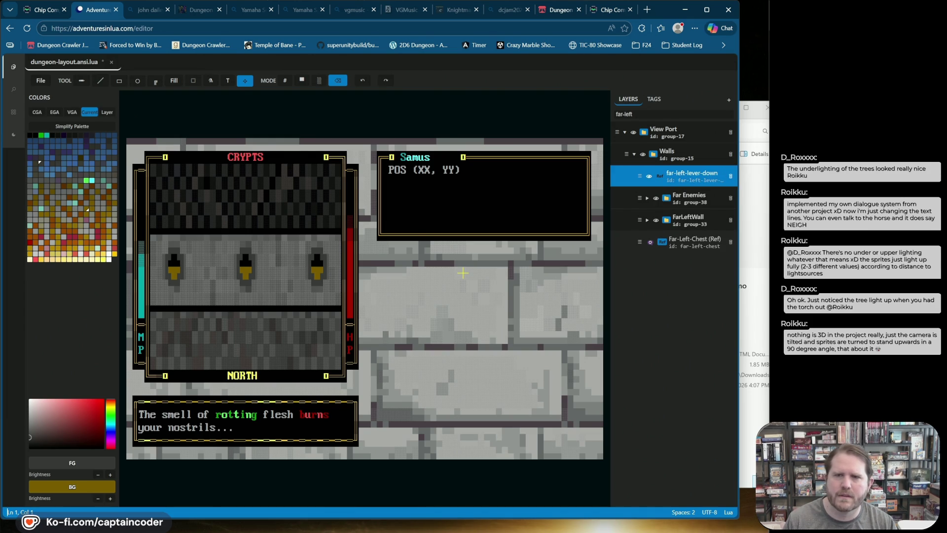
{"action": "key", "text": "Return"}
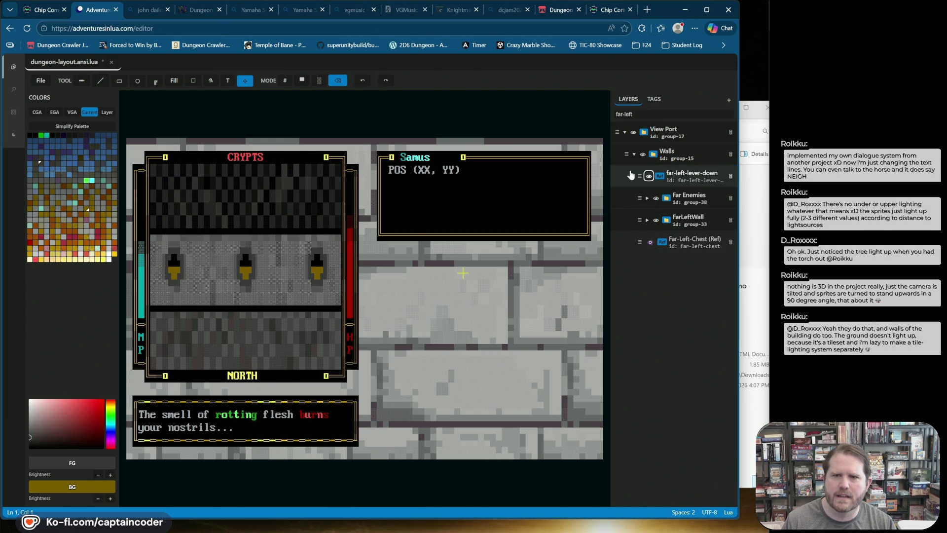
Change the layer filter to 'far-right-lever' to find the right-wall lever
{"action": "right_click", "coordinate": [631, 175]}
{"action": "mouse_move", "coordinate": [641, 245]}
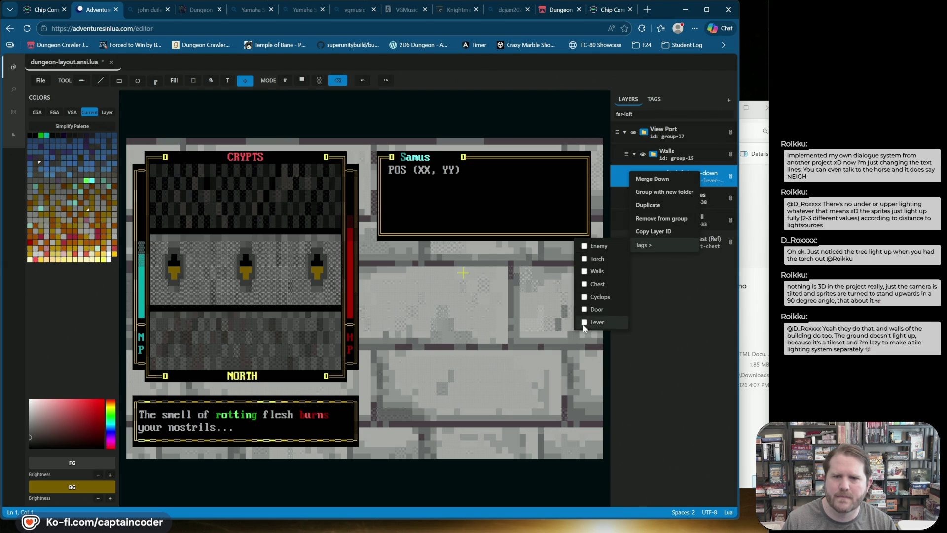
{"action": "left_click", "coordinate": [678, 332]}
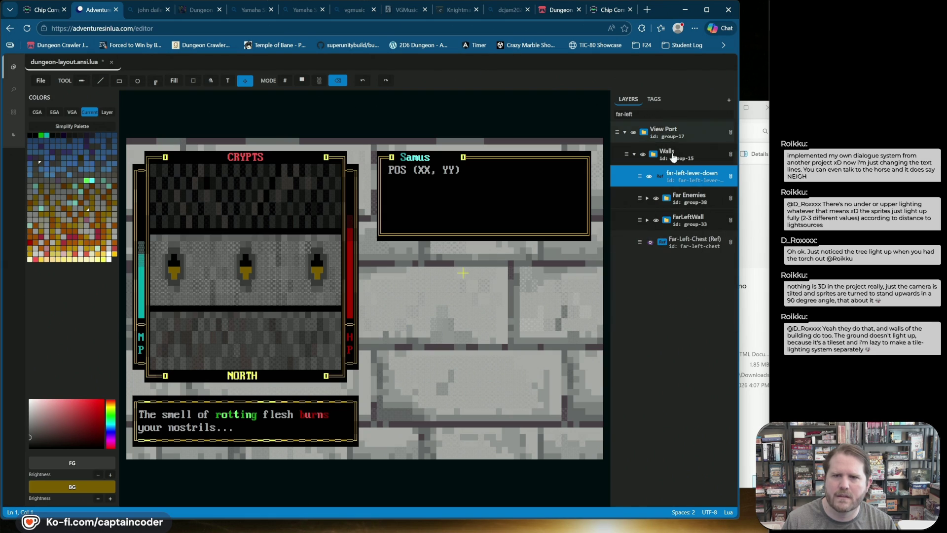
{"action": "left_click", "coordinate": [649, 179]}
{"action": "left_click", "coordinate": [659, 114]}
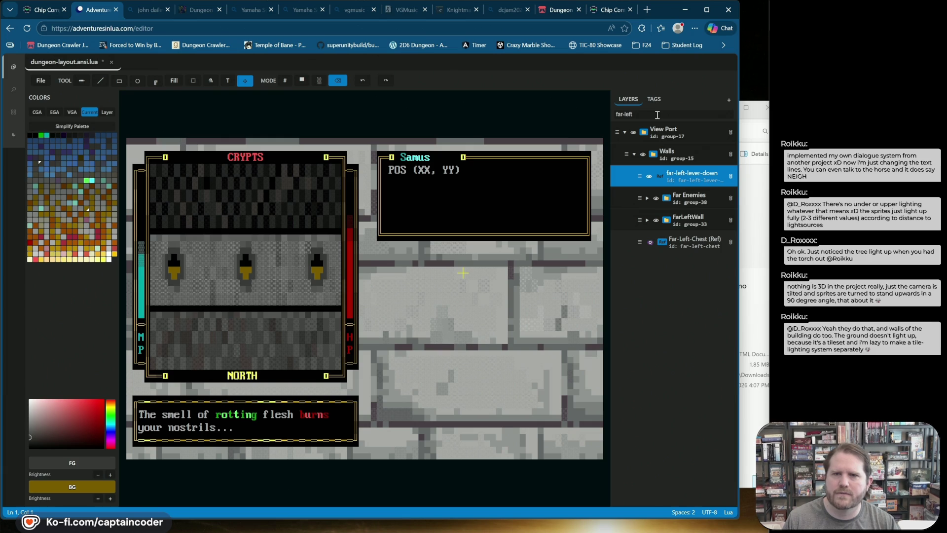
{"action": "key", "text": "BackSpace"}
{"action": "key", "text": "BackSpace"}
{"action": "type", "text": "right-lever"}
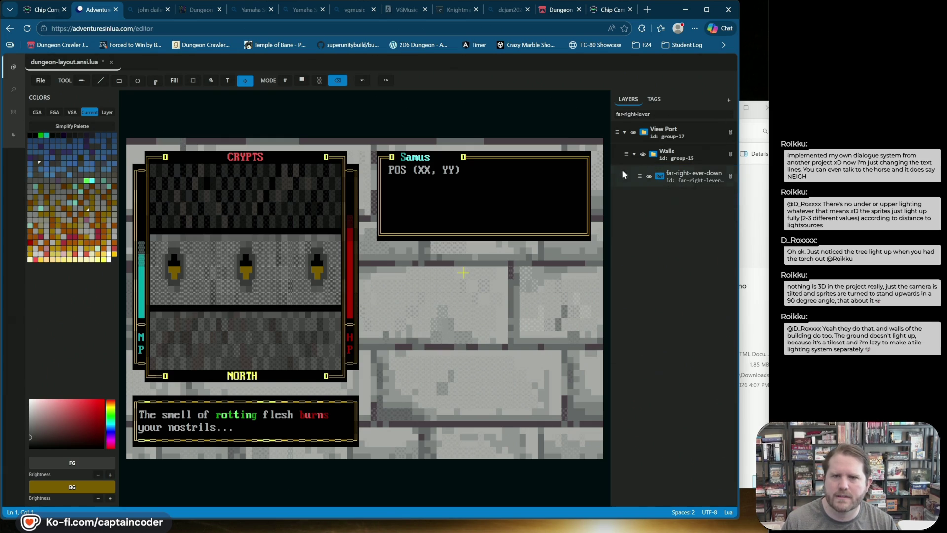
Tag far-right-lever-down as Lever and save the layout file
{"action": "right_click", "coordinate": [624, 174]}
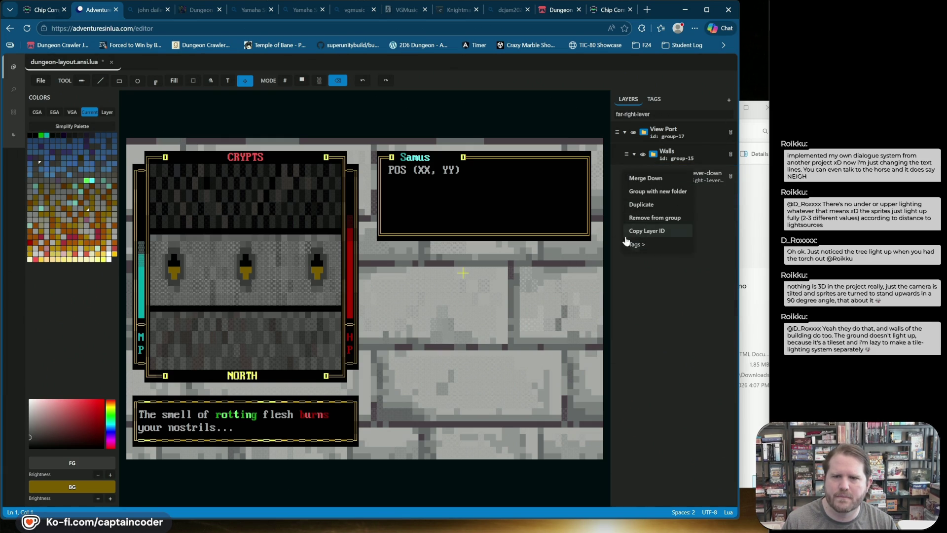
{"action": "mouse_move", "coordinate": [637, 245]}
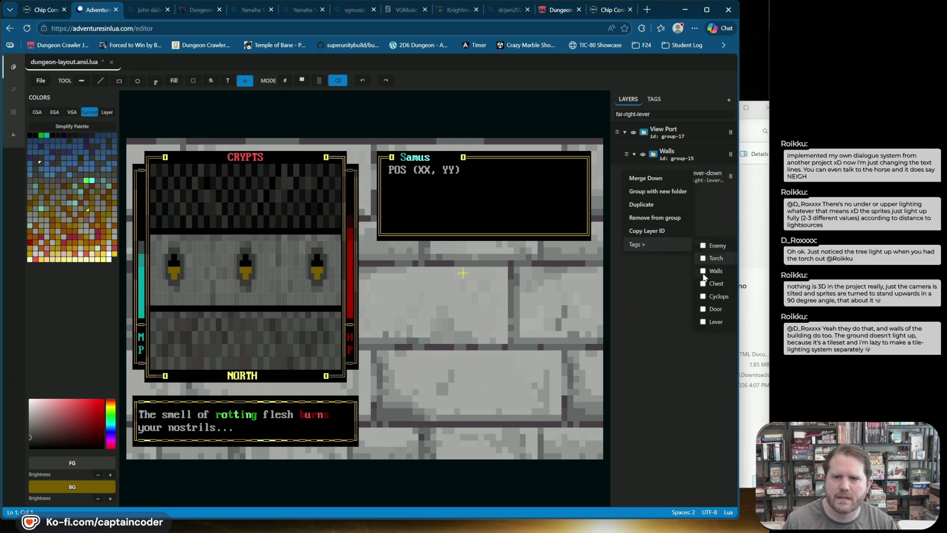
{"action": "left_click", "coordinate": [703, 322]}
{"action": "left_click", "coordinate": [656, 336]}
{"action": "key", "text": "ctrl+s"}
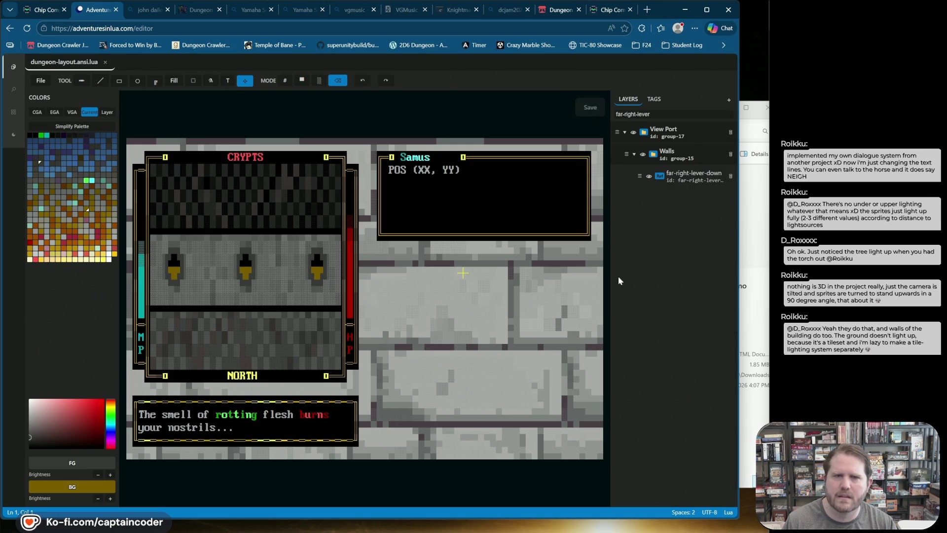
Check the Lever tag's layers in the Tags list, toggling the far-left and far-right levers to compare
{"action": "left_click", "coordinate": [652, 99]}
{"action": "triple_click", "coordinate": [682, 114]}
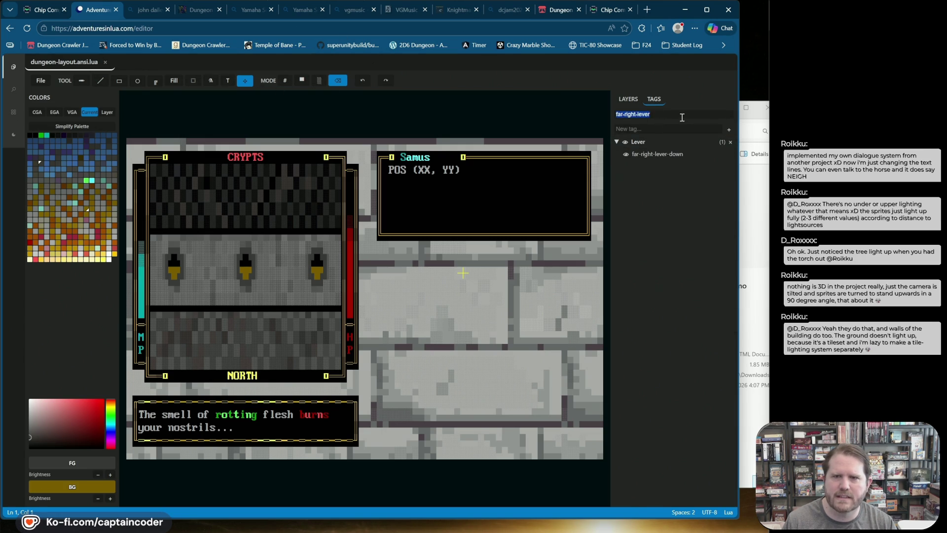
{"action": "key", "text": "BackSpace"}
{"action": "scroll", "coordinate": [641, 345], "scroll_direction": "down", "scroll_amount": 3}
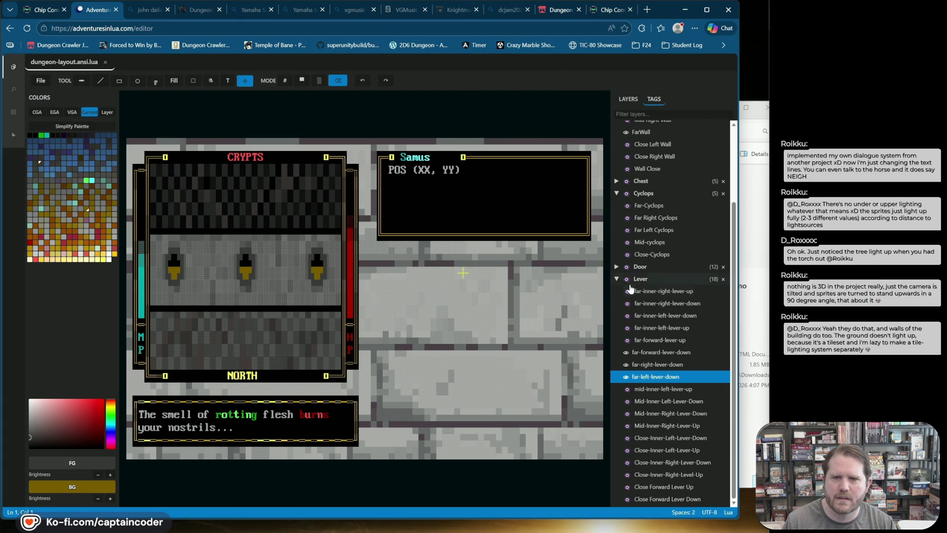
{"action": "left_click", "coordinate": [626, 377]}
{"action": "left_click", "coordinate": [626, 377]}
{"action": "left_click", "coordinate": [625, 364]}
{"action": "left_click", "coordinate": [625, 364]}
{"action": "left_click", "coordinate": [625, 364]}
{"action": "left_click", "coordinate": [626, 364]}
{"action": "left_click", "coordinate": [625, 377]}
{"action": "left_click", "coordinate": [625, 377]}
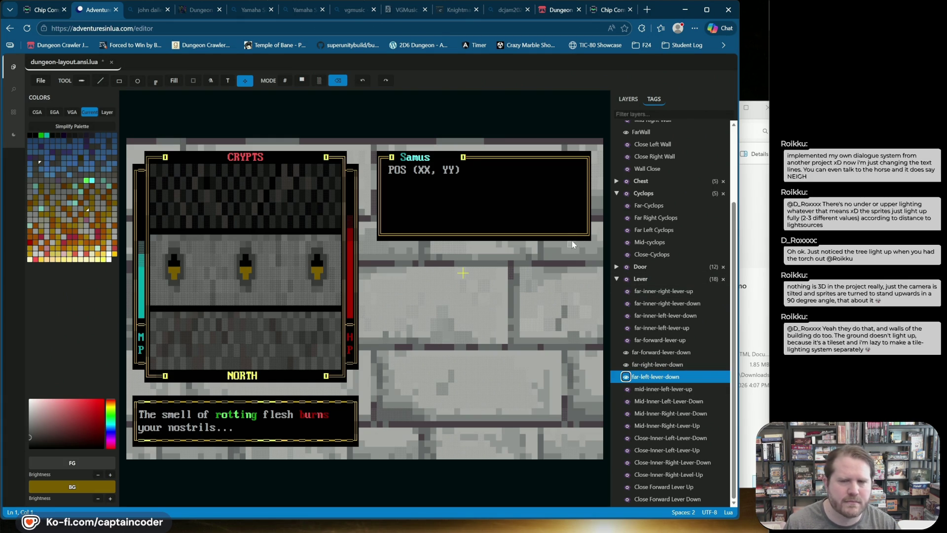
{"action": "left_click", "coordinate": [628, 99]}
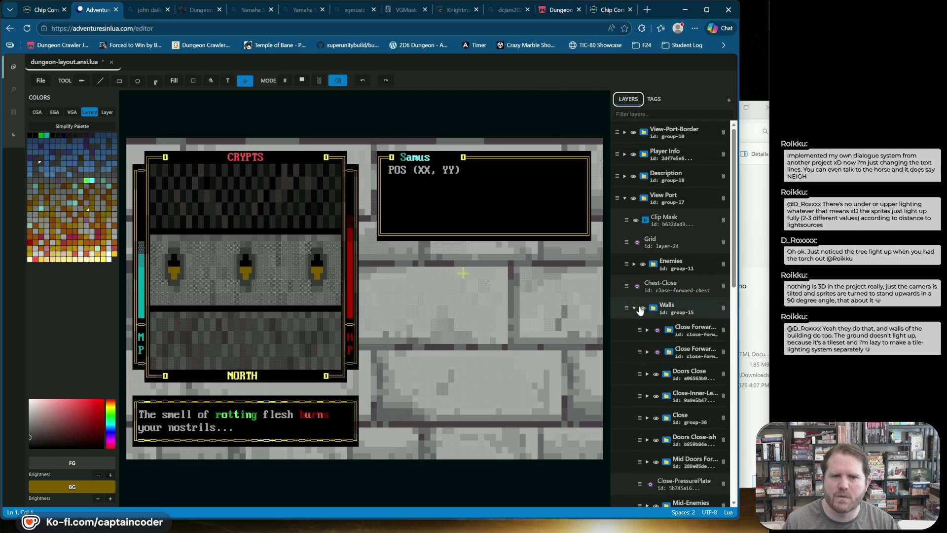
Filter for far-forward-lever-up and make that layer visible
{"action": "scroll", "coordinate": [648, 326], "scroll_direction": "down", "scroll_amount": 10}
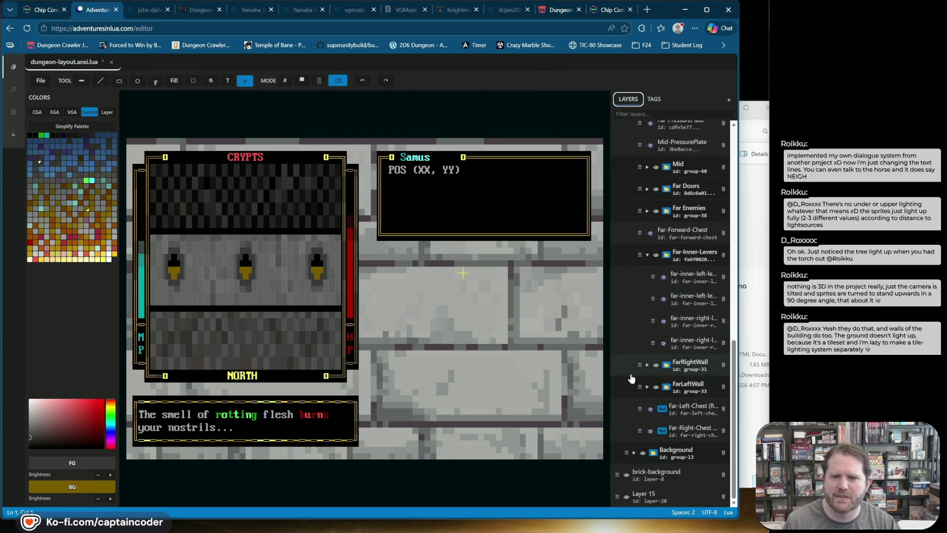
{"action": "scroll", "coordinate": [635, 418], "scroll_direction": "up", "scroll_amount": 6}
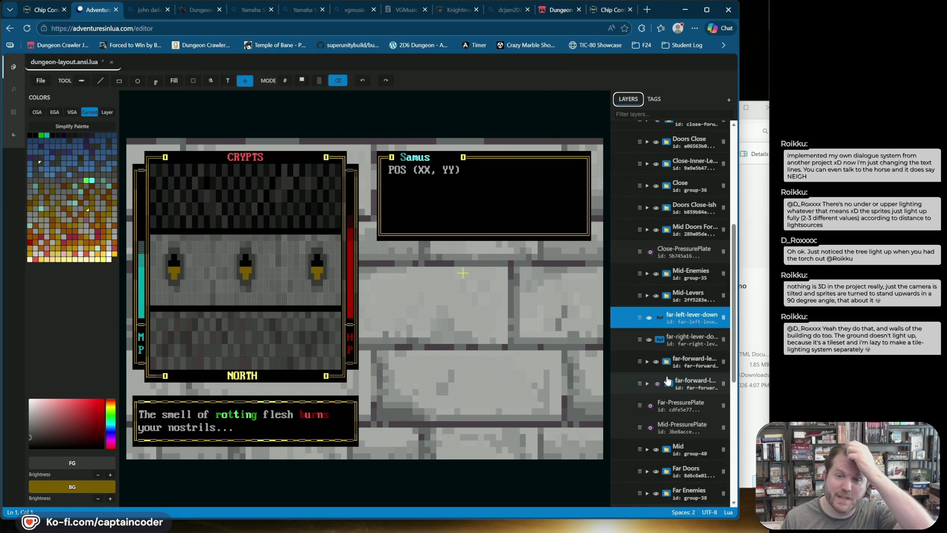
{"action": "scroll", "coordinate": [636, 158], "scroll_direction": "up", "scroll_amount": 2}
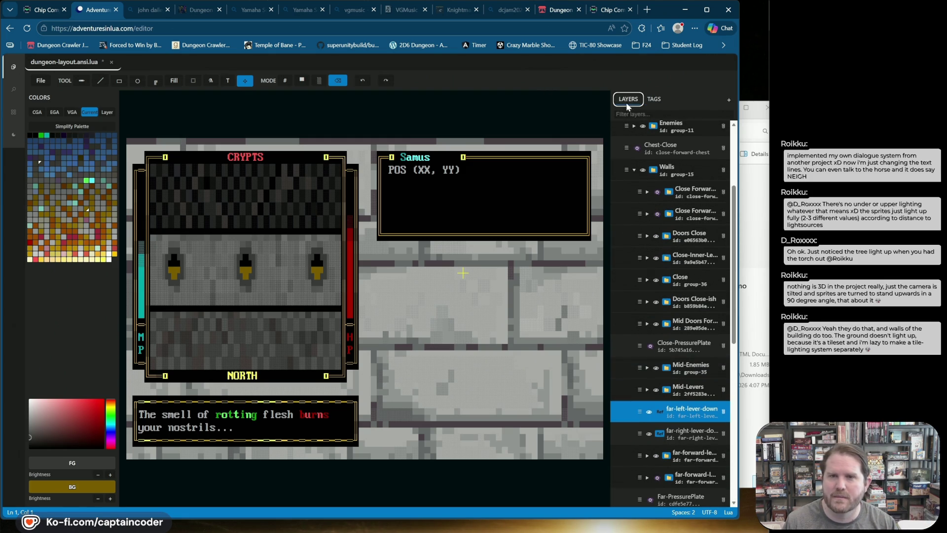
{"action": "left_click", "coordinate": [668, 113]}
{"action": "type", "text": "far"}
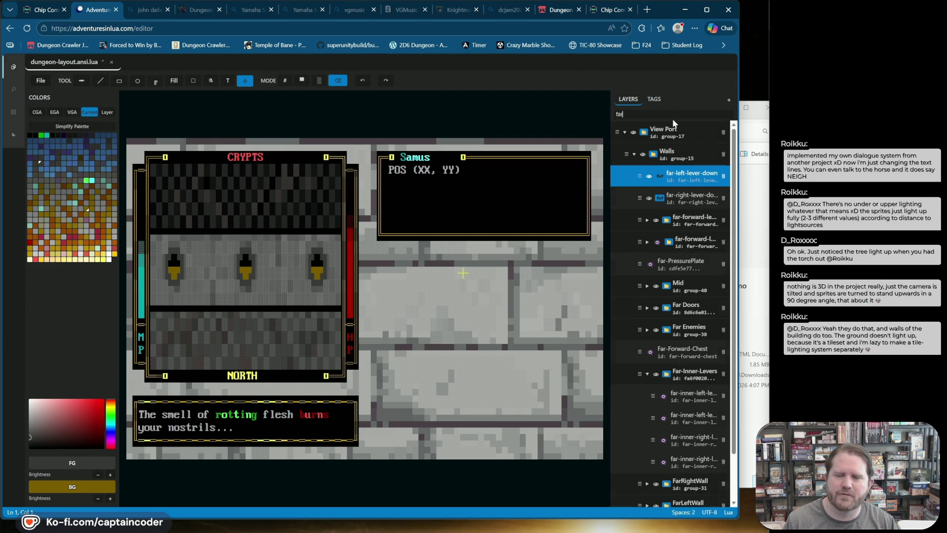
{"action": "type", "text": "-m"}
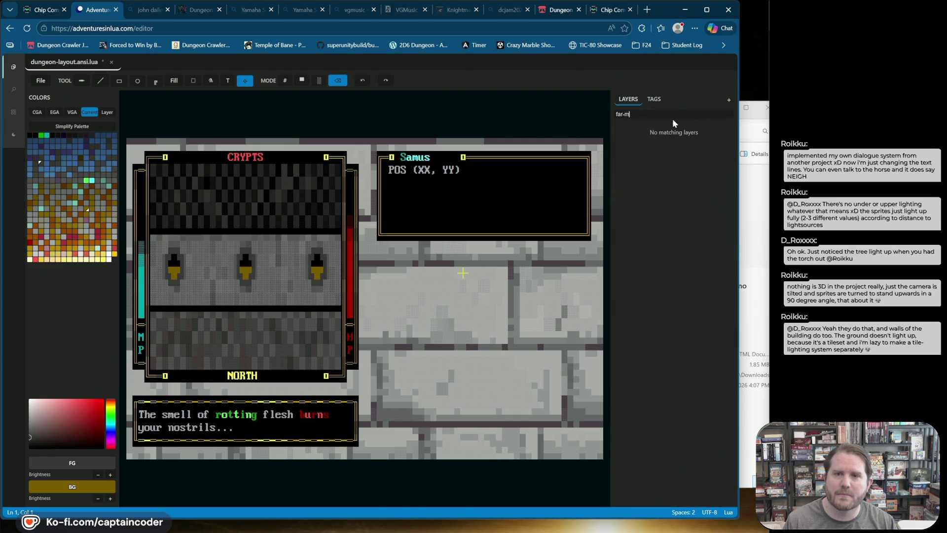
{"action": "key", "text": "BackSpace"}
{"action": "type", "text": "forward-"}
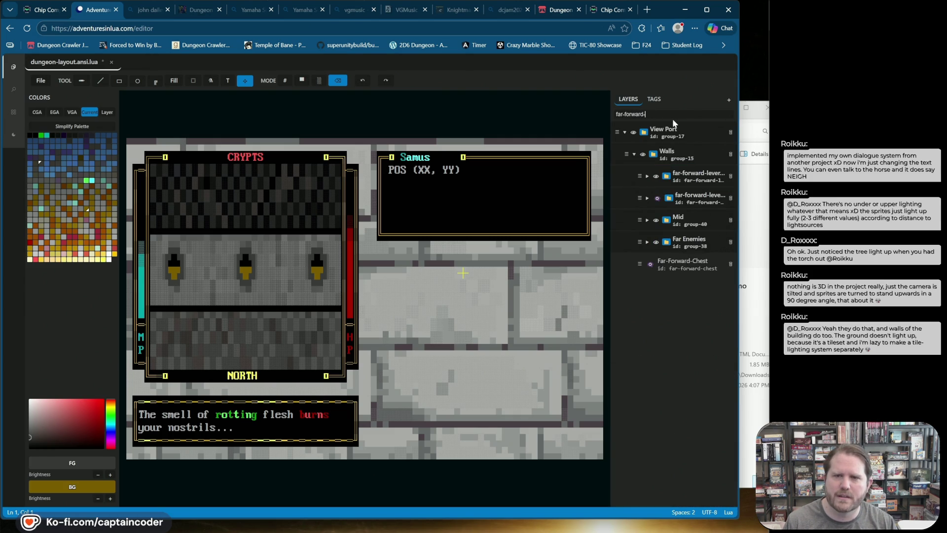
{"action": "type", "text": "lever-up"}
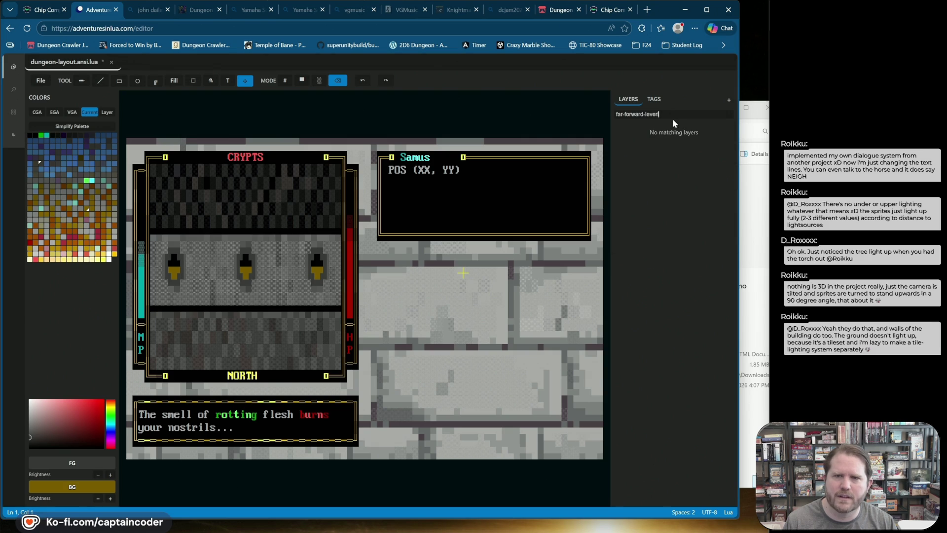
{"action": "left_click", "coordinate": [655, 176]}
Hide all Lever-tagged layers via the Lever tag's eye in the cleared Tags list
{"action": "left_click", "coordinate": [661, 99]}
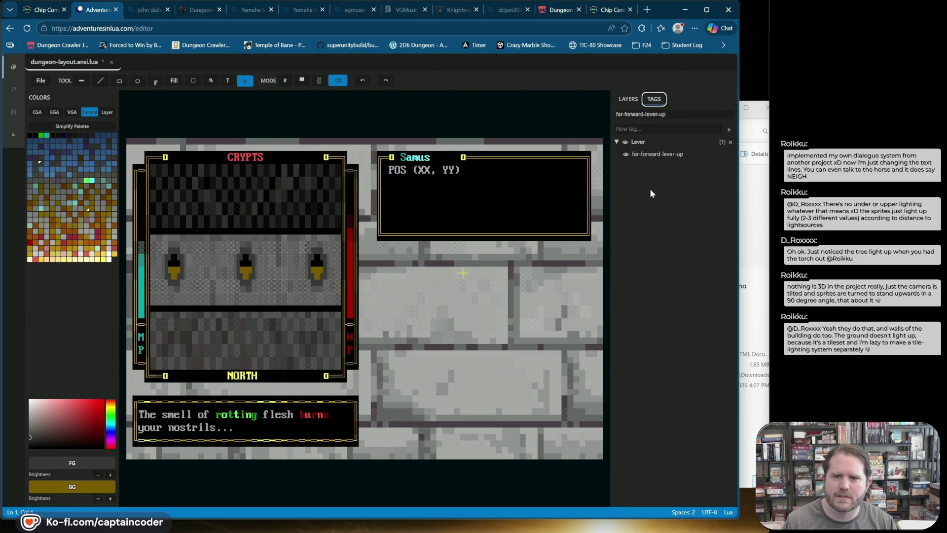
{"action": "left_click", "coordinate": [626, 143]}
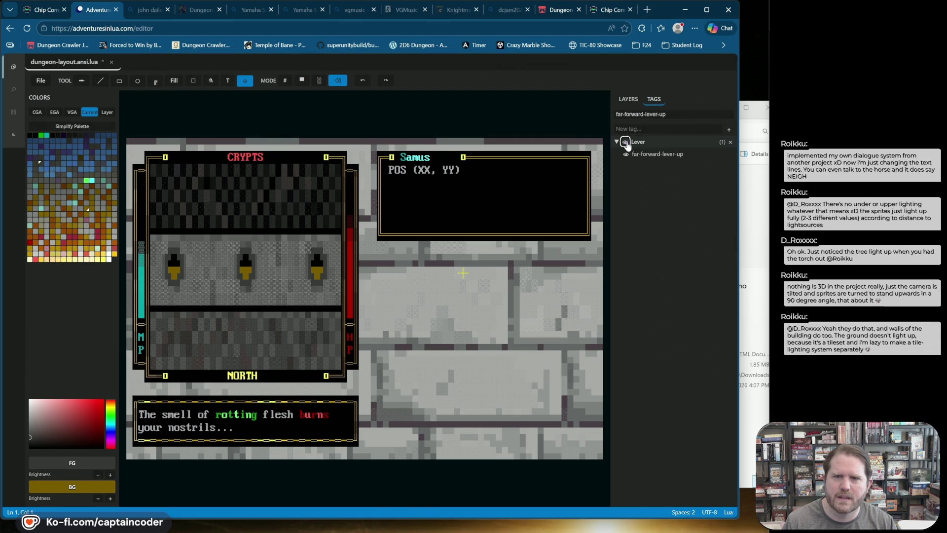
{"action": "triple_click", "coordinate": [686, 112]}
{"action": "key", "text": "BackSpace"}
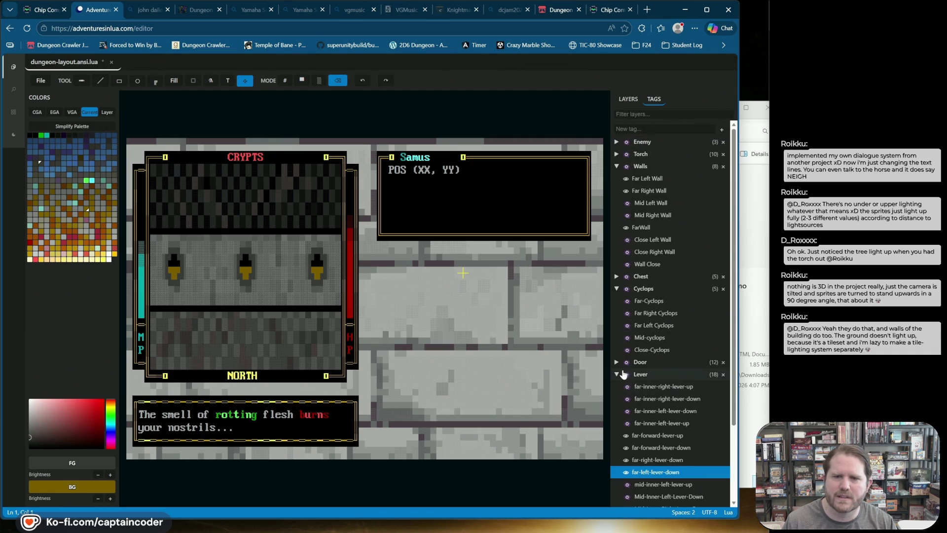
{"action": "left_click", "coordinate": [626, 374]}
{"action": "left_click", "coordinate": [625, 373]}
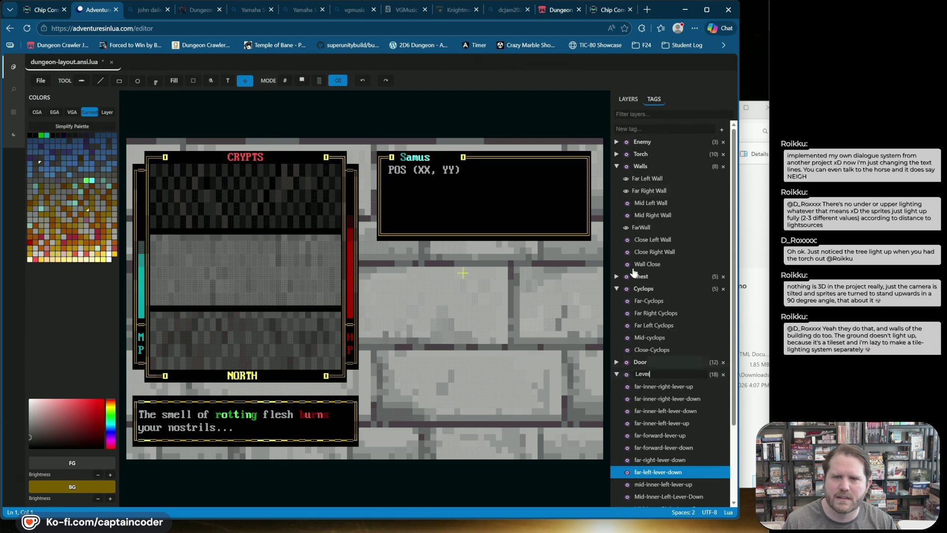
{"action": "left_click", "coordinate": [630, 100]}
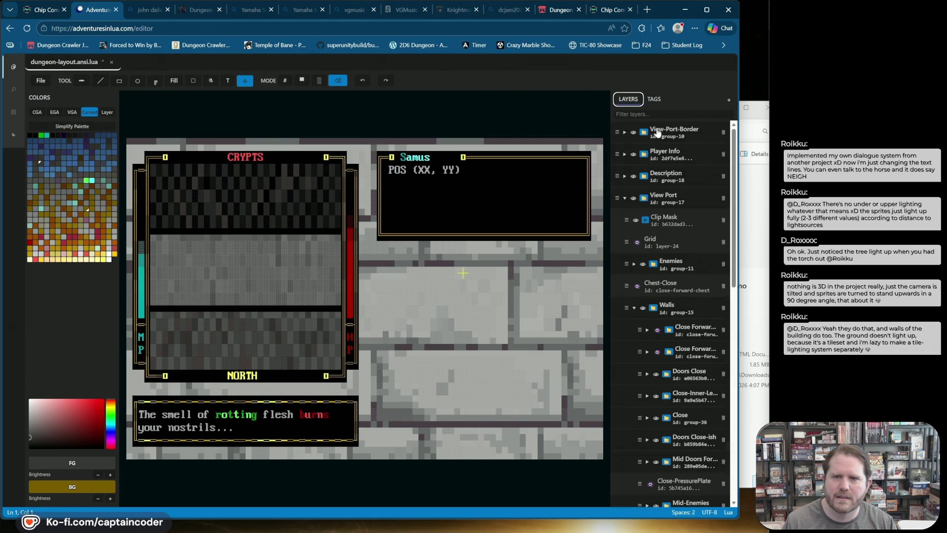
{"action": "left_click", "coordinate": [656, 112]}
Show far-forward-lever-up, create a reference of it, and duplicate that reference
{"action": "type", "text": "far-forward-lever-up"}
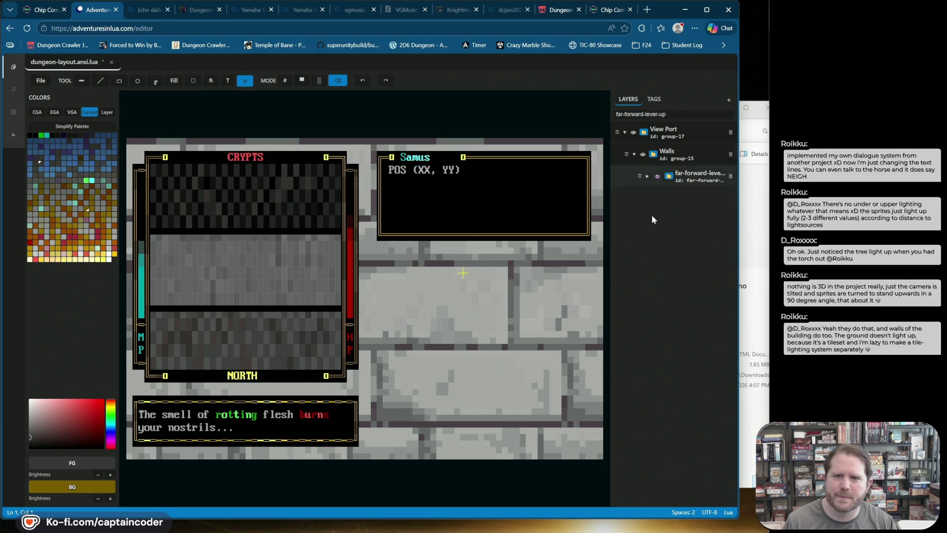
{"action": "left_click", "coordinate": [655, 176]}
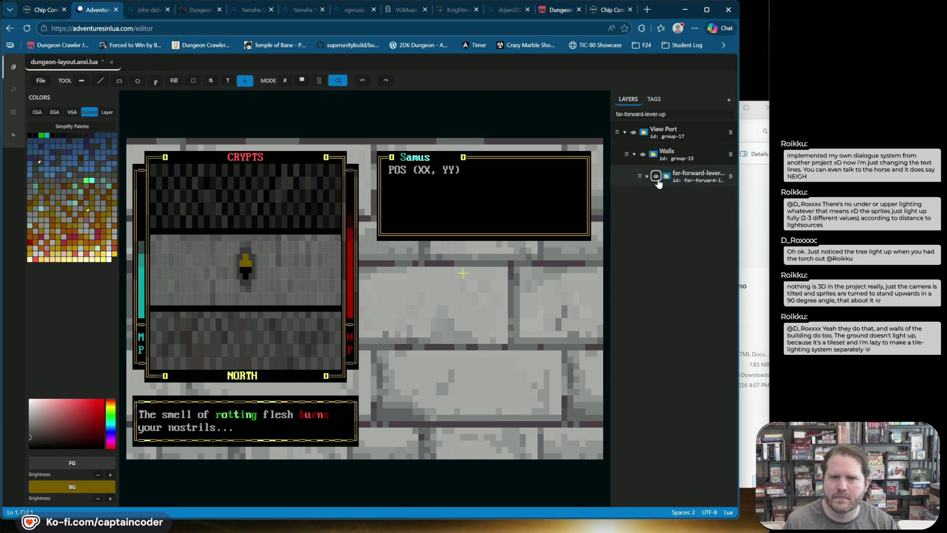
{"action": "right_click", "coordinate": [625, 174]}
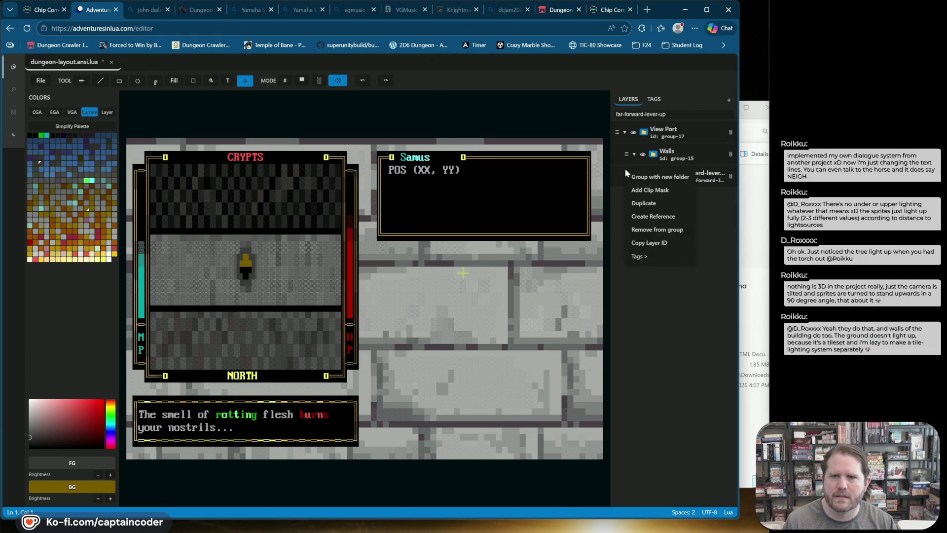
{"action": "left_click", "coordinate": [650, 217]}
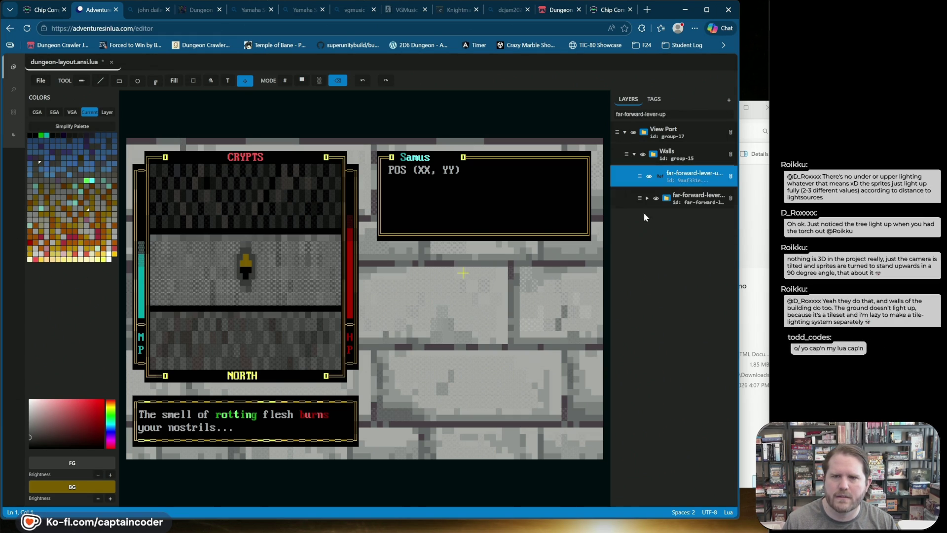
{"action": "right_click", "coordinate": [623, 180]}
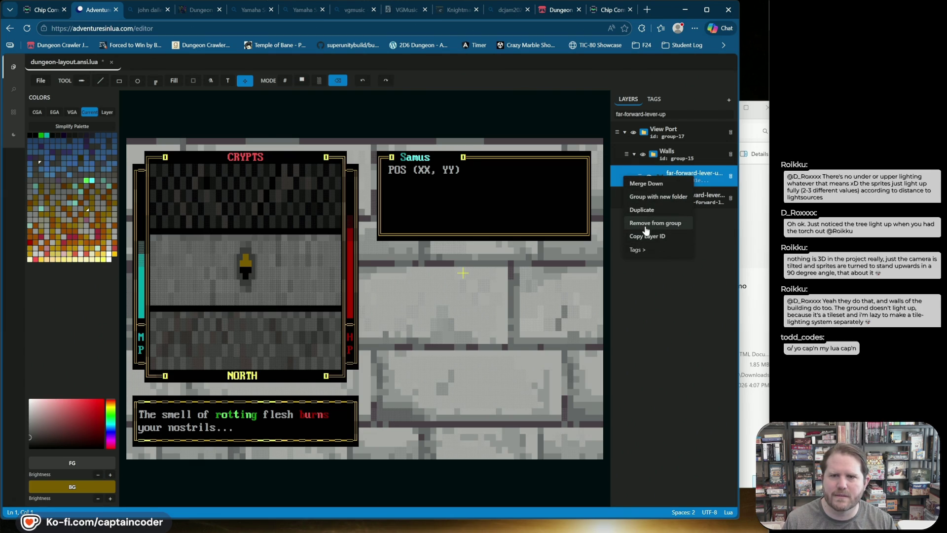
{"action": "left_click", "coordinate": [647, 210]}
Copy the original's far-forward-lever-up id into the second reference layer's id field
{"action": "left_click", "coordinate": [697, 225]}
{"action": "key", "text": "ctrl+a"}
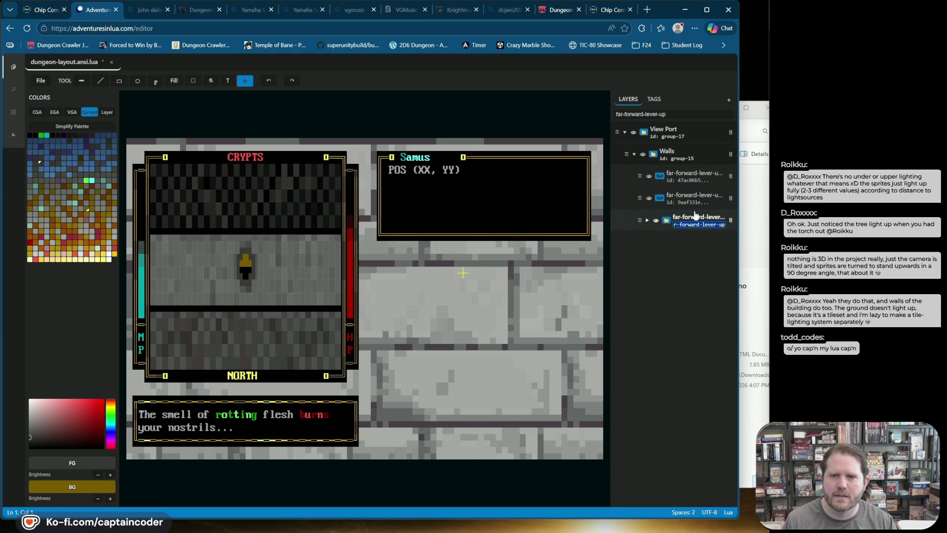
{"action": "key", "text": "ctrl+c"}
{"action": "left_click", "coordinate": [713, 202]}
{"action": "key", "text": "ctrl+a"}
{"action": "key", "text": "ctrl+v"}
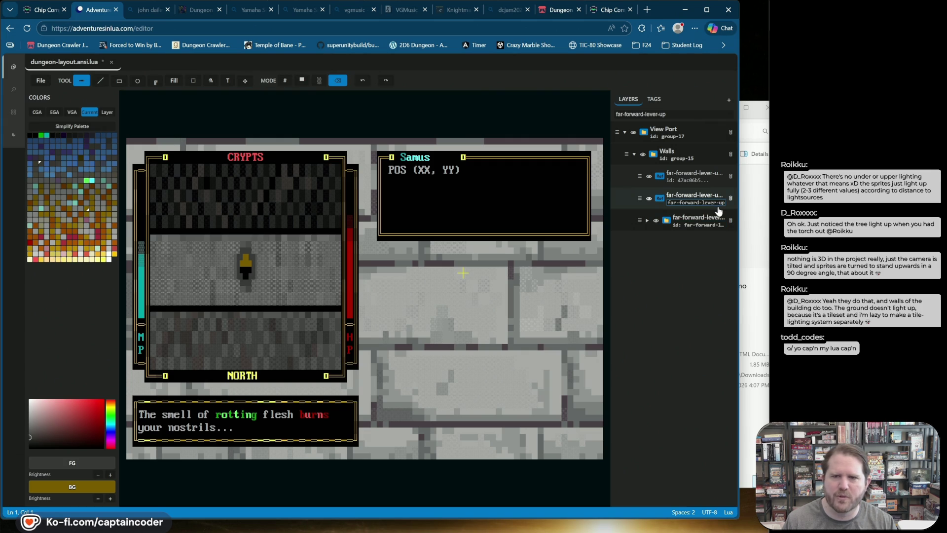